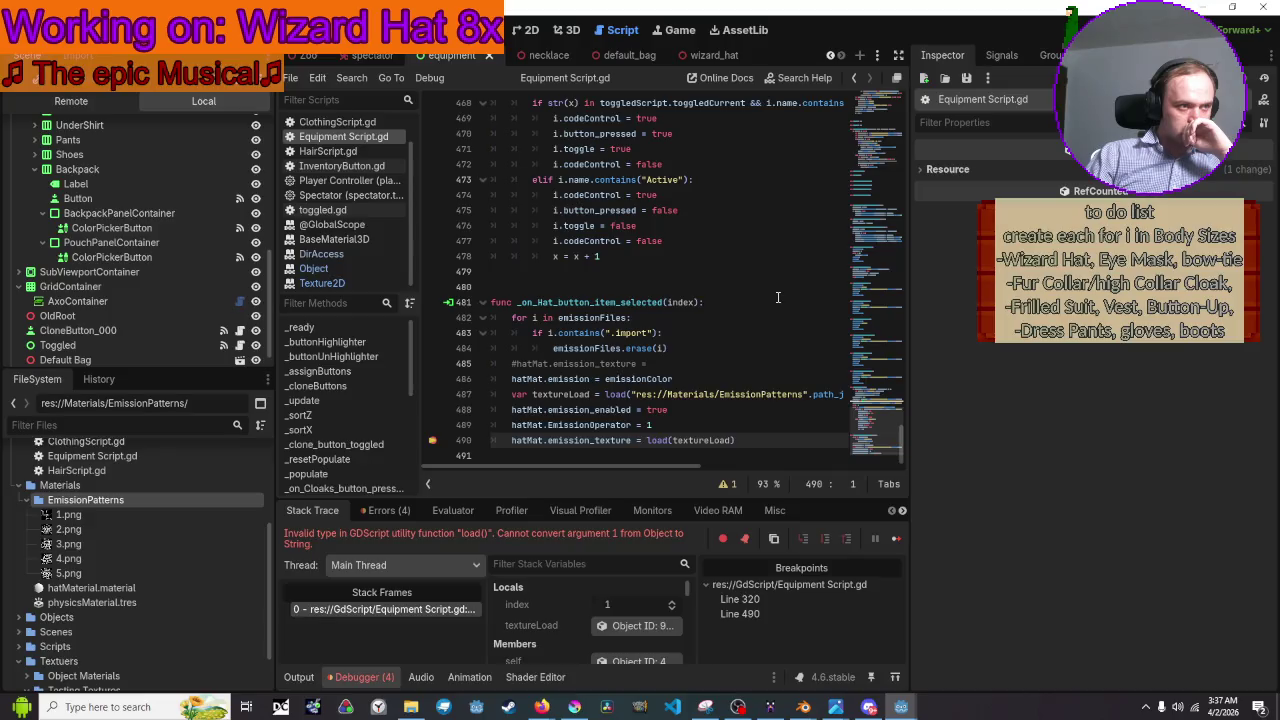
On line 490, replace load(textureLoad) with textureLoad.duplicate() using autocomplete
{"action": "mouse_move", "coordinate": [700, 445]}
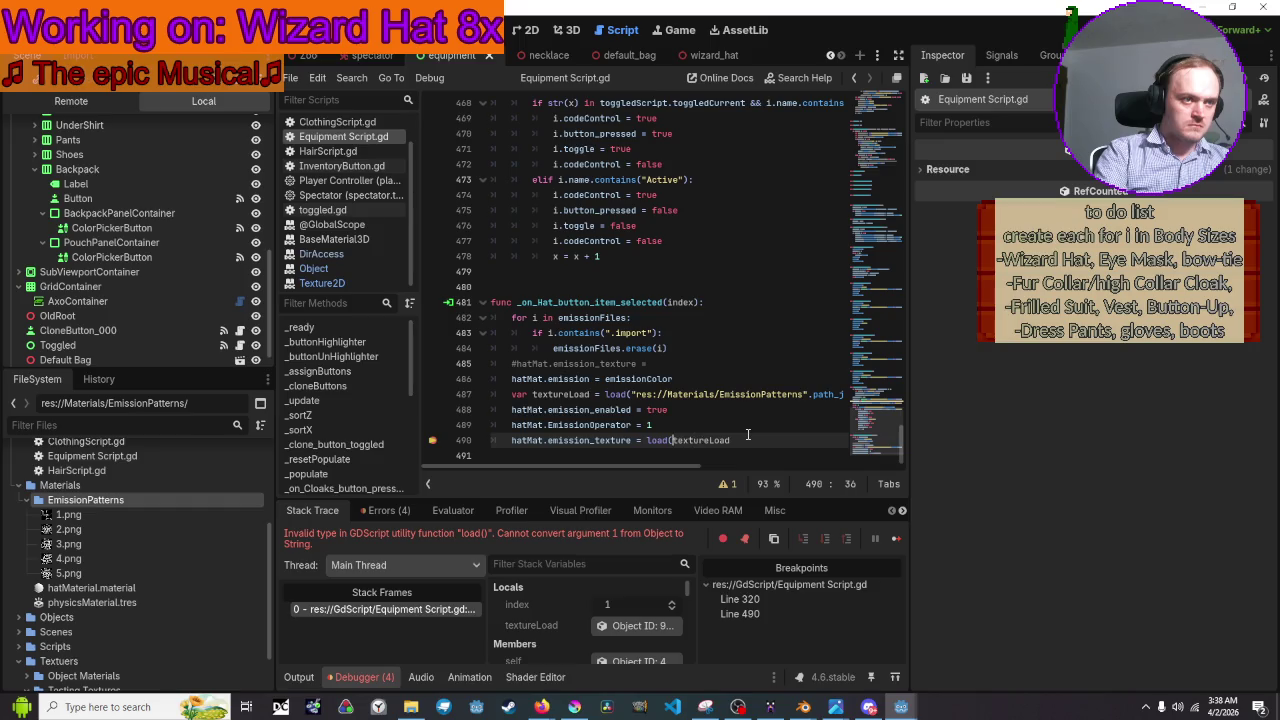
{"action": "key", "text": "BackSpace"}
{"action": "key", "text": "BackSpace"}
{"action": "key", "text": "BackSpace"}
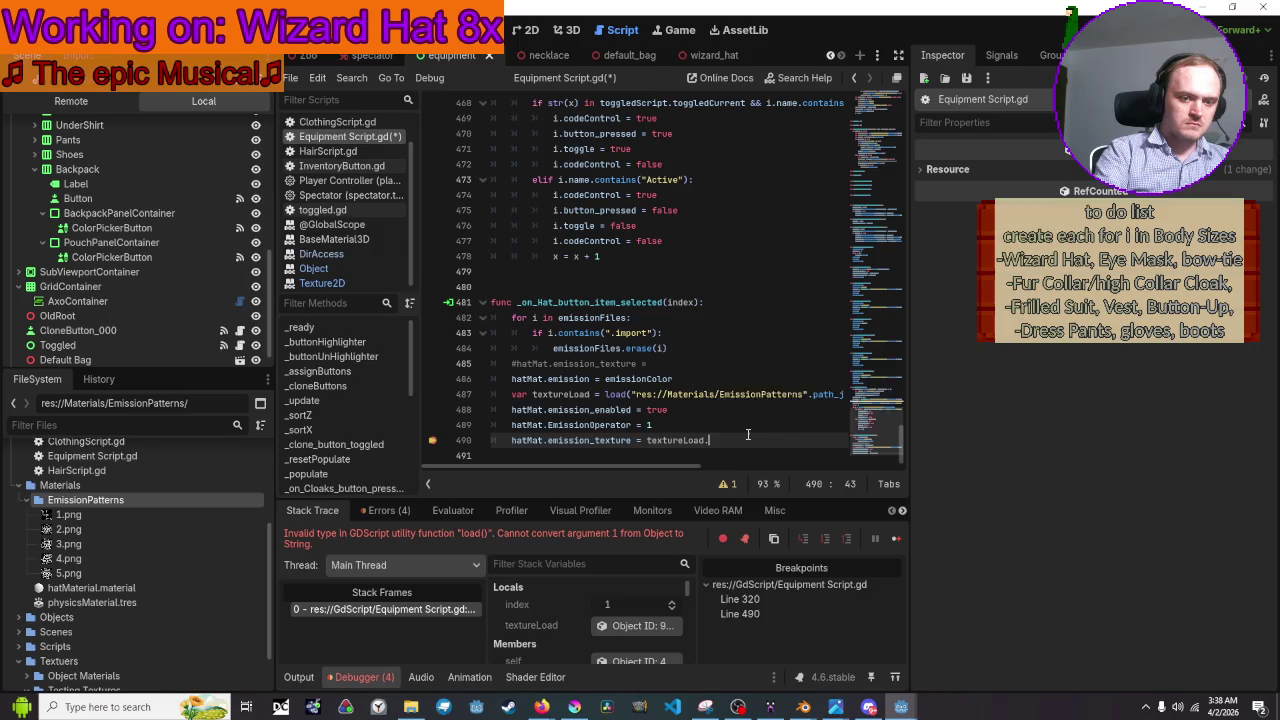
{"action": "type", "text": "fup"}
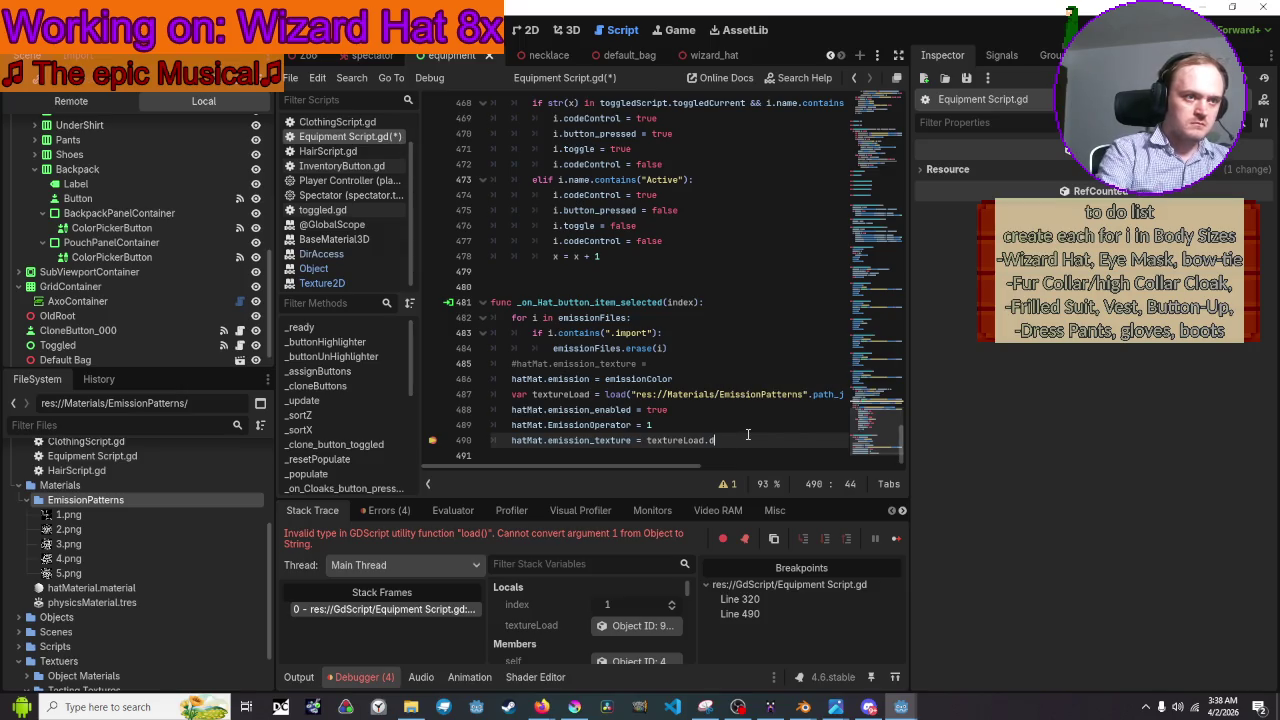
{"action": "type", "text": "uplica"}
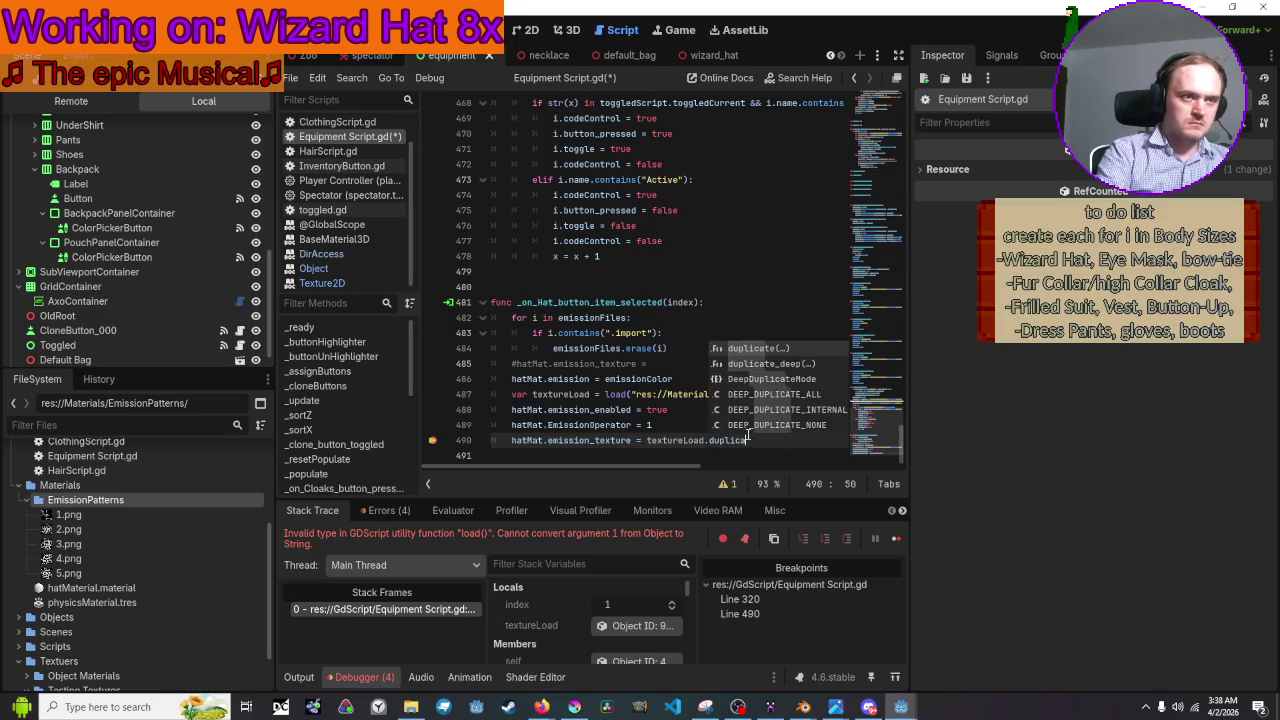
{"action": "type", "text": "rte"}
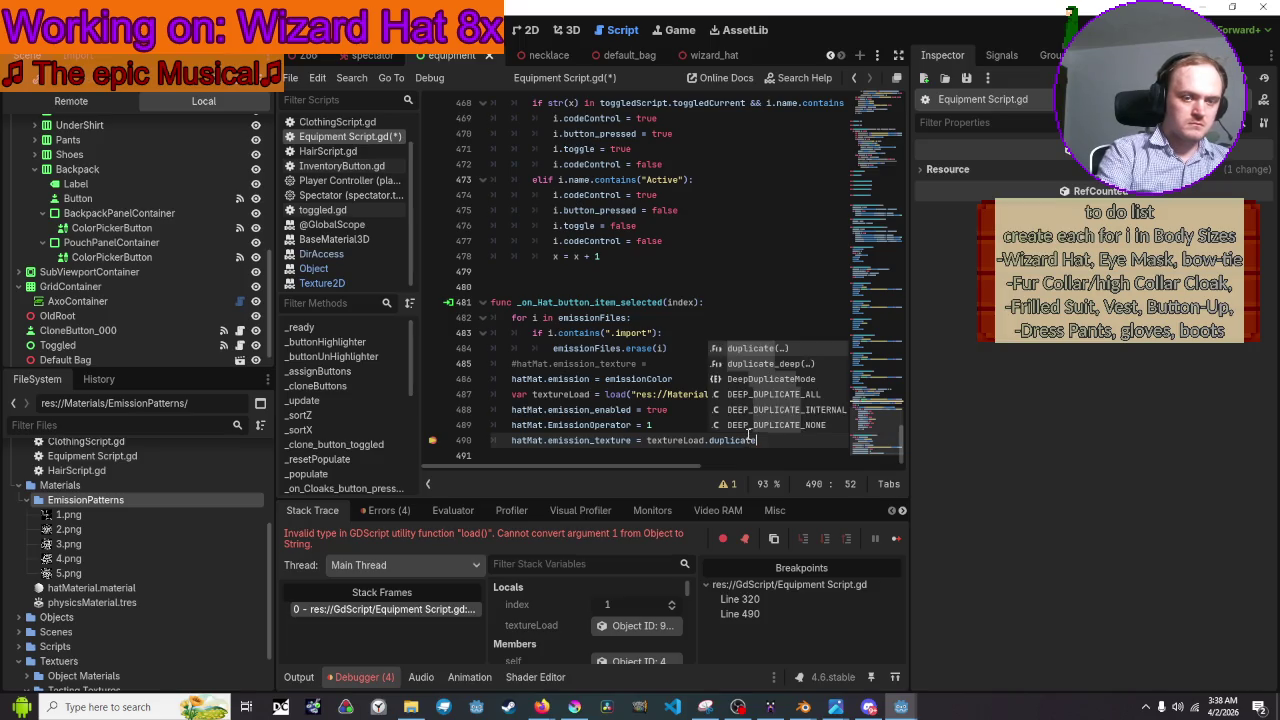
{"action": "type", "text": "("}
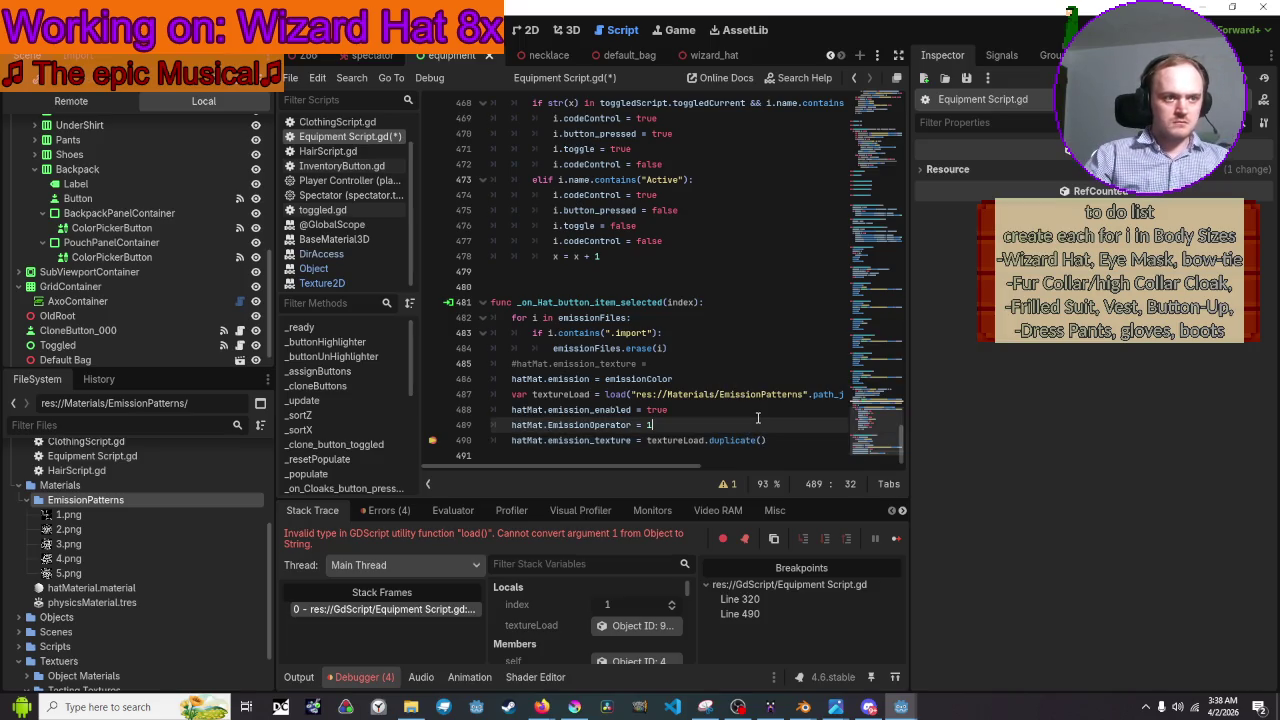
Run the project, pick another hat pattern, continue past the breakpoint, then close the game
{"action": "left_click", "coordinate": [1090, 30]}
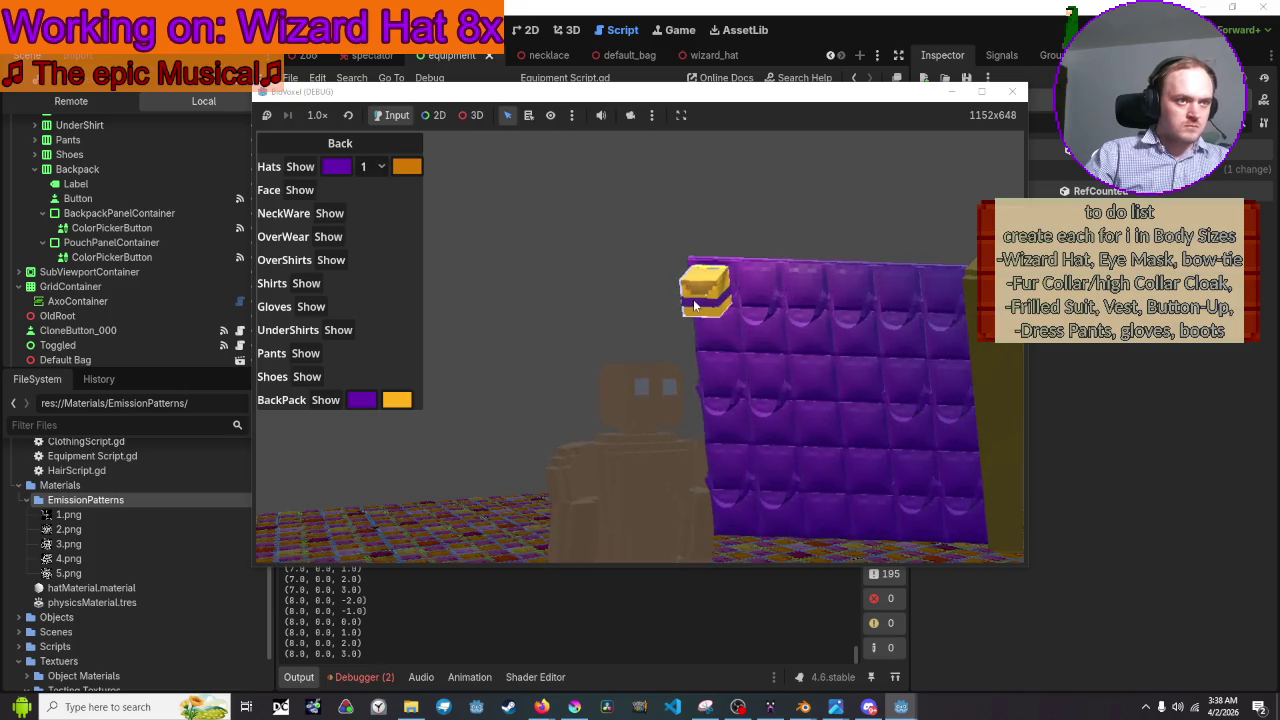
{"action": "left_click", "coordinate": [372, 166]}
{"action": "left_click", "coordinate": [376, 210]}
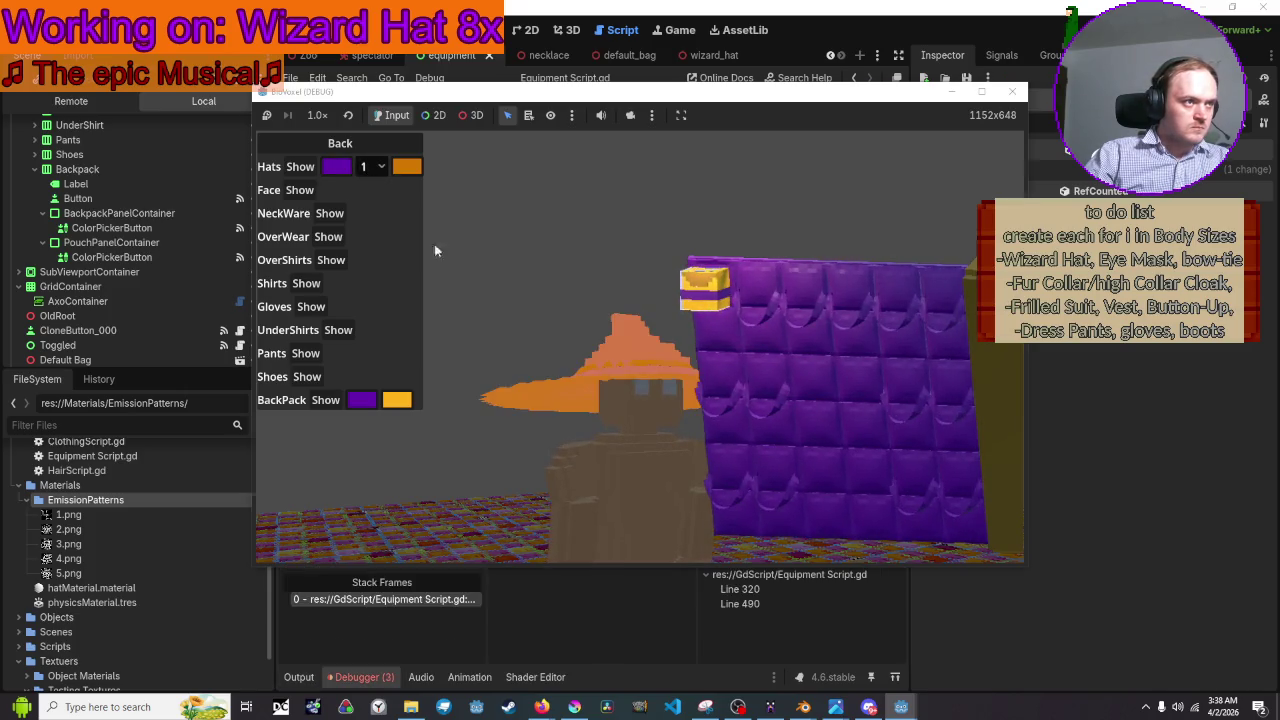
{"action": "key", "text": "F12"}
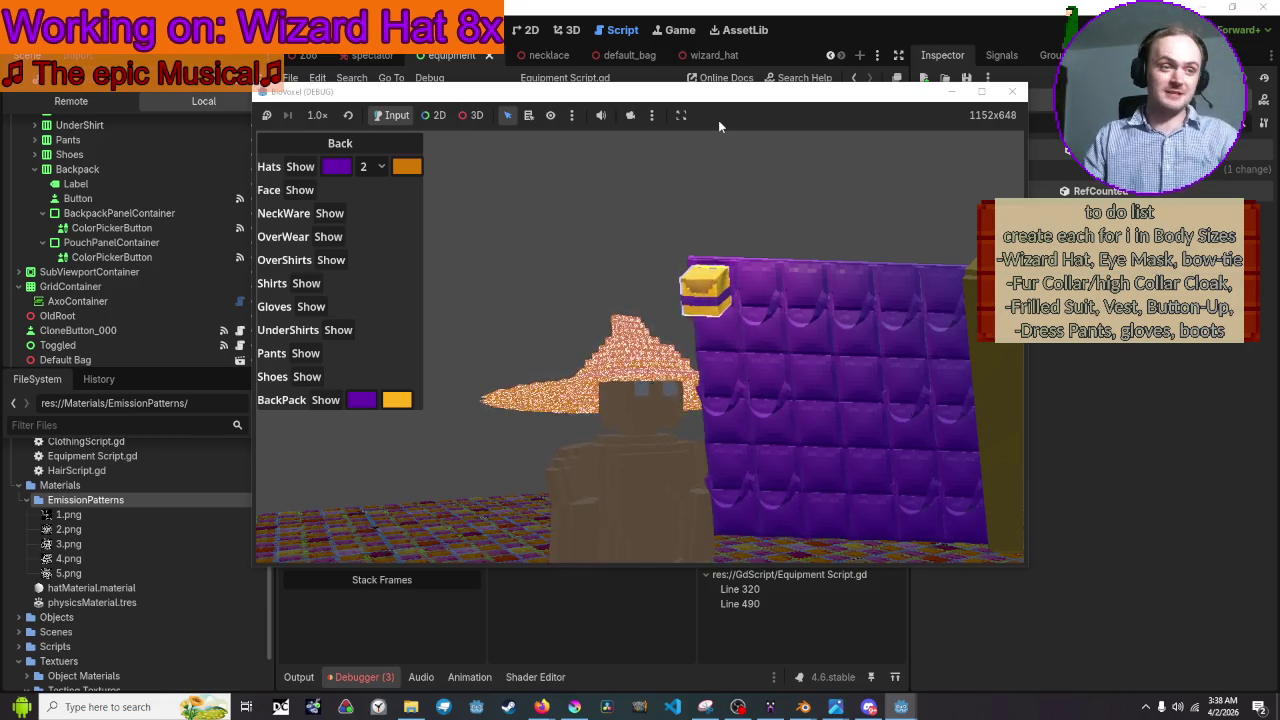
{"action": "left_click", "coordinate": [1013, 93]}
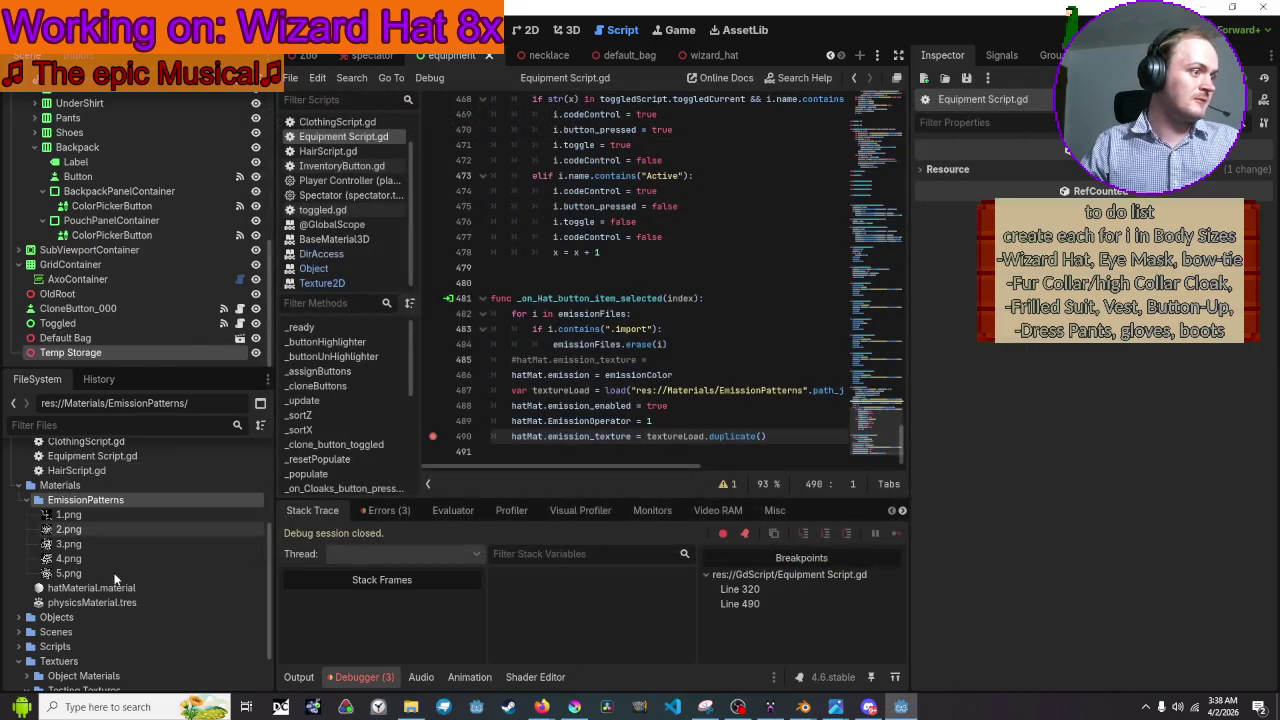
Review 1.png's Import dock and Resource properties, then go to the wizard_hat scene tab
{"action": "left_click", "coordinate": [114, 516]}
{"action": "left_click", "coordinate": [76, 57]}
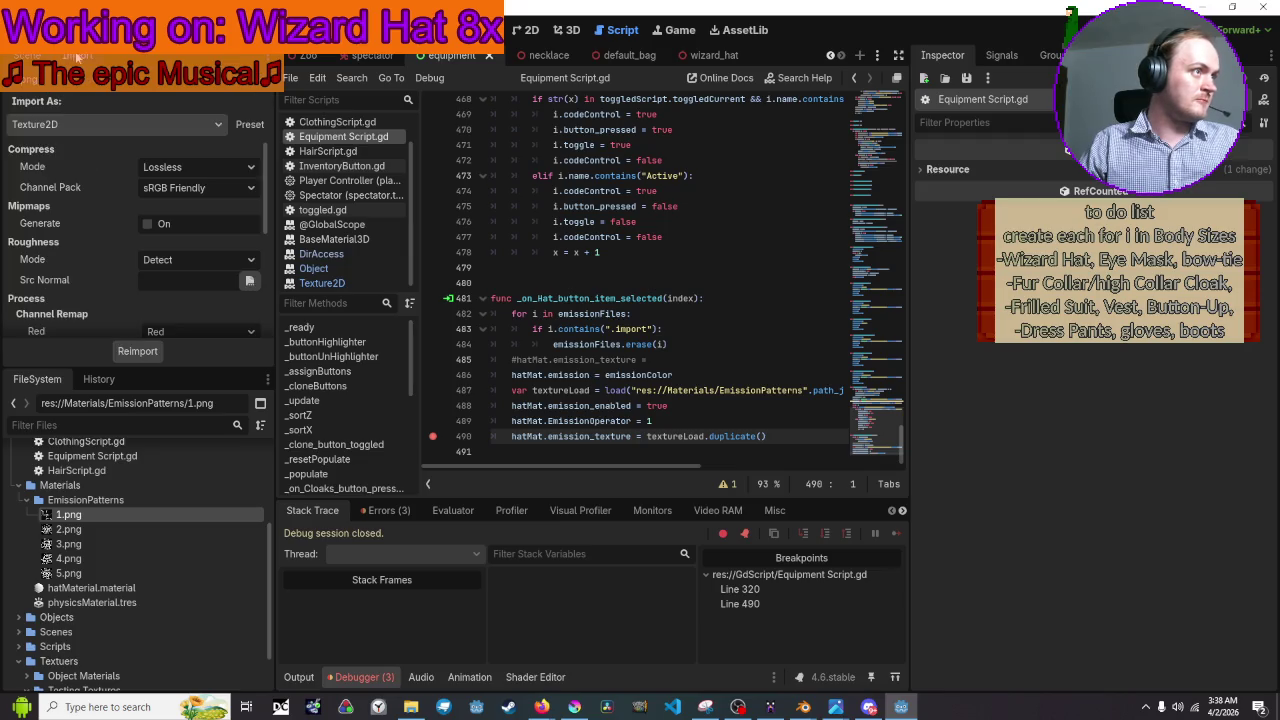
{"action": "scroll", "coordinate": [183, 193], "scroll_direction": "down", "scroll_amount": 5}
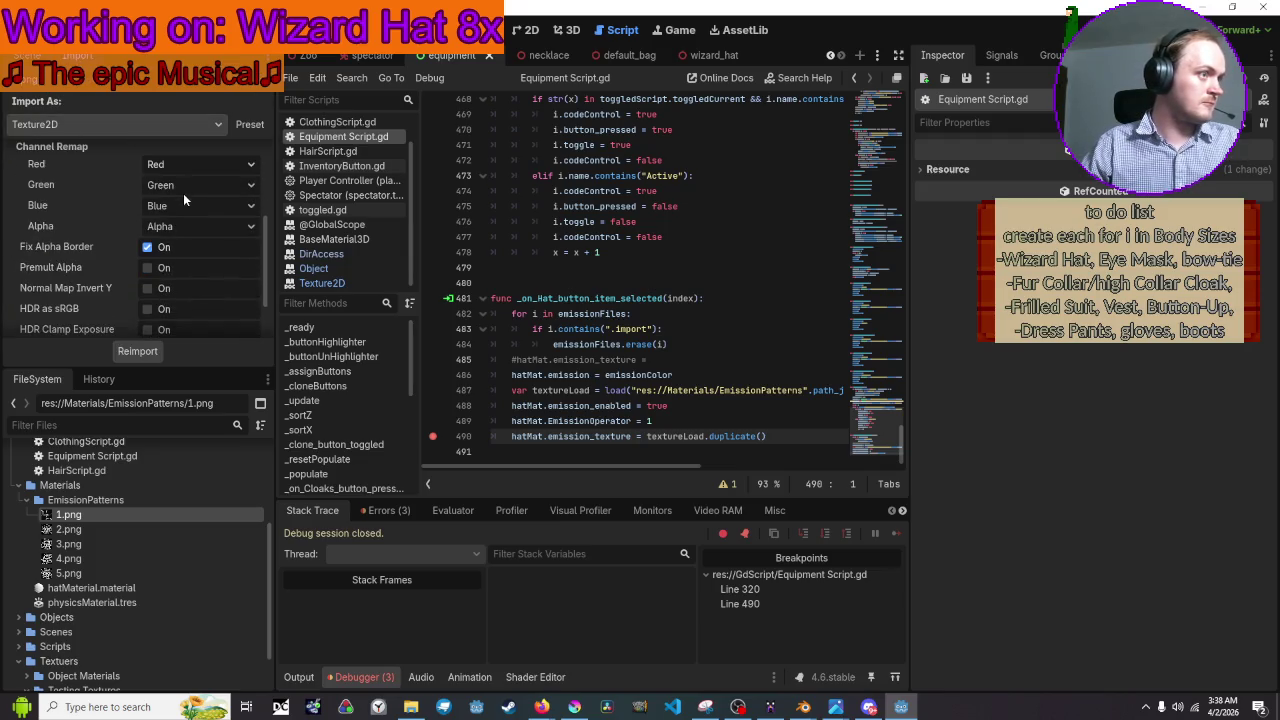
{"action": "left_click", "coordinate": [124, 520]}
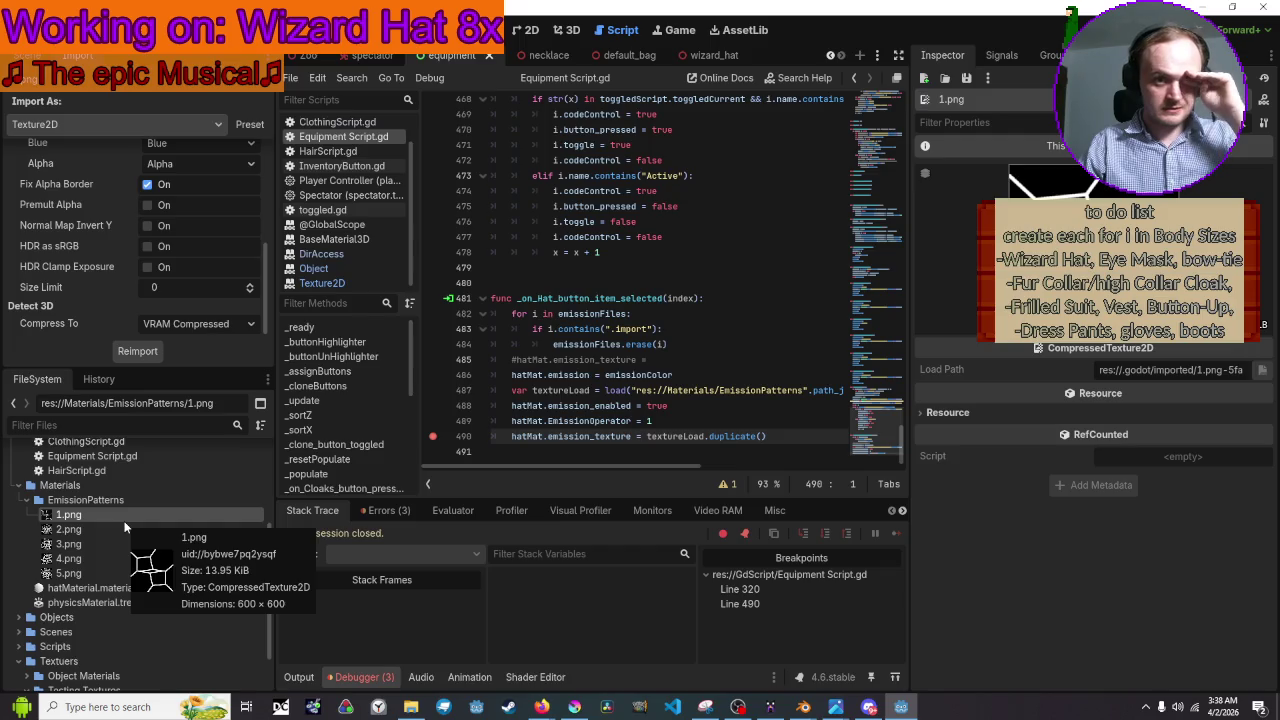
{"action": "left_click", "coordinate": [967, 412]}
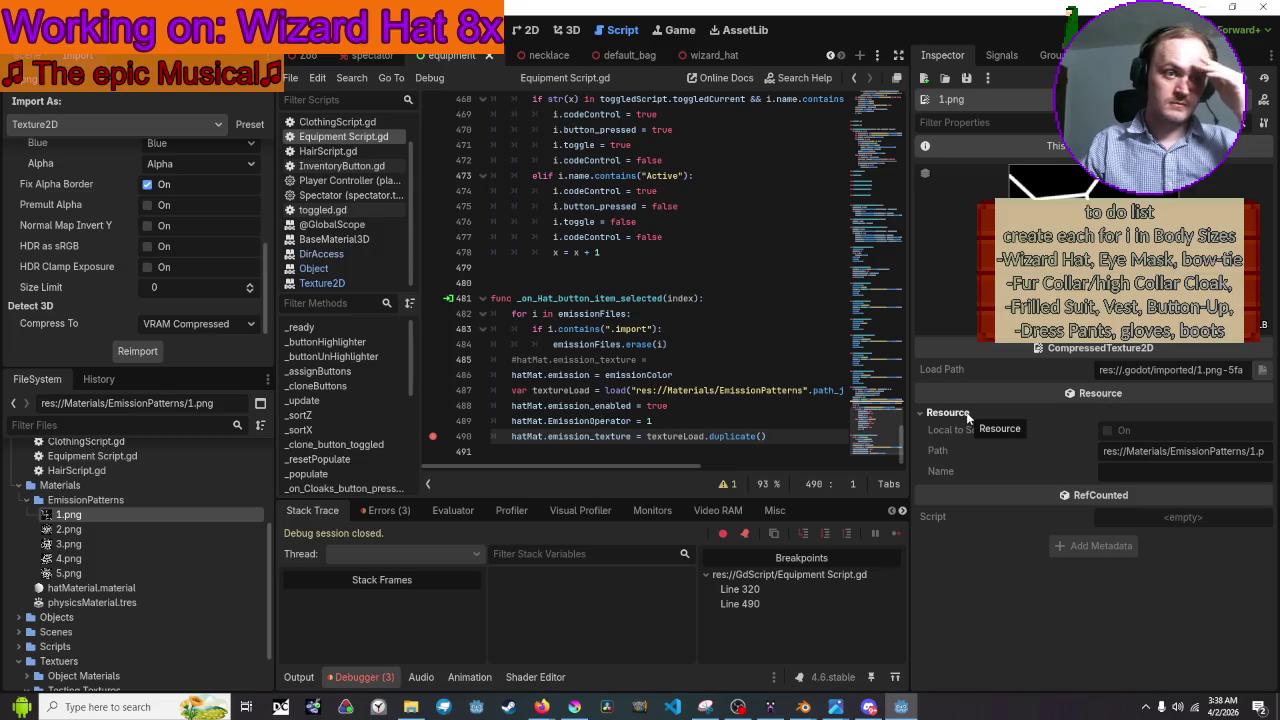
{"action": "left_click", "coordinate": [967, 413]}
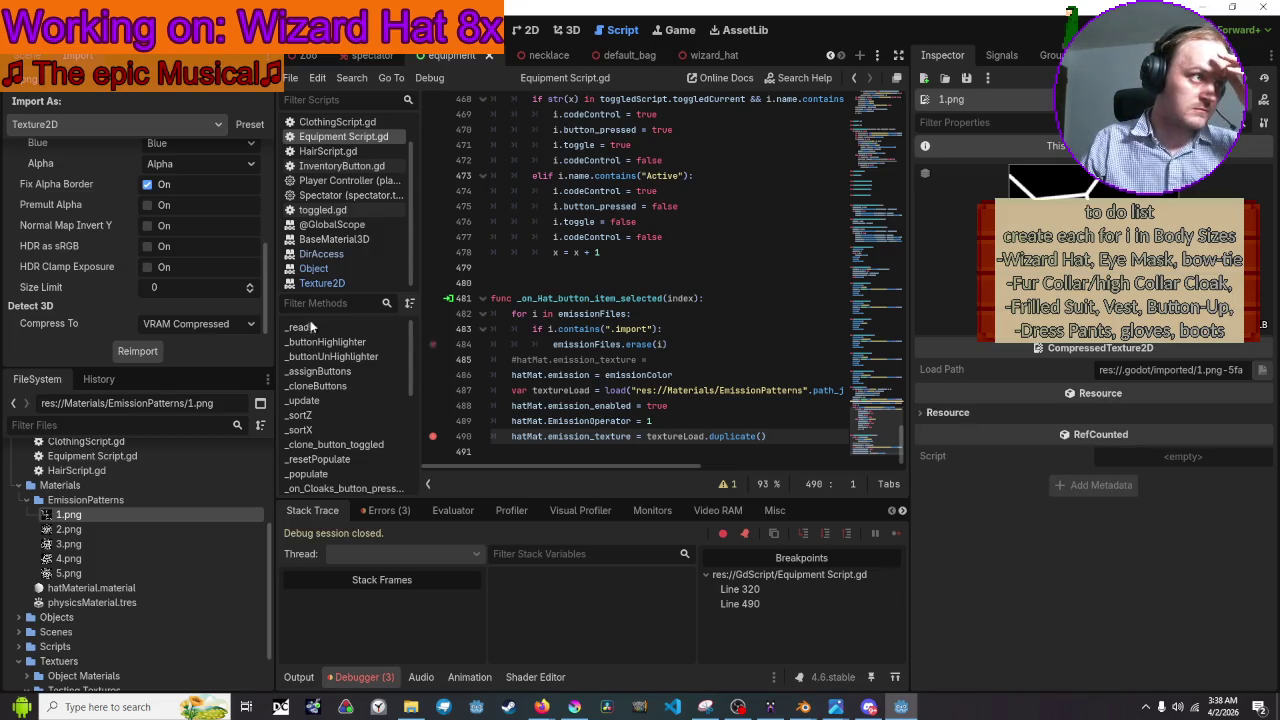
{"action": "mouse_move", "coordinate": [106, 250]}
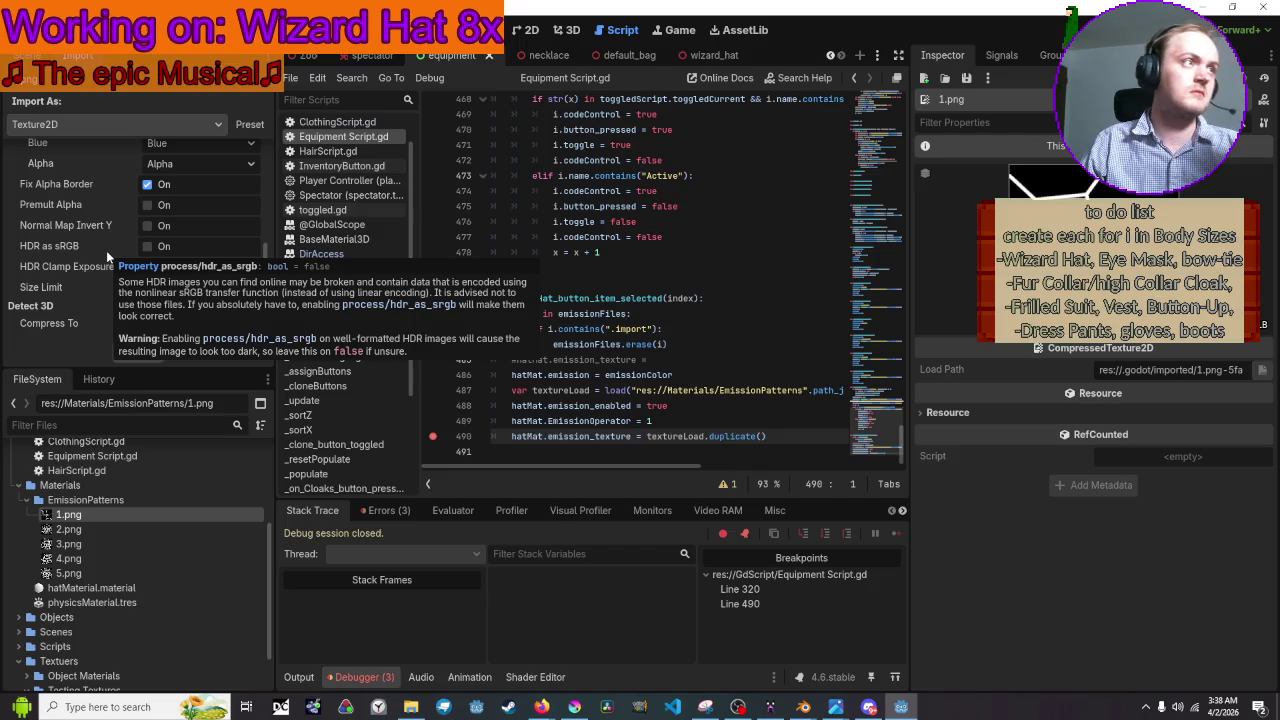
{"action": "left_click", "coordinate": [697, 55]}
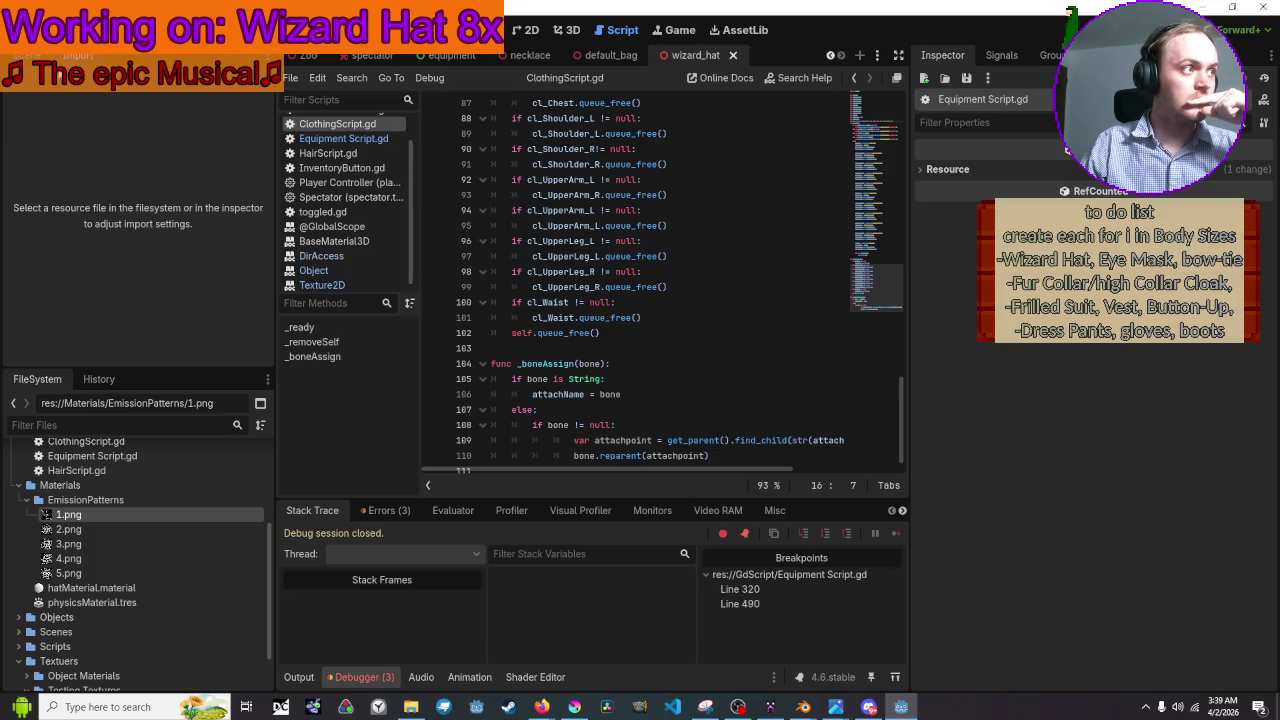
Select CL_Wizards Hat, collapse its Emission section and expand UV1 in the Inspector
{"action": "left_click", "coordinate": [73, 120]}
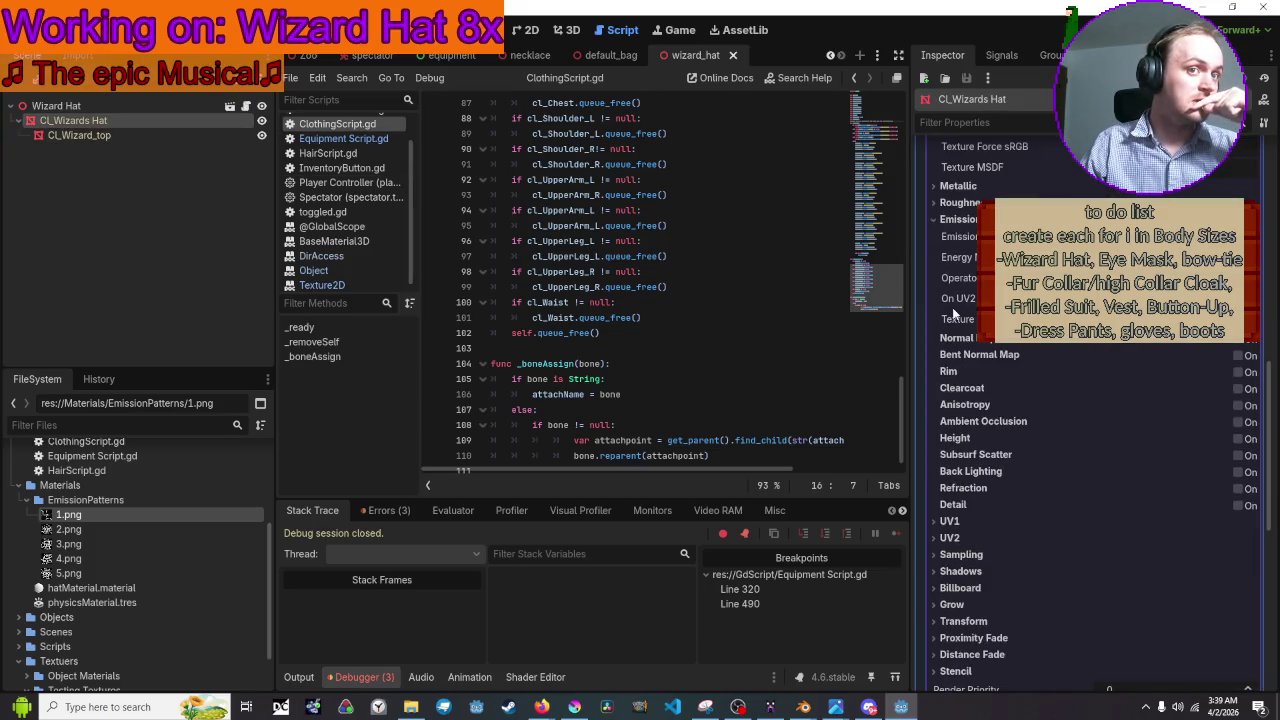
{"action": "left_click", "coordinate": [960, 219]}
{"action": "left_click", "coordinate": [960, 219]}
{"action": "left_click", "coordinate": [960, 219]}
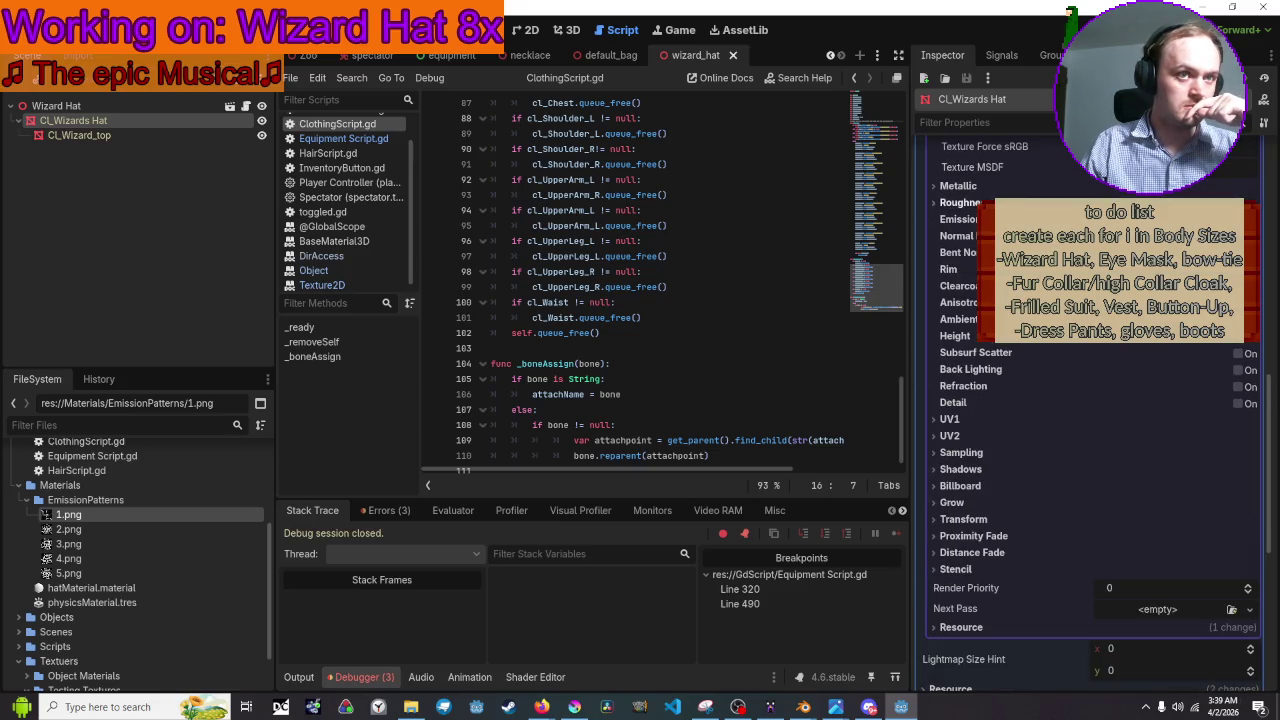
{"action": "left_click", "coordinate": [946, 421]}
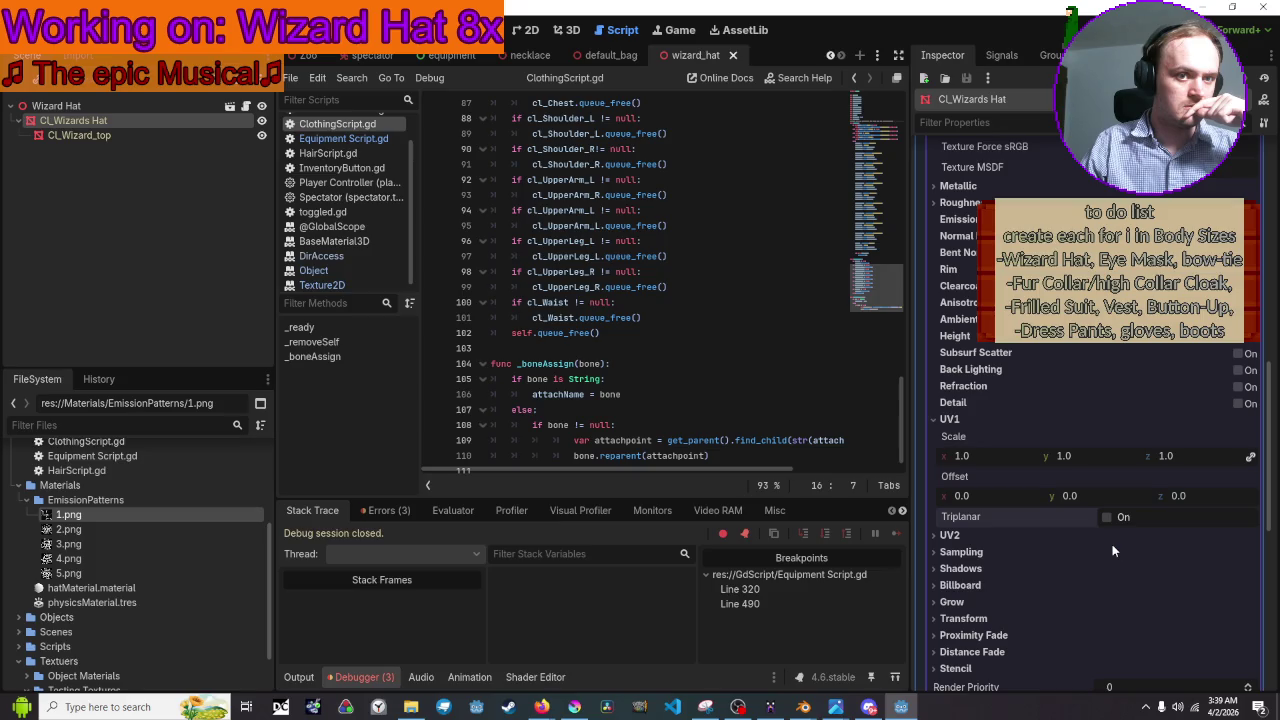
{"action": "key", "text": "alt+Tab"}
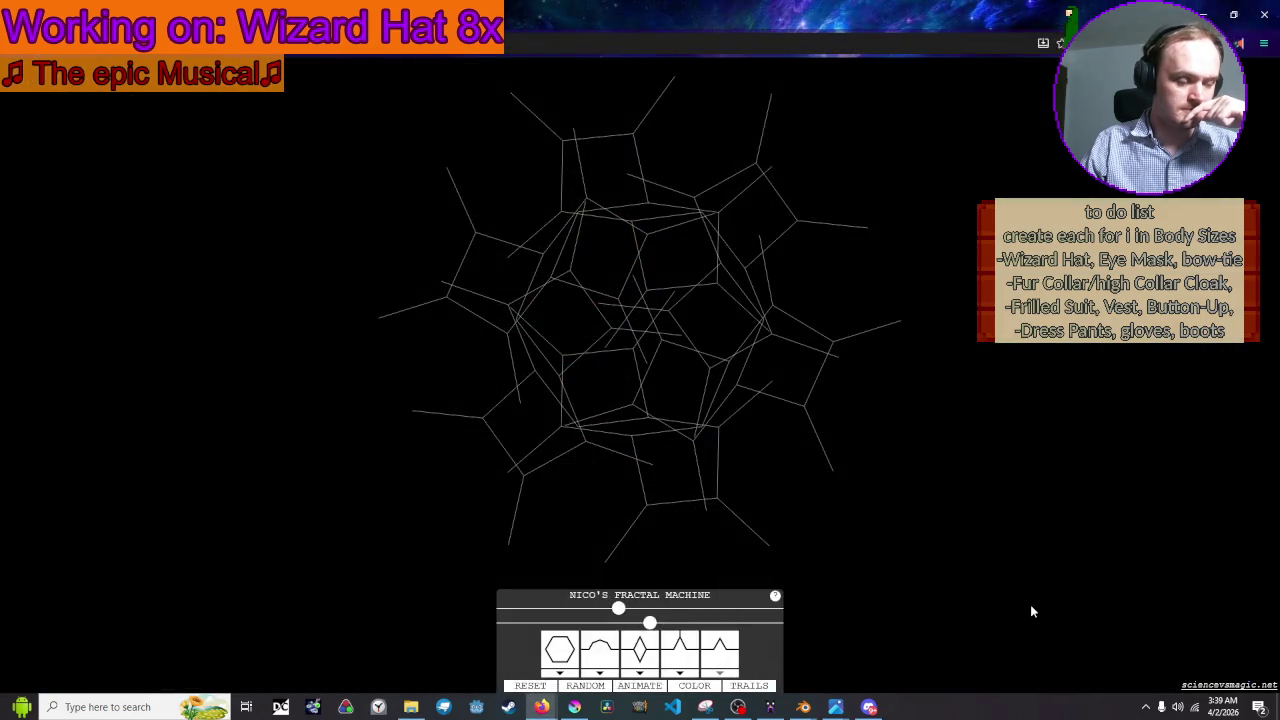
Relaunch Godot from the taskbar and select the BioVoxel project in the Project Manager
{"action": "right_click", "coordinate": [476, 707]}
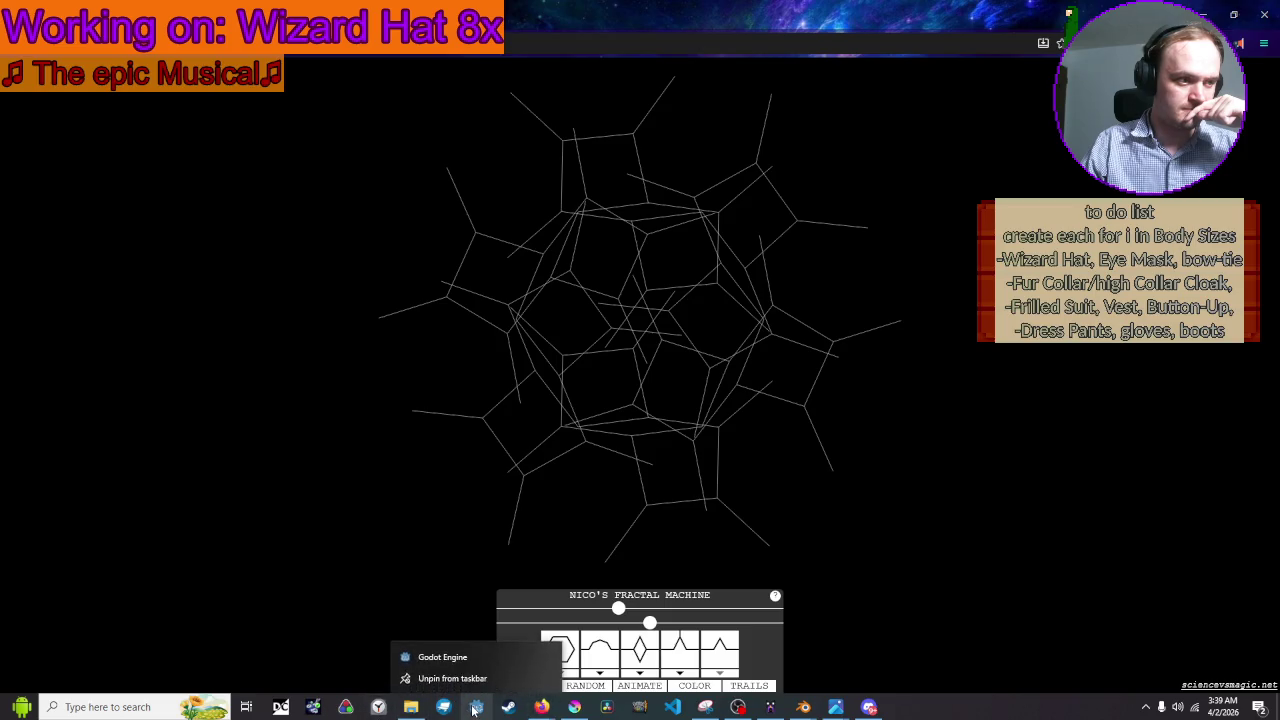
{"action": "left_click", "coordinate": [442, 657]}
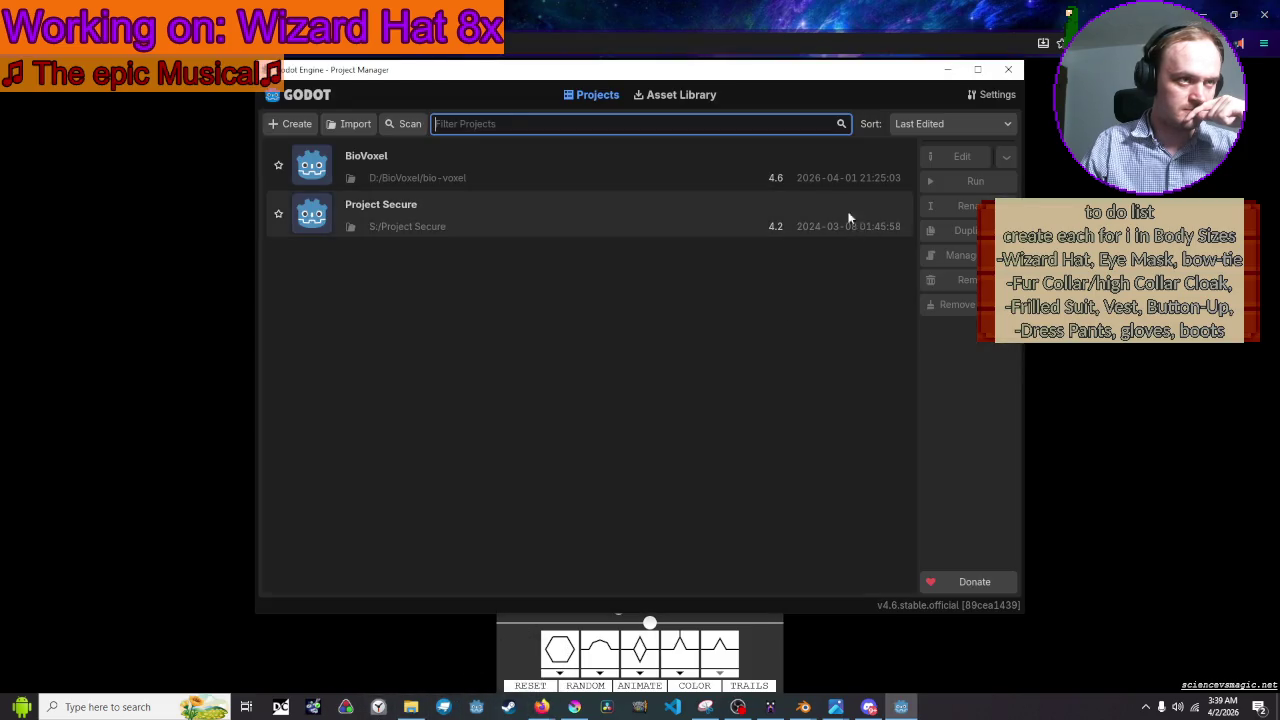
{"action": "left_click", "coordinate": [565, 168]}
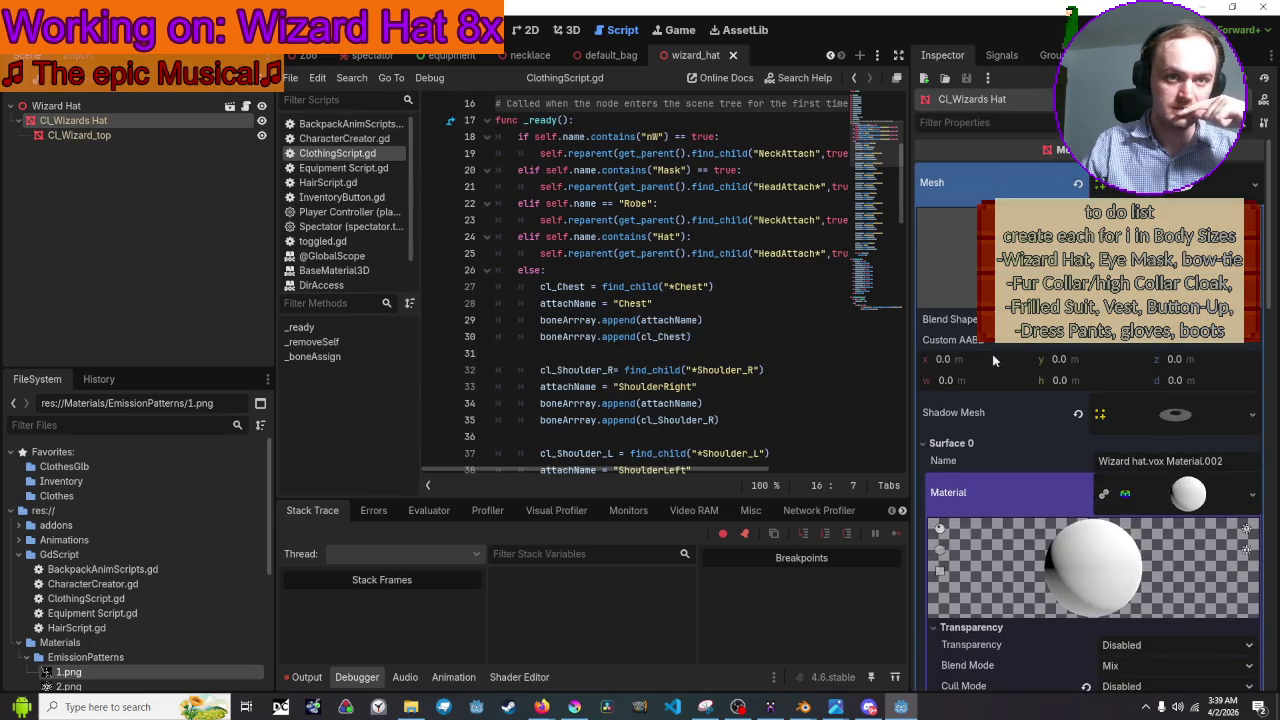
Enable Triplanar under UV1 on the hat material, leave scale at 1.0, and run the game
{"action": "scroll", "coordinate": [1061, 400], "scroll_direction": "down", "scroll_amount": 10}
{"action": "scroll", "coordinate": [1126, 410], "scroll_direction": "down", "scroll_amount": 5}
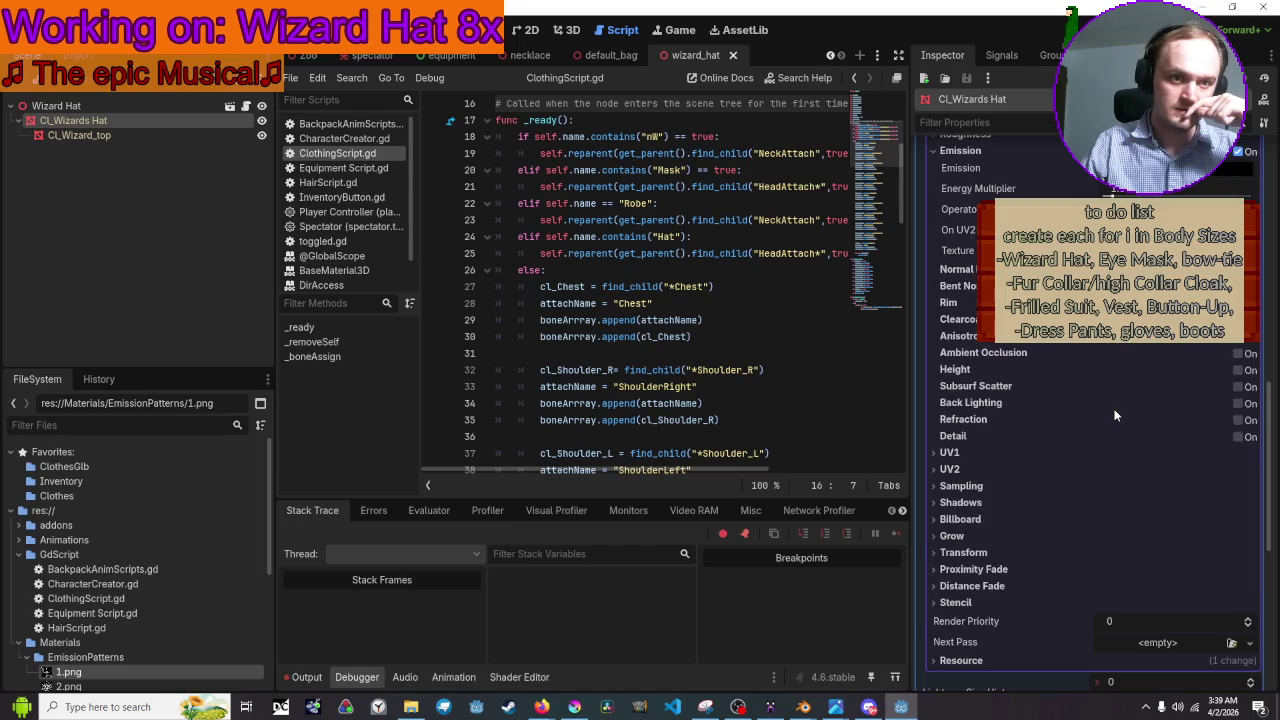
{"action": "left_click", "coordinate": [958, 150]}
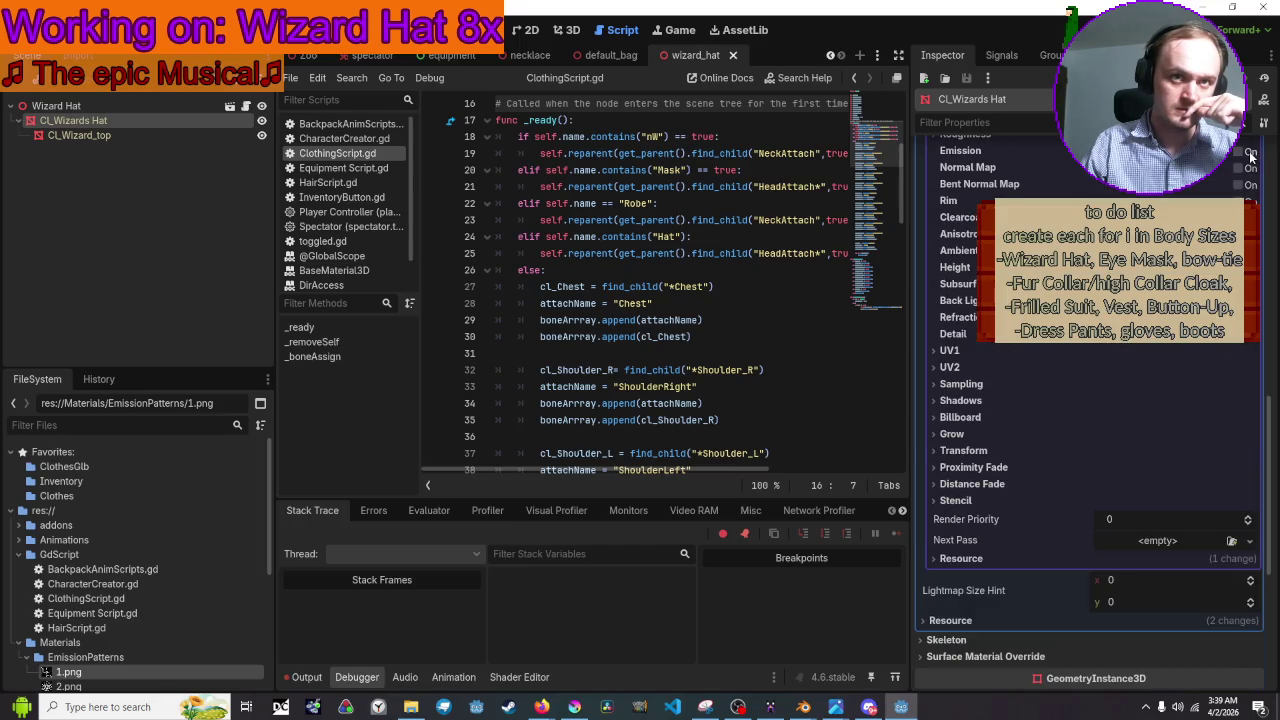
{"action": "left_click", "coordinate": [958, 351]}
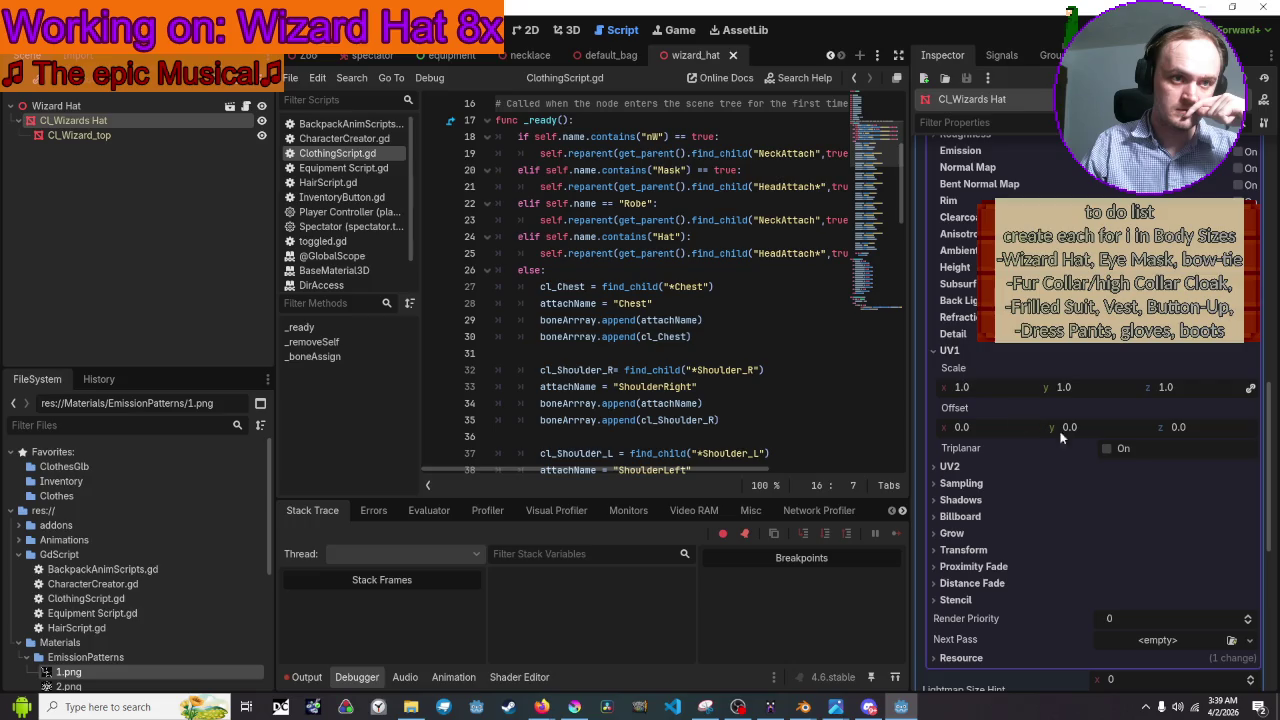
{"action": "left_click", "coordinate": [1108, 448]}
{"action": "scroll", "coordinate": [1125, 480], "scroll_direction": "down", "scroll_amount": 1}
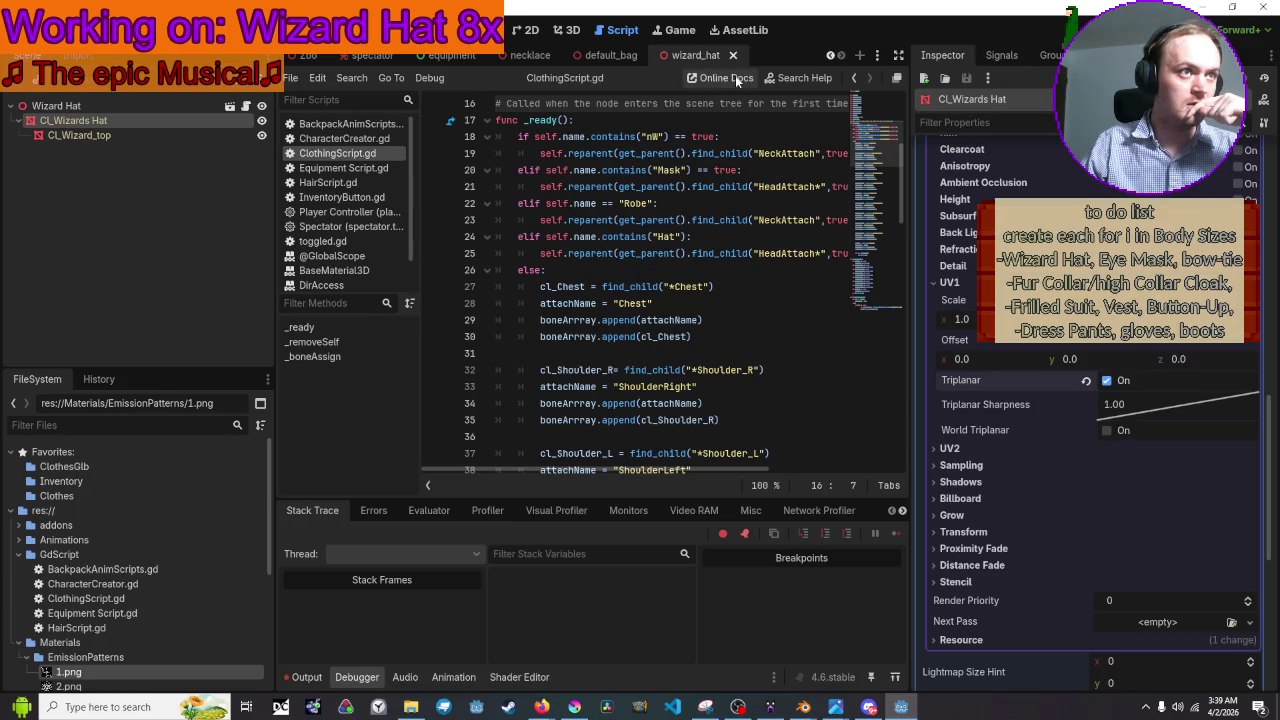
{"action": "left_click", "coordinate": [961, 319]}
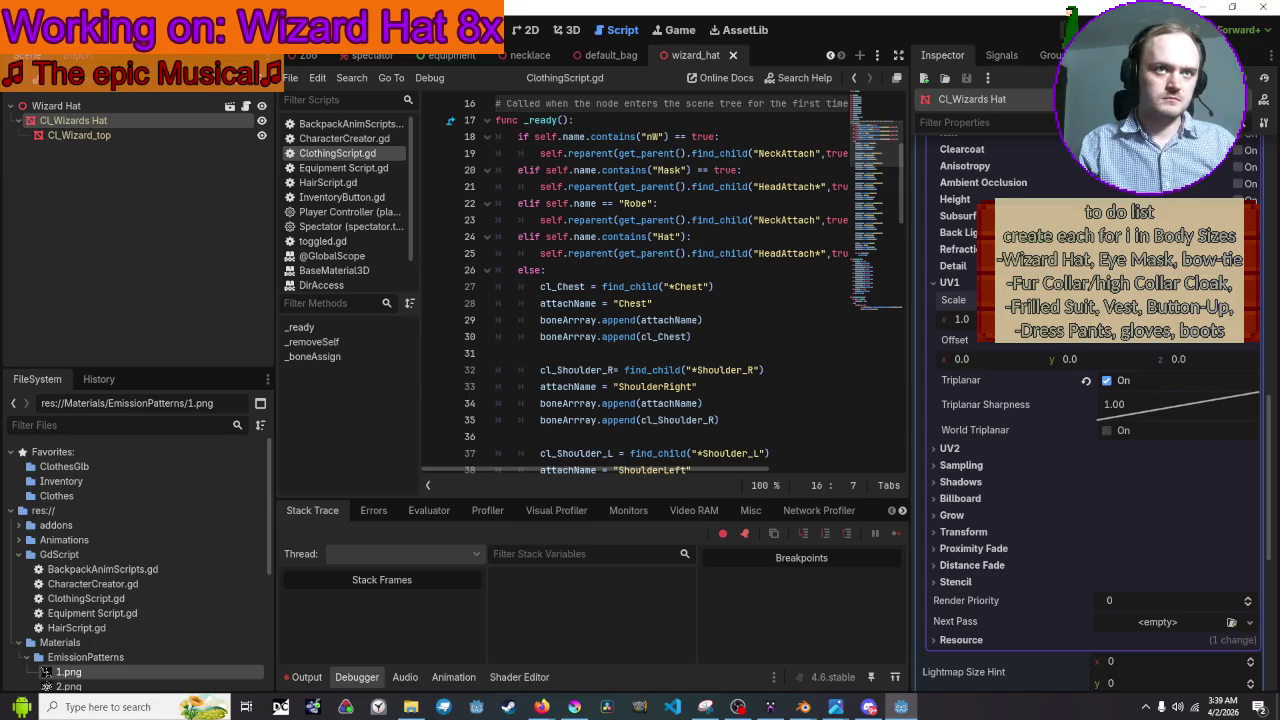
{"action": "key", "text": "F5"}
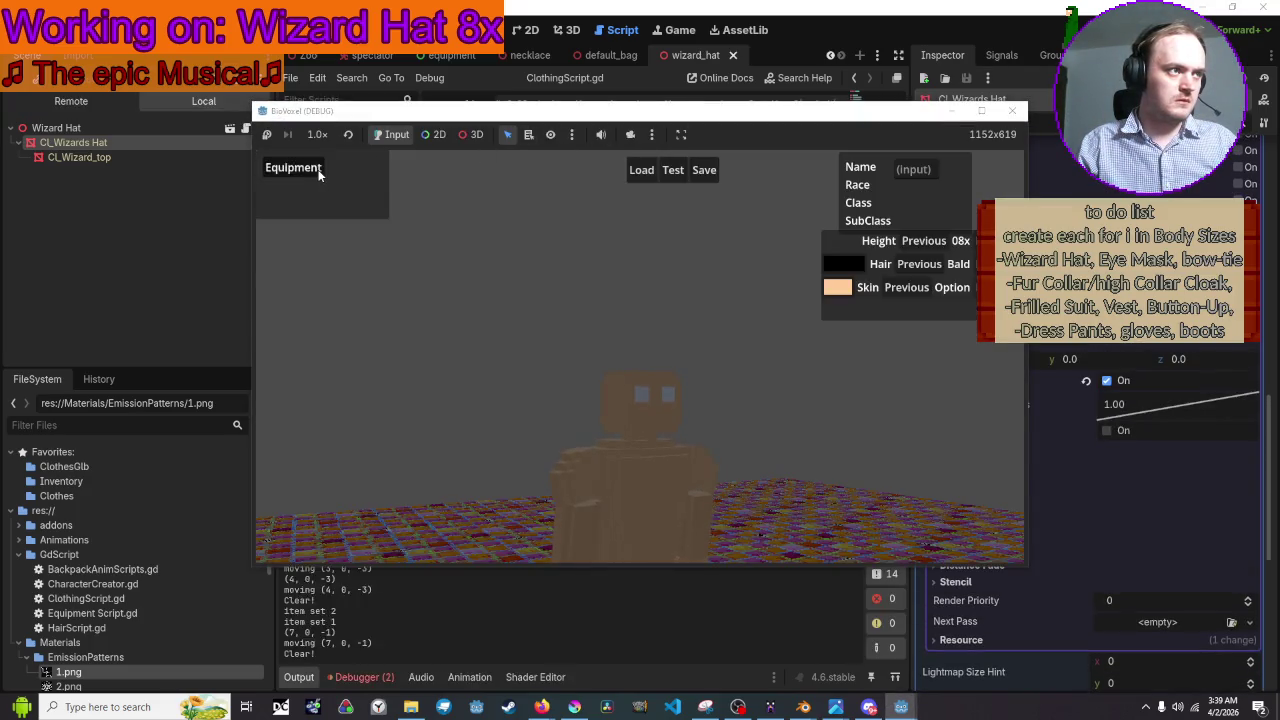
In the running game, open Equipment and switch the hat from pattern 1 to pattern 2
{"action": "left_click", "coordinate": [328, 175]}
{"action": "left_click", "coordinate": [372, 186]}
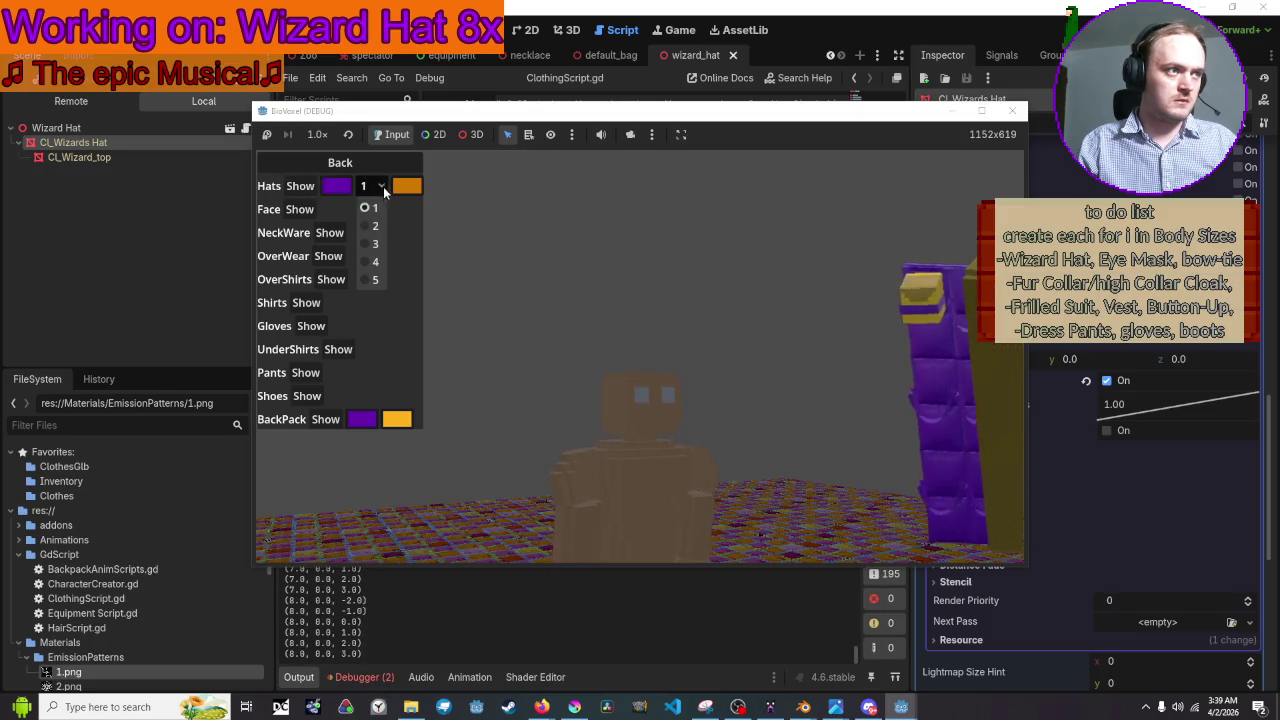
{"action": "left_click", "coordinate": [377, 208]}
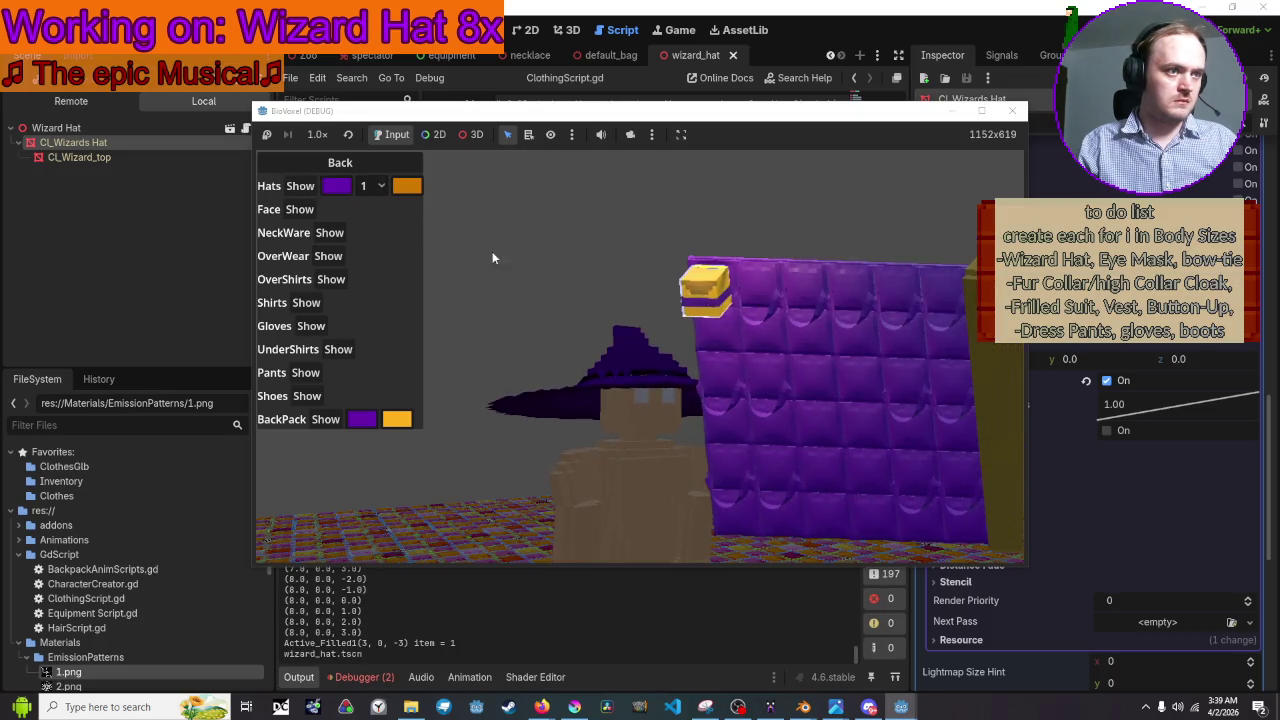
{"action": "left_click", "coordinate": [386, 186]}
{"action": "left_click", "coordinate": [375, 226]}
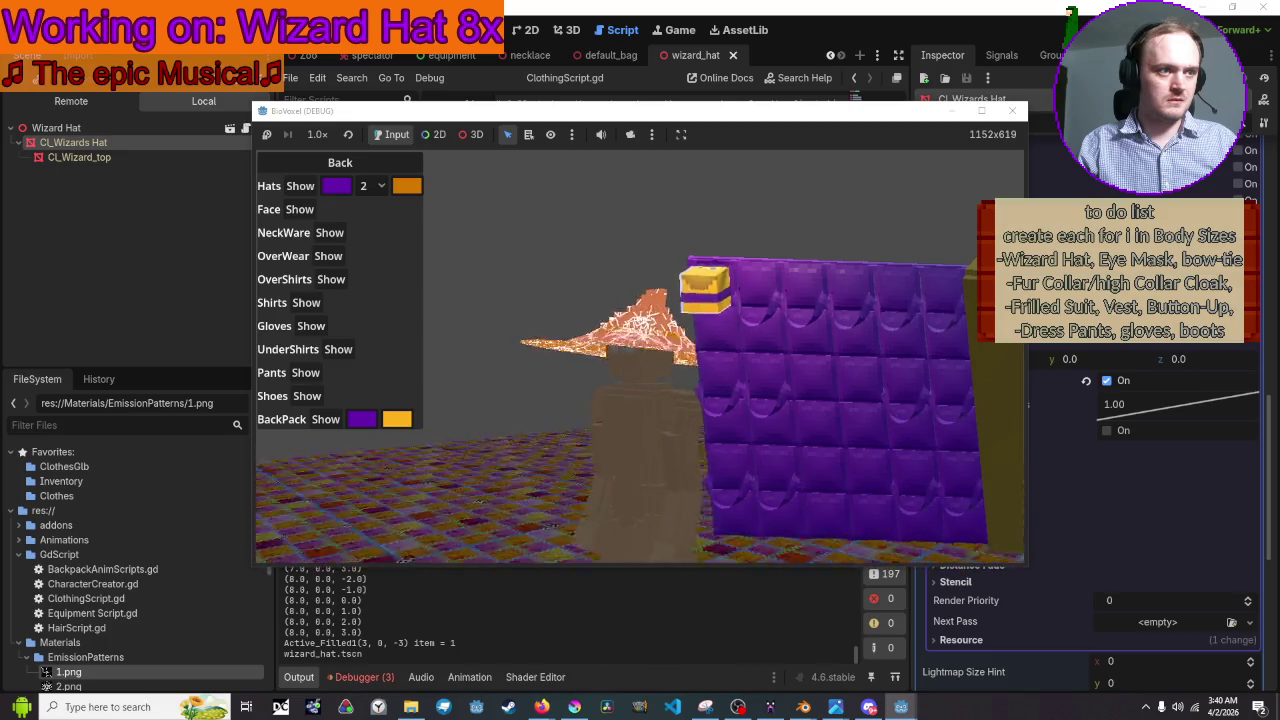
Place the game and editor windows side by side and expand Test Scene in the remote tree
{"action": "mouse_move", "coordinate": [776, 118]}
{"action": "left_mouse_down"}
{"action": "mouse_move", "coordinate": [529, 113]}
{"action": "mouse_move", "coordinate": [689, 47]}
{"action": "left_mouse_up"}
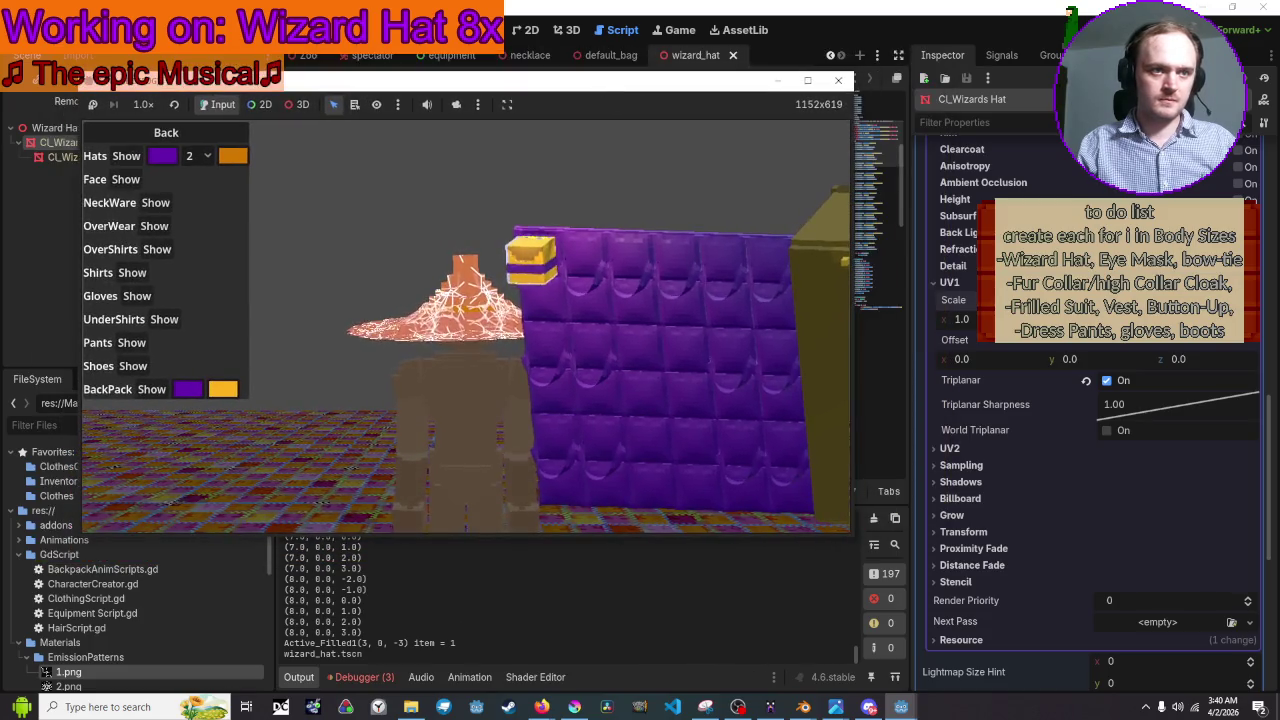
{"action": "left_click", "coordinate": [538, 103]}
{"action": "mouse_move", "coordinate": [908, 20]}
{"action": "left_mouse_down"}
{"action": "mouse_move", "coordinate": [981, 99]}
{"action": "mouse_move", "coordinate": [924, 117]}
{"action": "mouse_move", "coordinate": [815, 116]}
{"action": "mouse_move", "coordinate": [921, 123]}
{"action": "mouse_move", "coordinate": [846, 115]}
{"action": "left_mouse_up"}
{"action": "left_click", "coordinate": [504, 211]}
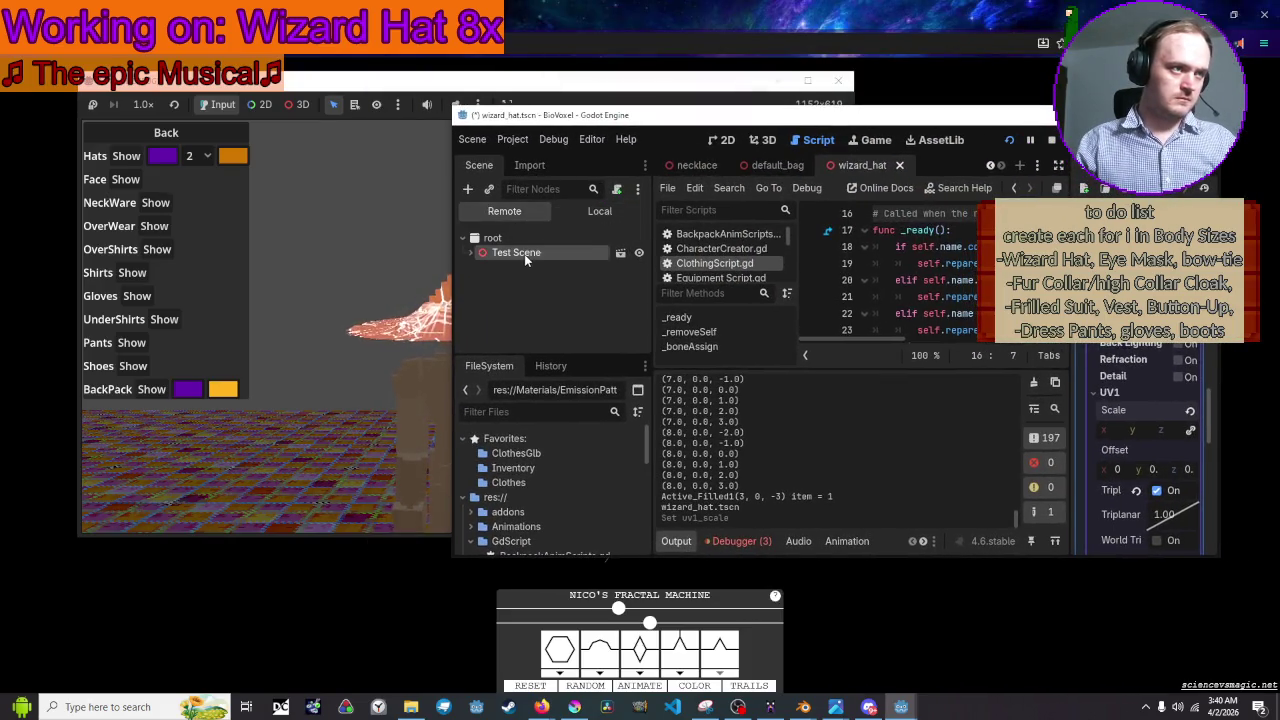
{"action": "left_click", "coordinate": [524, 254]}
{"action": "left_click", "coordinate": [340, 260]}
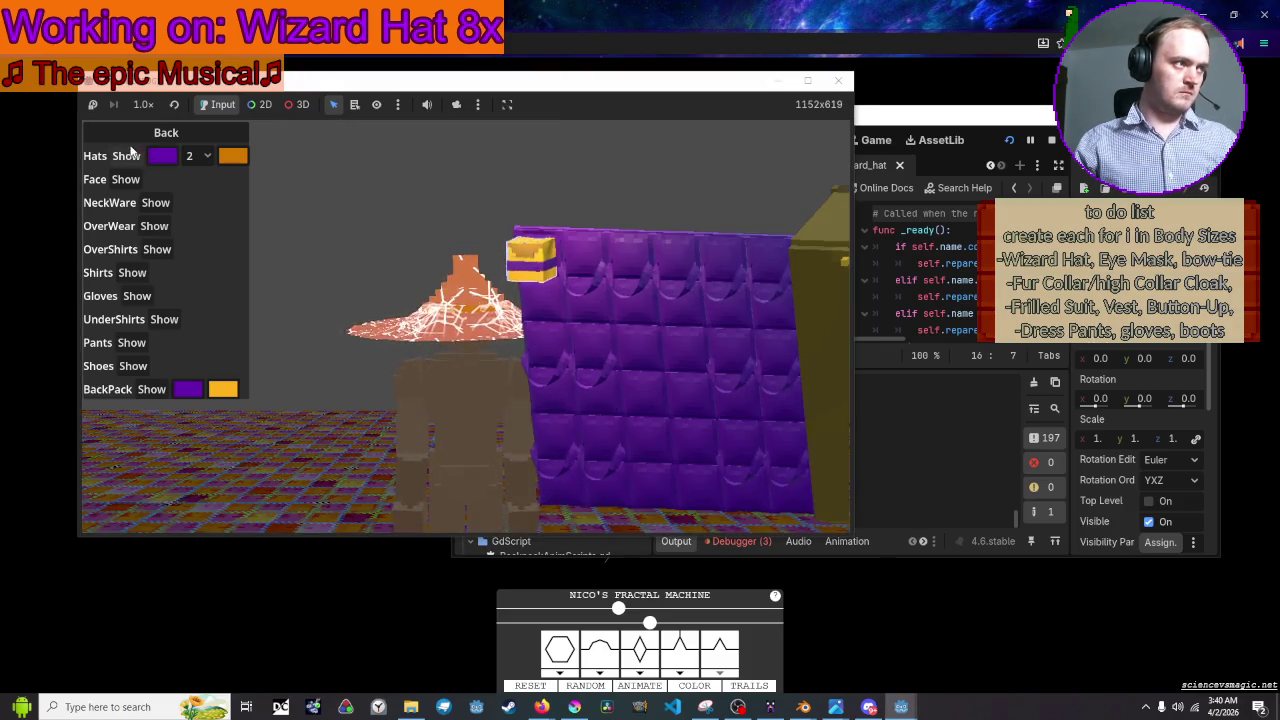
Switch the hat back to pattern 1, then to pattern 2 again, and close the game
{"action": "left_click", "coordinate": [190, 156]}
{"action": "left_click", "coordinate": [206, 181]}
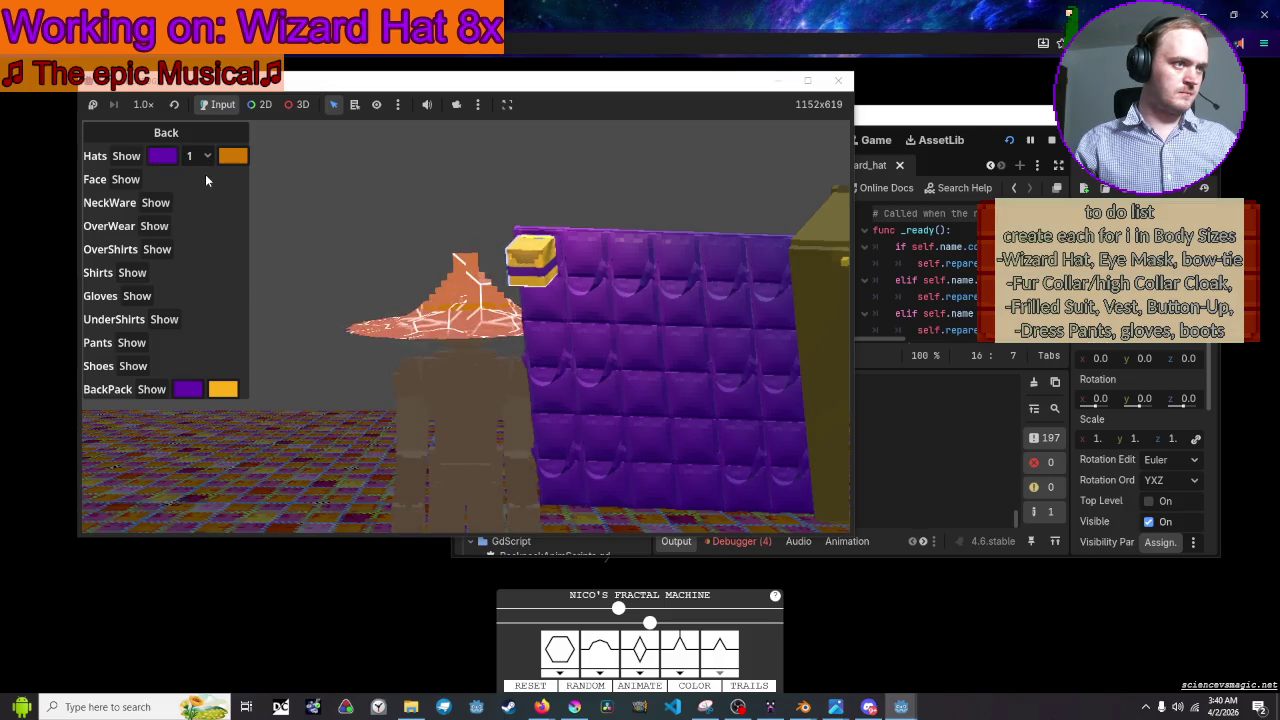
{"action": "left_click", "coordinate": [200, 158]}
{"action": "left_click", "coordinate": [200, 204]}
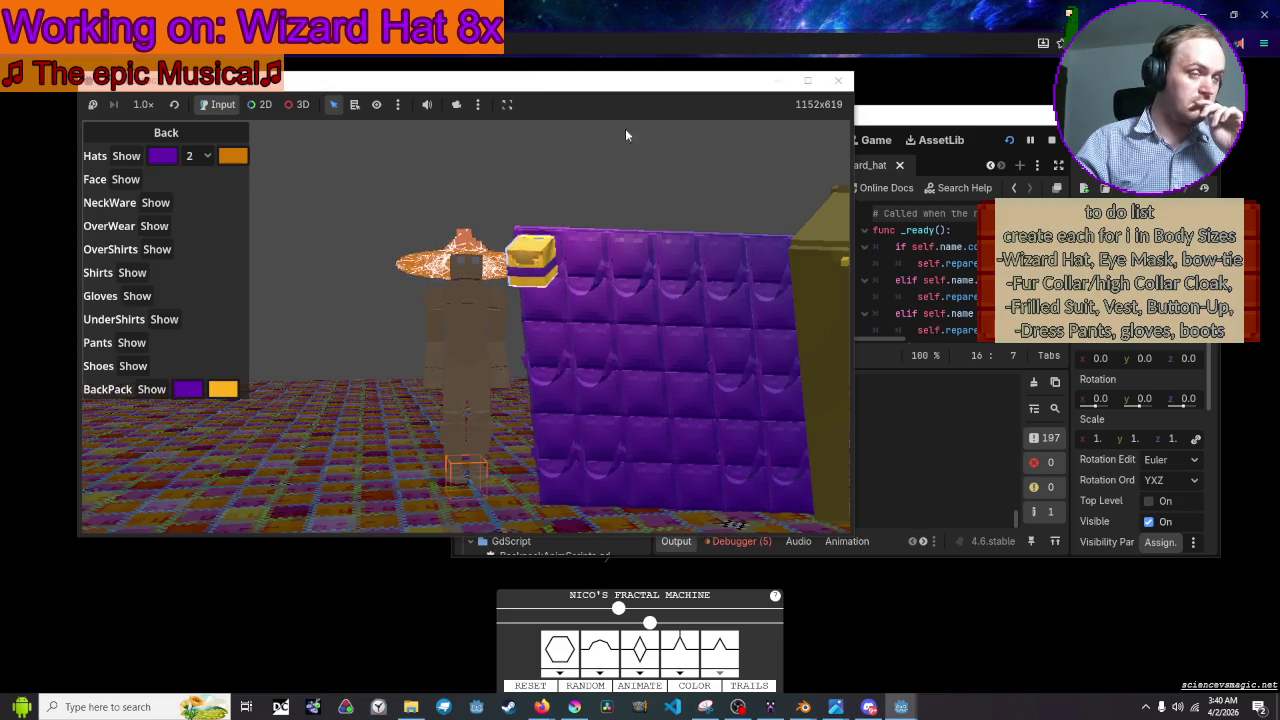
{"action": "left_click", "coordinate": [838, 80]}
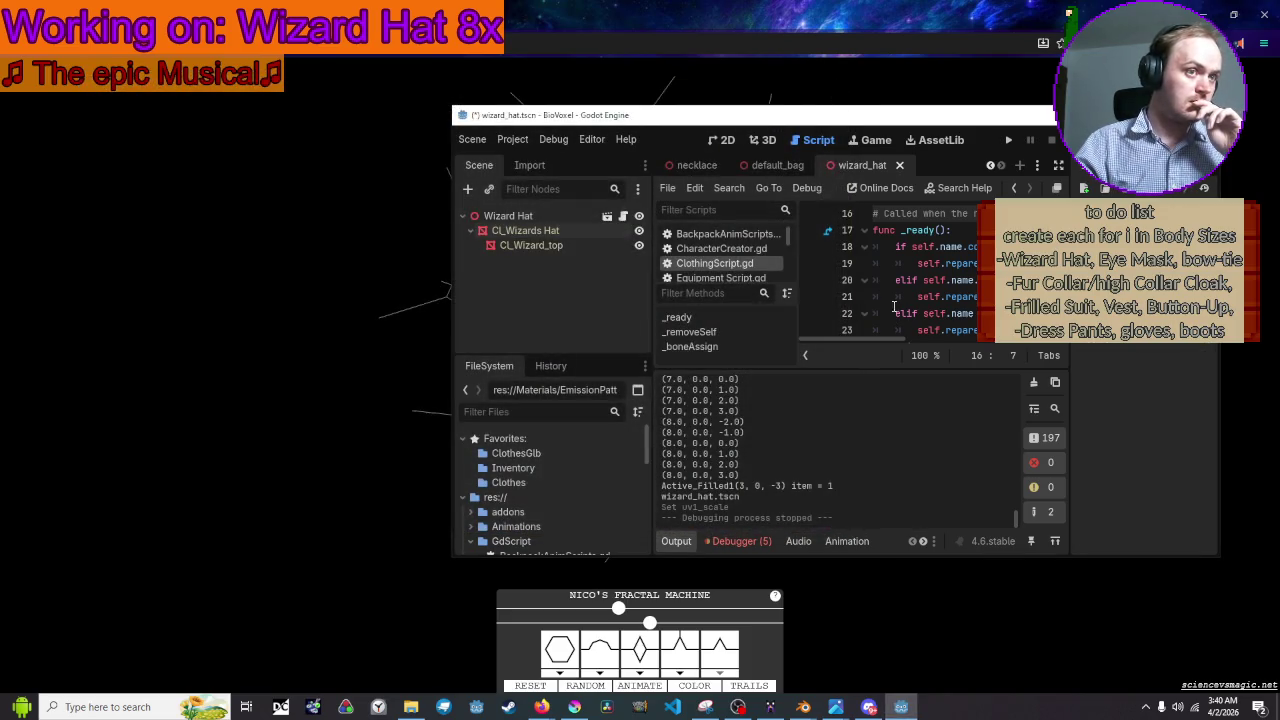
Open Equipment Script.gd and select the commented emission_texture line 485 in _on_Hat_button_item_selected
{"action": "scroll", "coordinate": [649, 368], "scroll_direction": "down", "scroll_amount": 15}
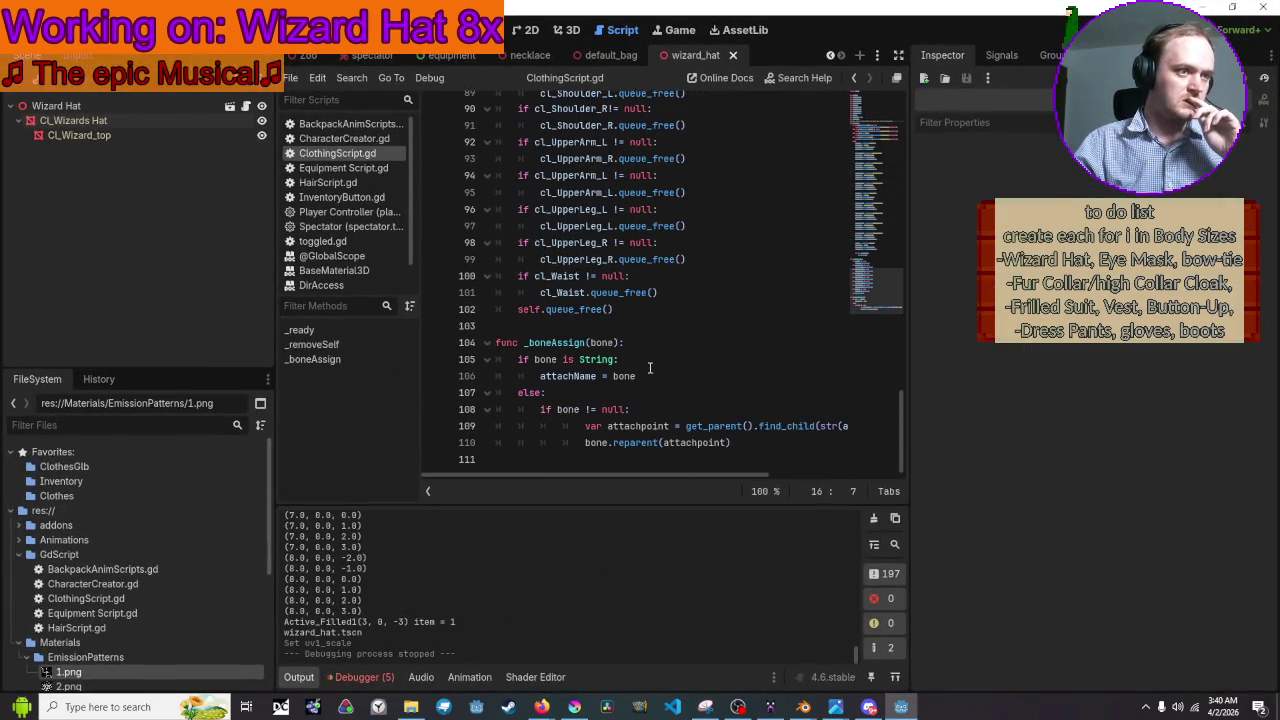
{"action": "left_click", "coordinate": [365, 170]}
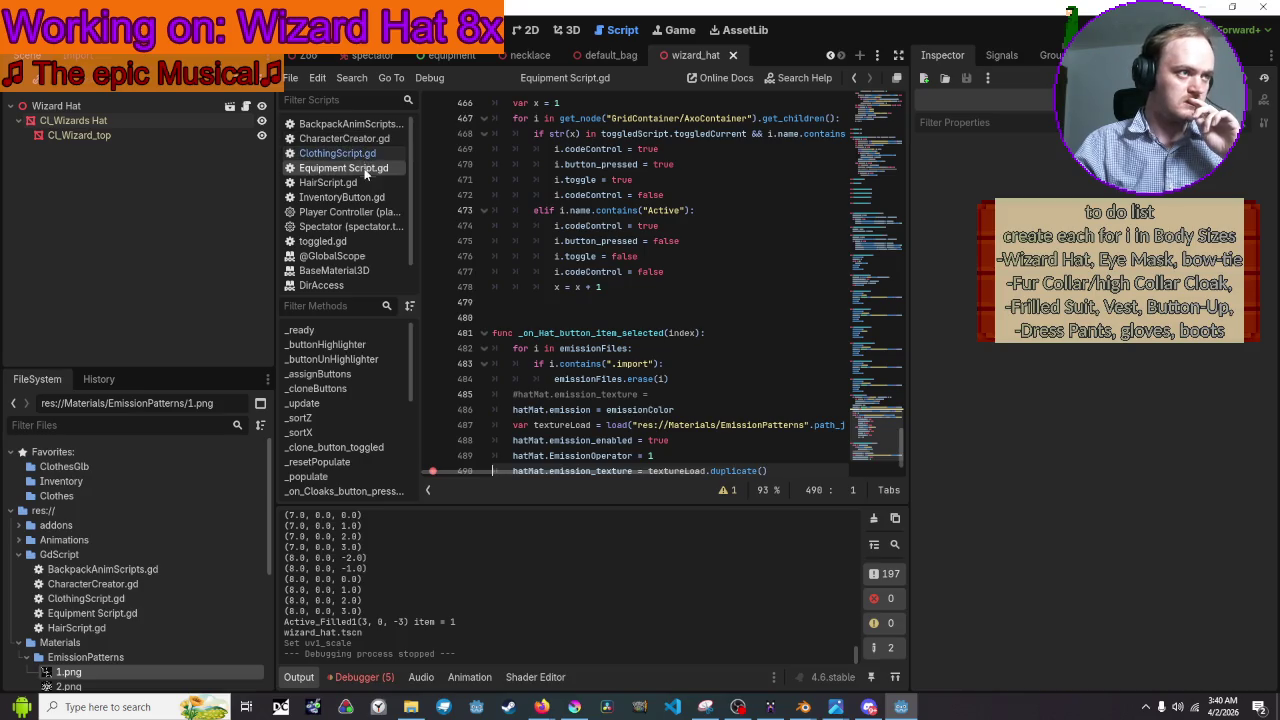
{"action": "scroll", "coordinate": [733, 286], "scroll_direction": "down", "scroll_amount": 1}
{"action": "left_click", "coordinate": [701, 378]}
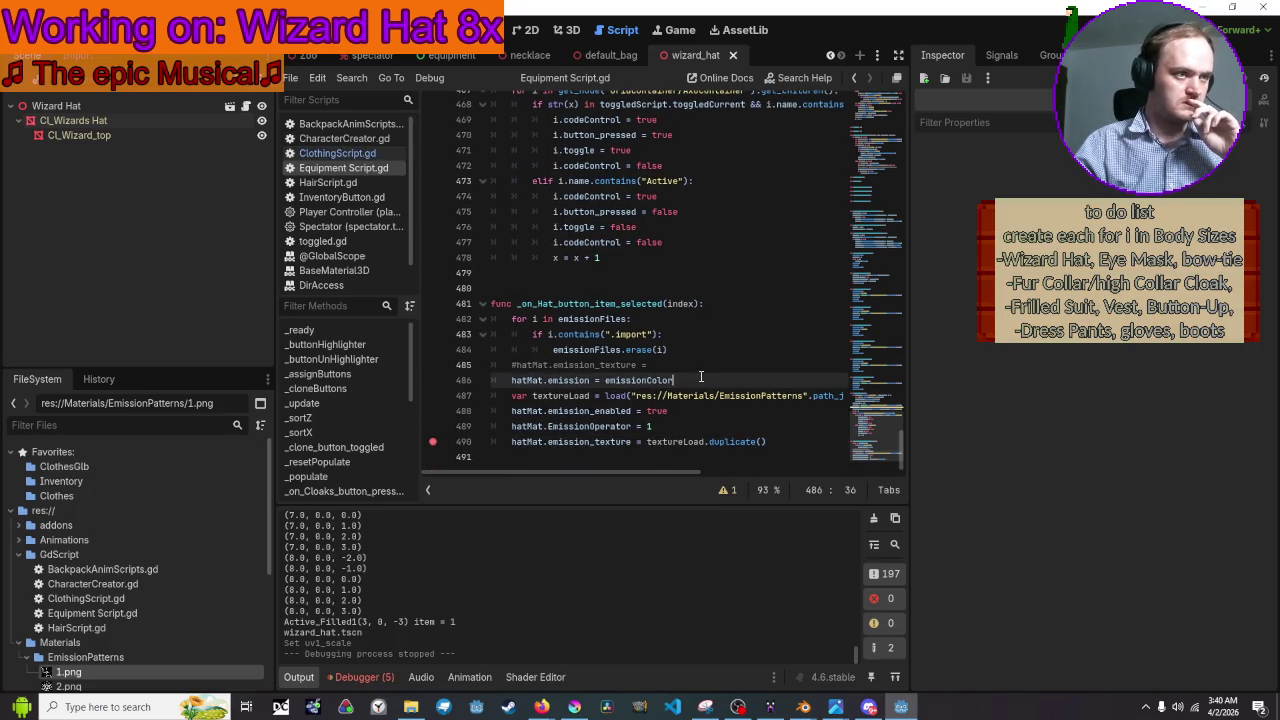
{"action": "left_click_drag", "start_coordinate": [674, 362], "coordinate": [491, 364]}
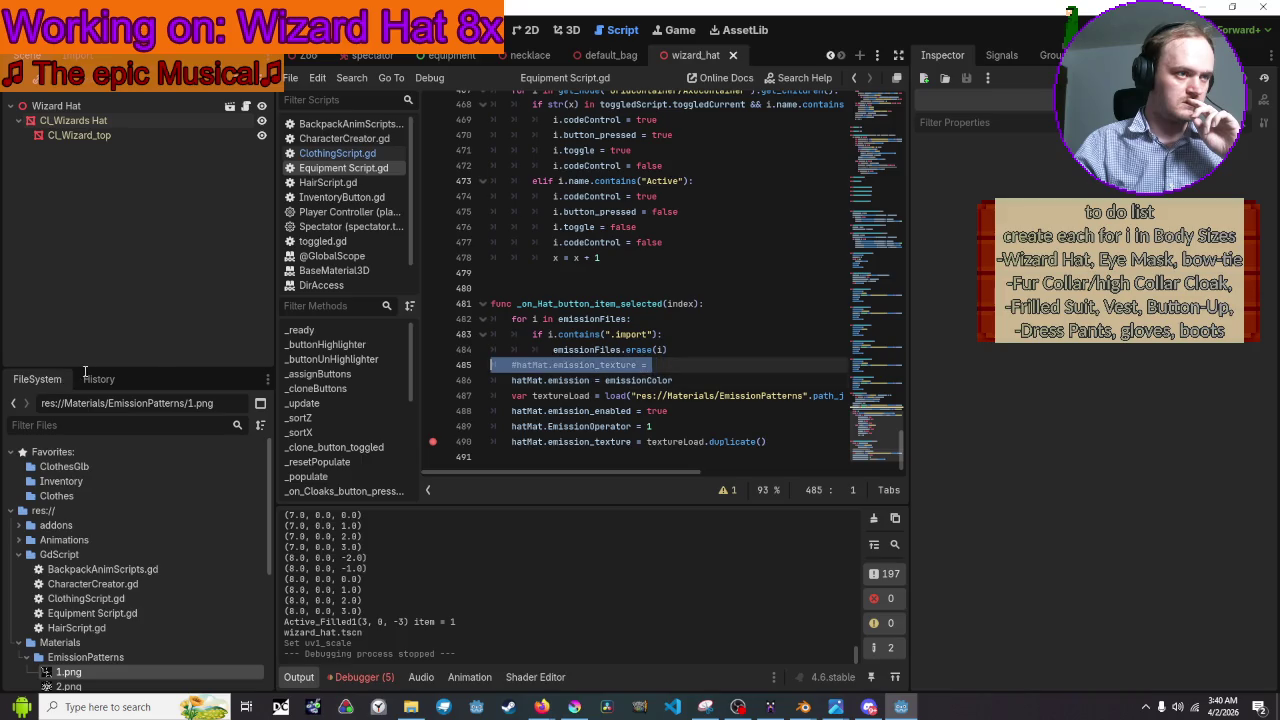
Delete the commented emission_texture line 485
{"action": "key", "text": "BackSpace"}
{"action": "key", "text": "BackSpace"}
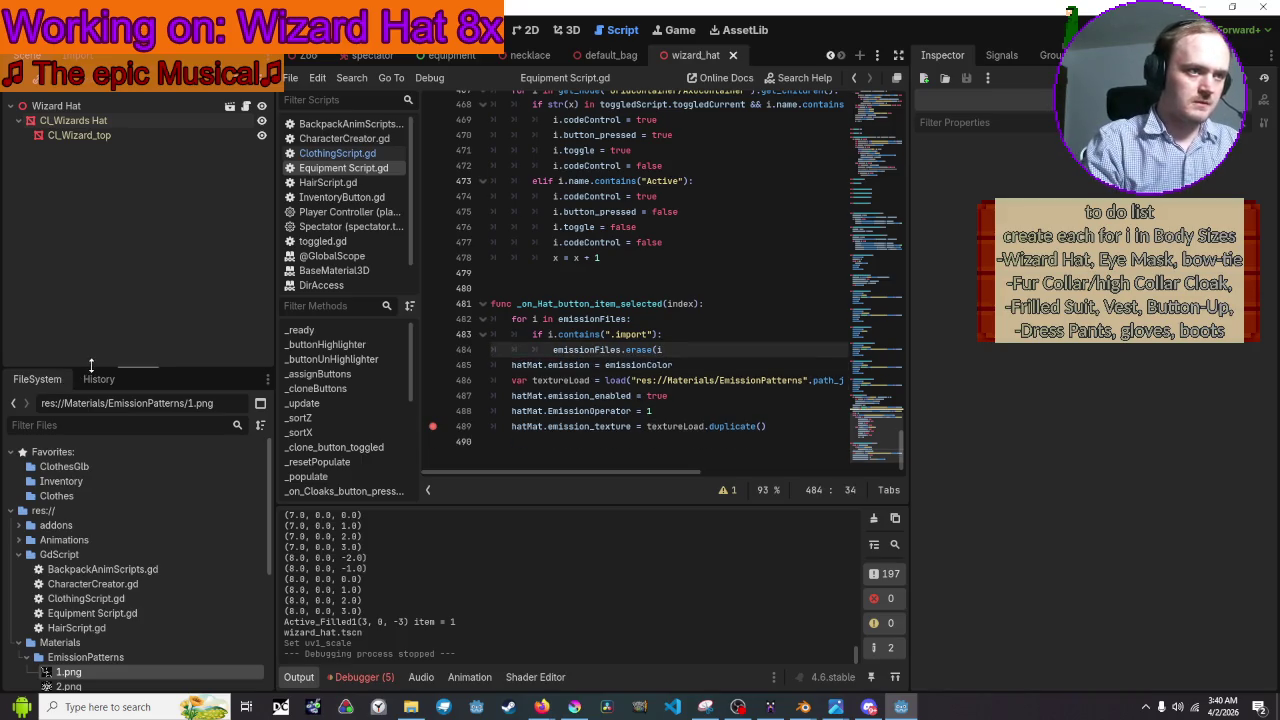
{"action": "type", "text": ")"}
{"action": "key", "text": "Return"}
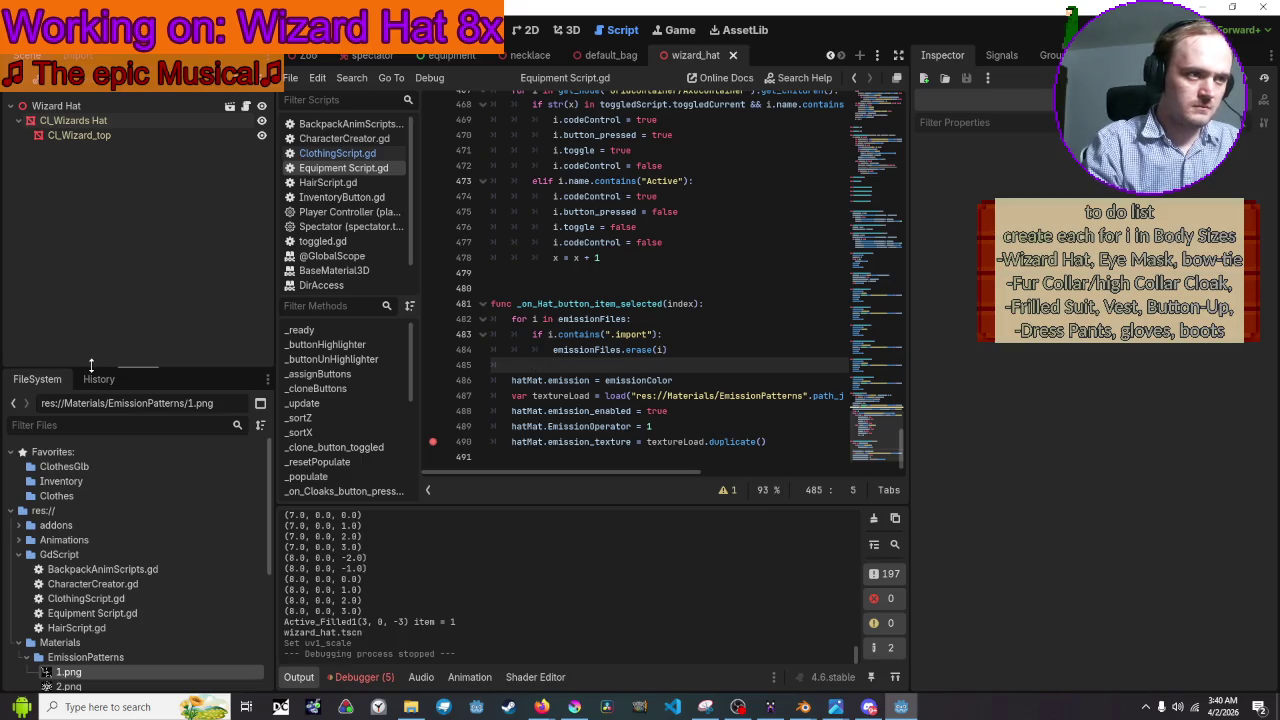
{"action": "key", "text": "BackSpace"}
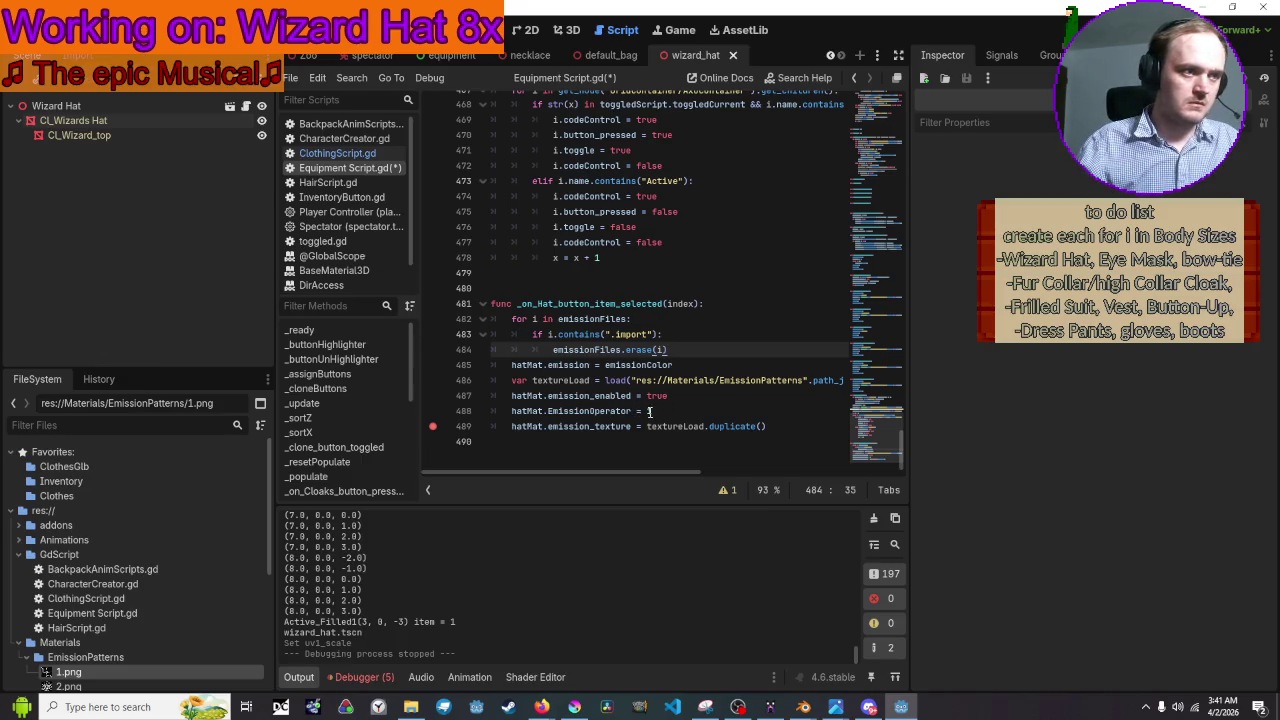
Change EmissionOperator on line 488 from 1 to 0, save the script, and run the game
{"action": "left_click", "coordinate": [650, 412]}
{"action": "type", "text": "0"}
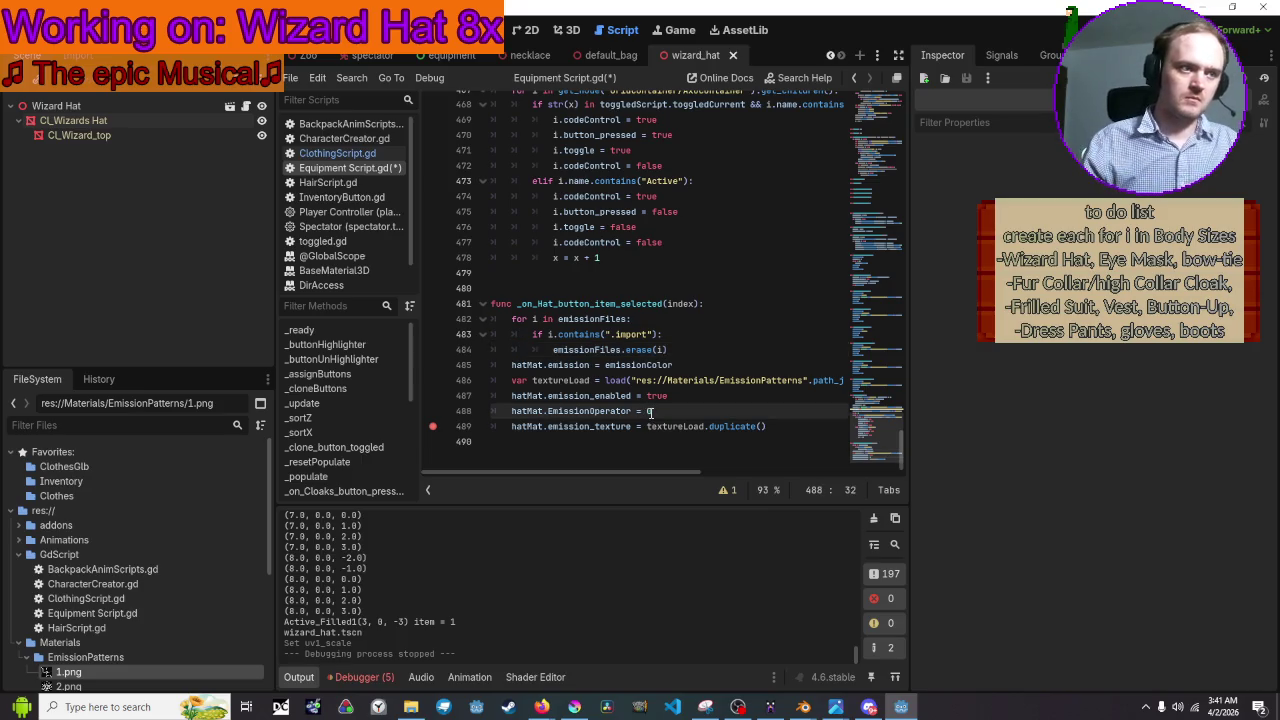
{"action": "key", "text": "Down"}
{"action": "key", "text": "Down"}
{"action": "key", "text": "ctrl+s"}
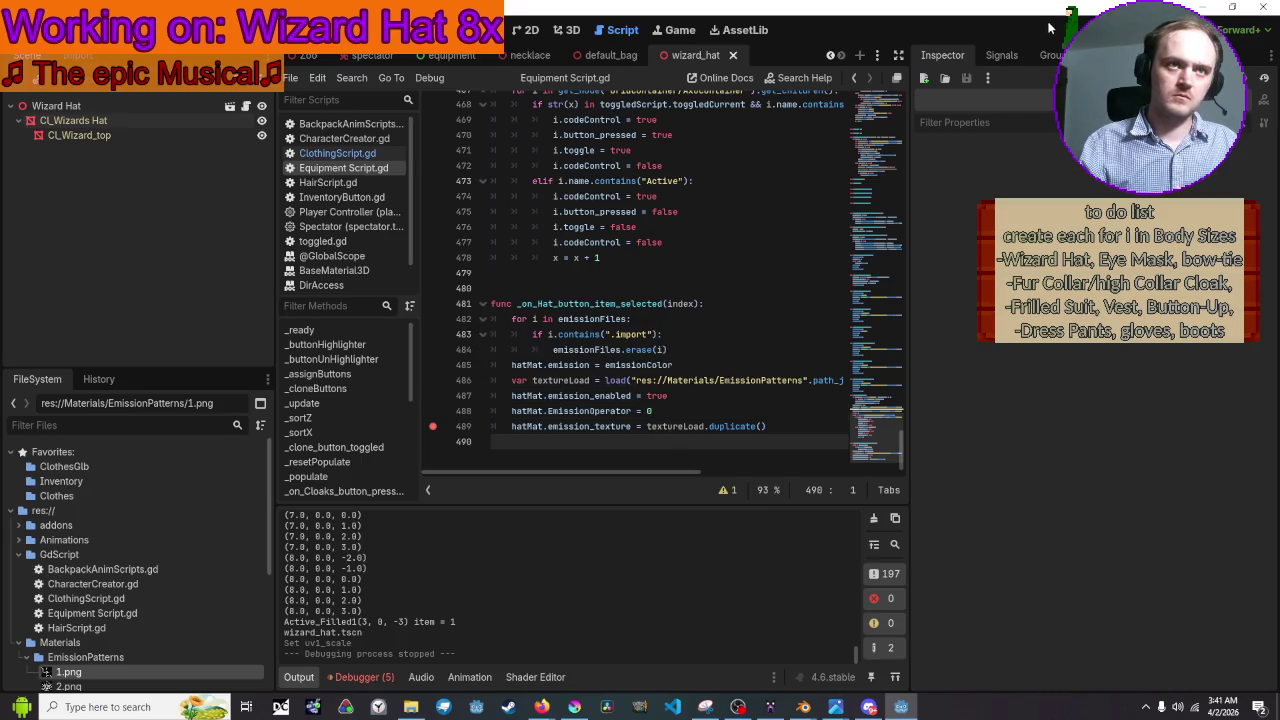
{"action": "key", "text": "F5"}
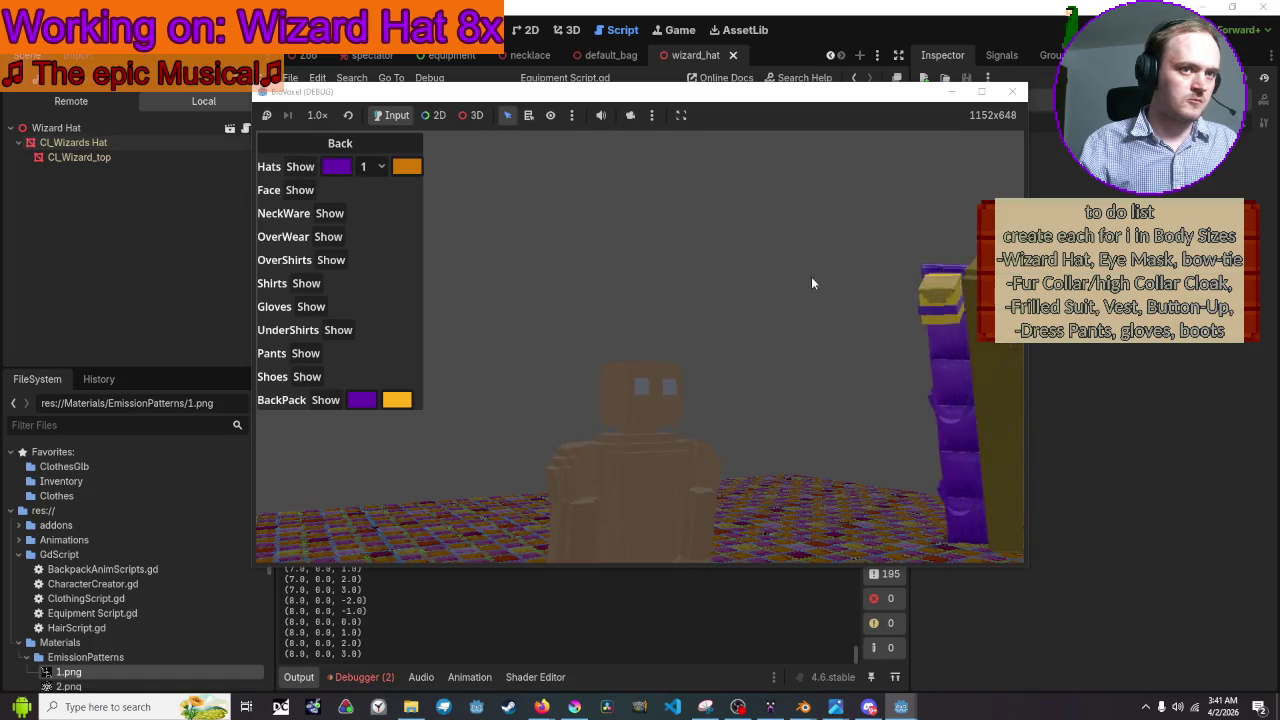
Pick hat pattern 2, continue past the line 489 breakpoint, and switch the game view to 3D object picking
{"action": "left_click", "coordinate": [372, 166]}
{"action": "left_click", "coordinate": [372, 206]}
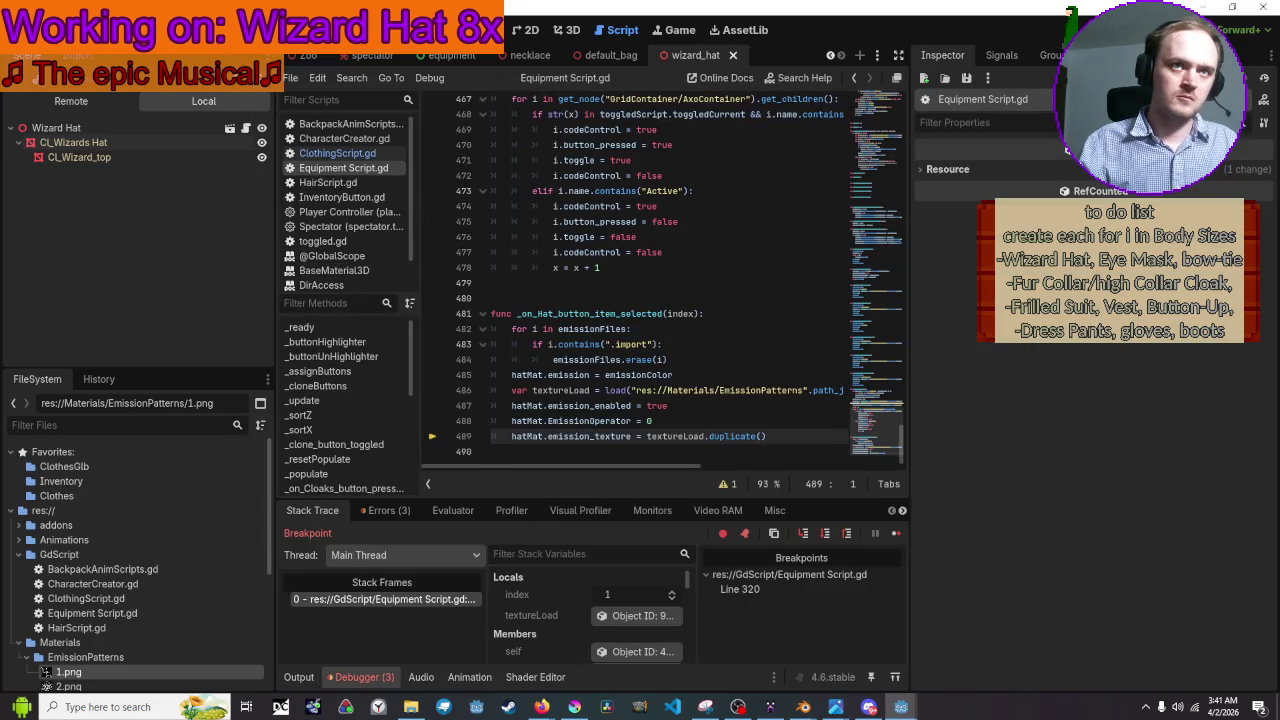
{"action": "key", "text": "F12"}
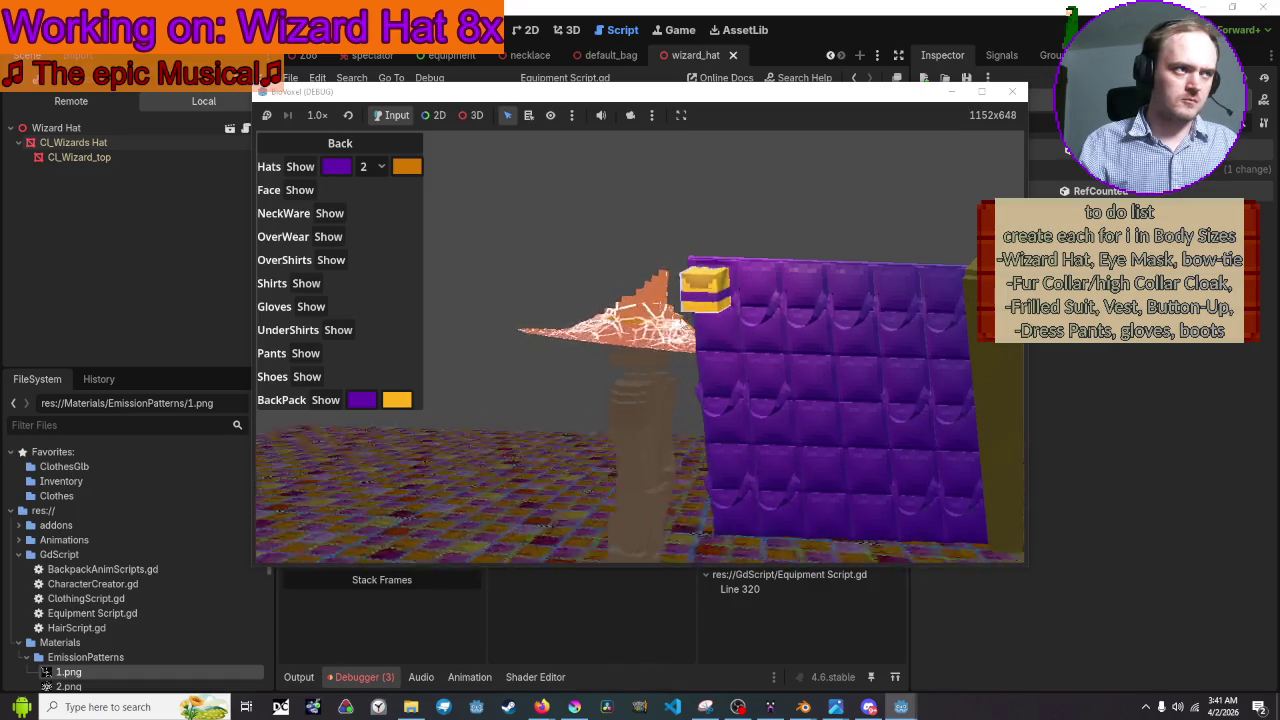
{"action": "mouse_move", "coordinate": [500, 92]}
{"action": "left_mouse_down"}
{"action": "mouse_move", "coordinate": [1279, 92]}
{"action": "mouse_move", "coordinate": [800, 120]}
{"action": "mouse_move", "coordinate": [776, 76]}
{"action": "mouse_move", "coordinate": [702, 101]}
{"action": "left_mouse_up"}
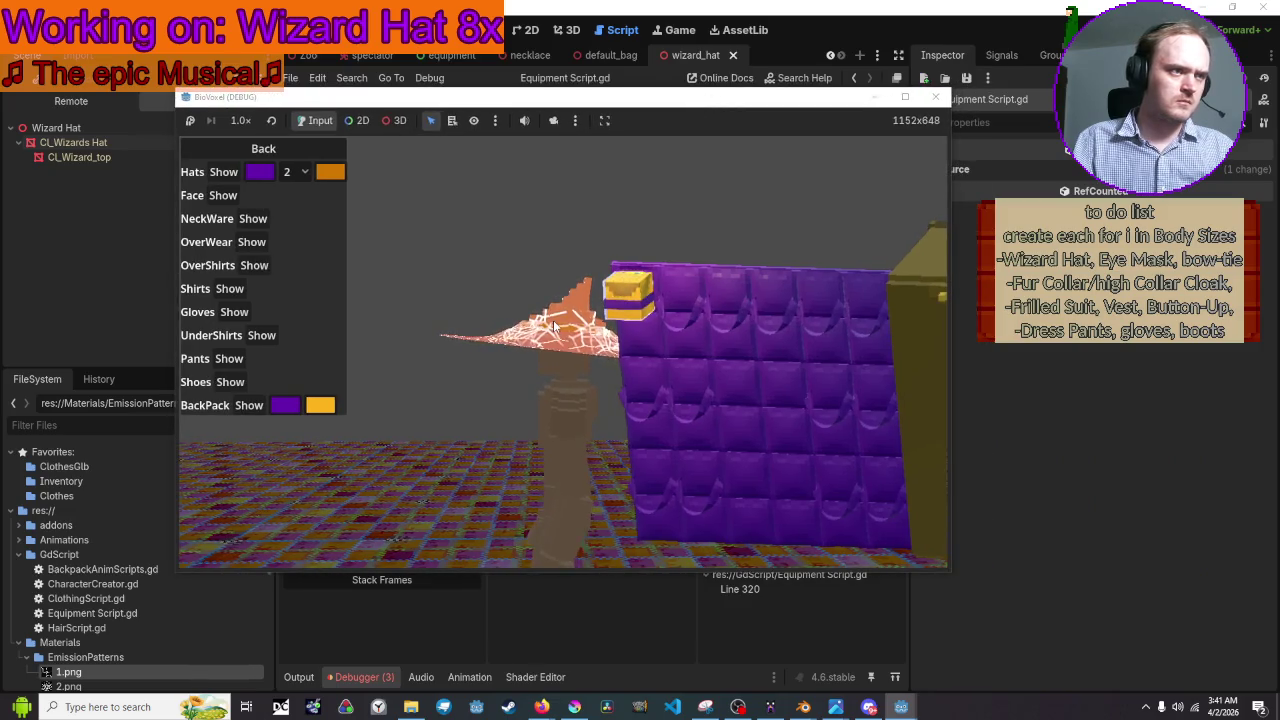
{"action": "left_click", "coordinate": [217, 170]}
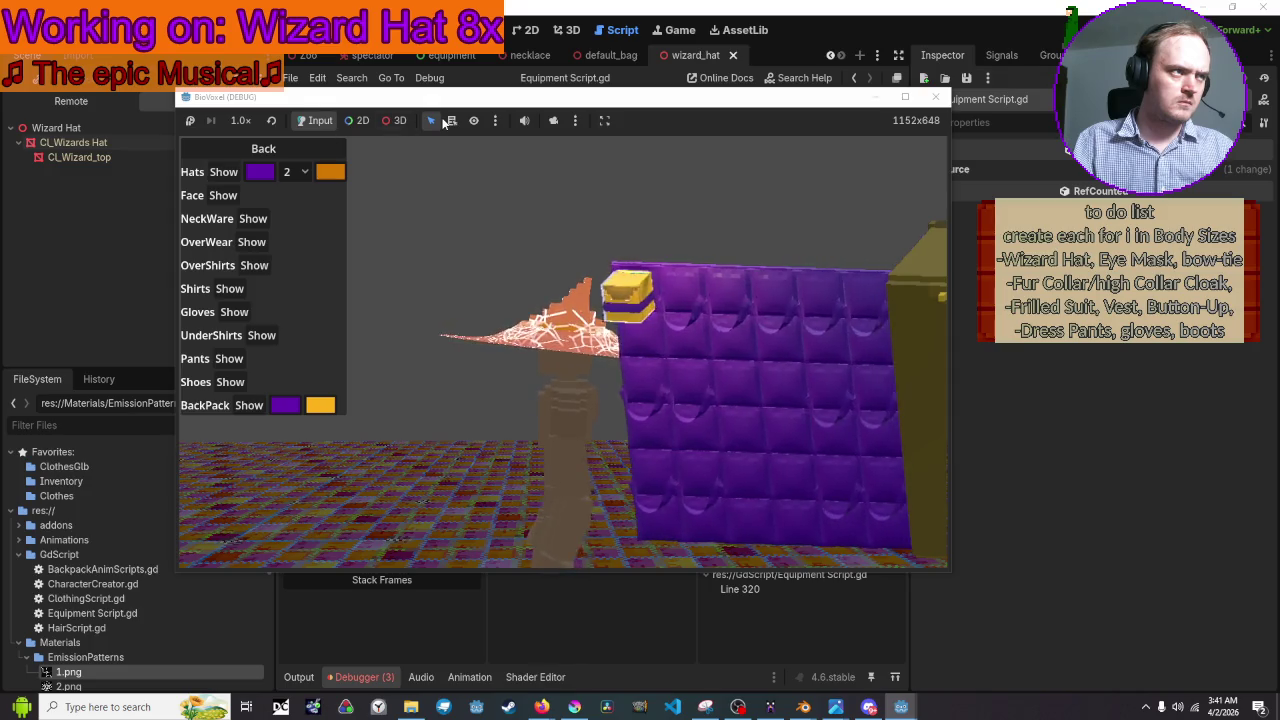
{"action": "left_click", "coordinate": [400, 121]}
Pick the wizard hat in the running game and enable Emission on its remote material, operator Add
{"action": "left_click", "coordinate": [534, 285]}
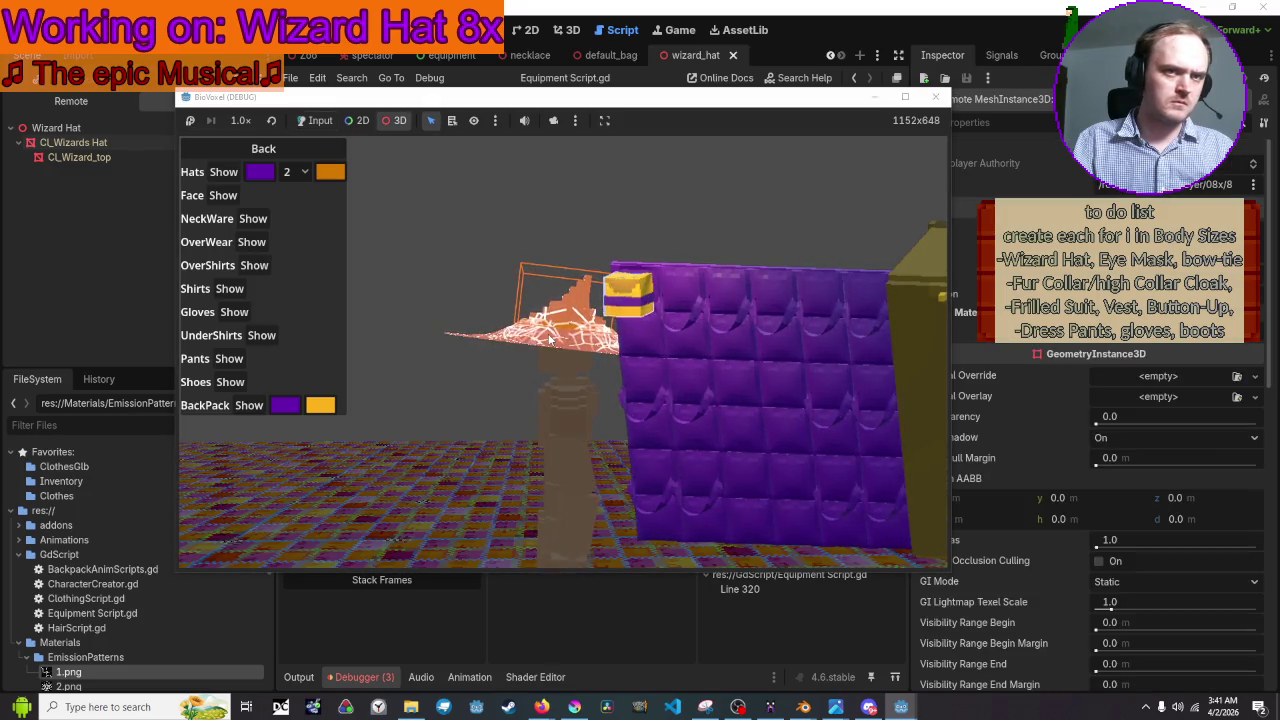
{"action": "left_click", "coordinate": [1107, 385]}
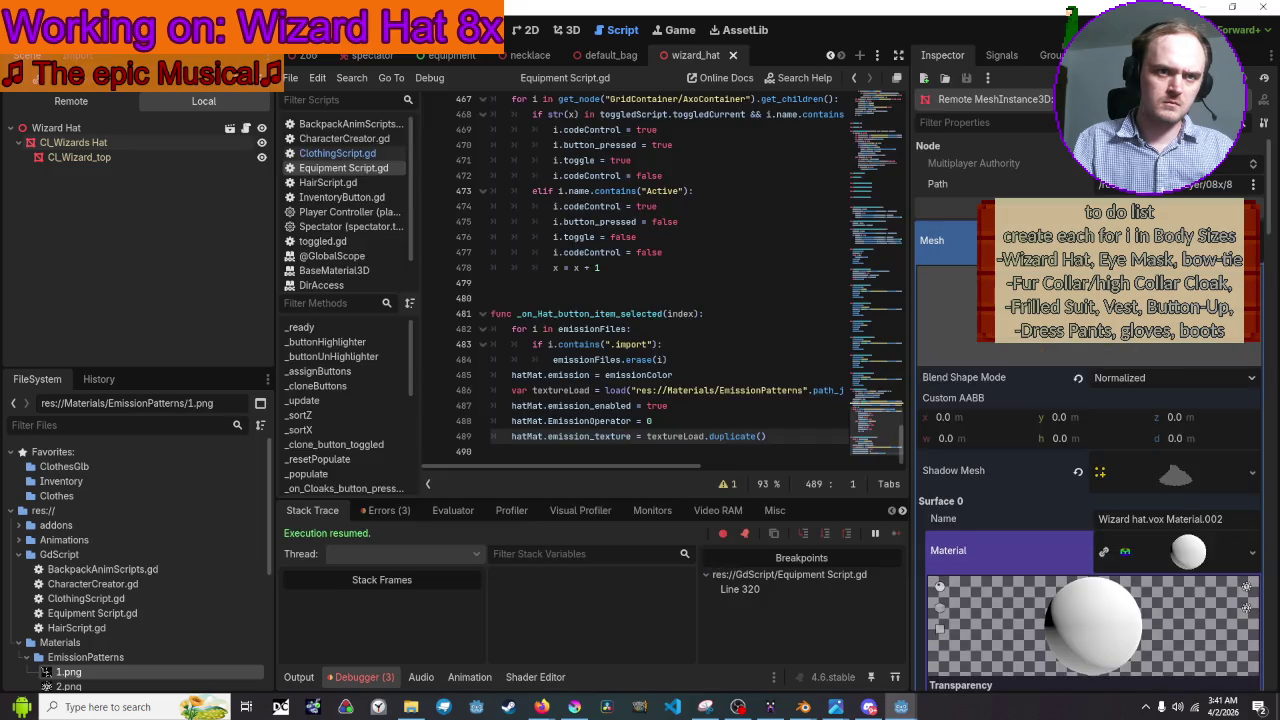
{"action": "scroll", "coordinate": [1107, 385], "scroll_direction": "down", "scroll_amount": 5}
{"action": "scroll", "coordinate": [1107, 385], "scroll_direction": "down", "scroll_amount": 5}
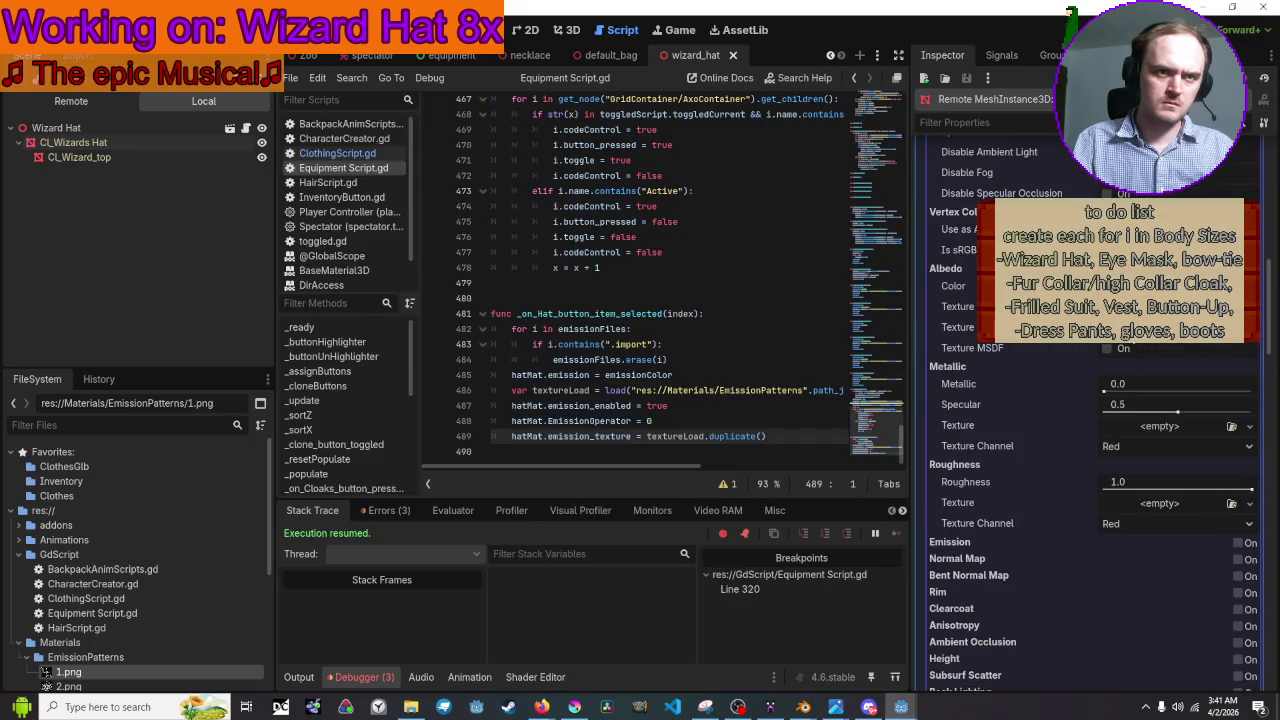
{"action": "scroll", "coordinate": [1000, 300], "scroll_direction": "down", "scroll_amount": 2}
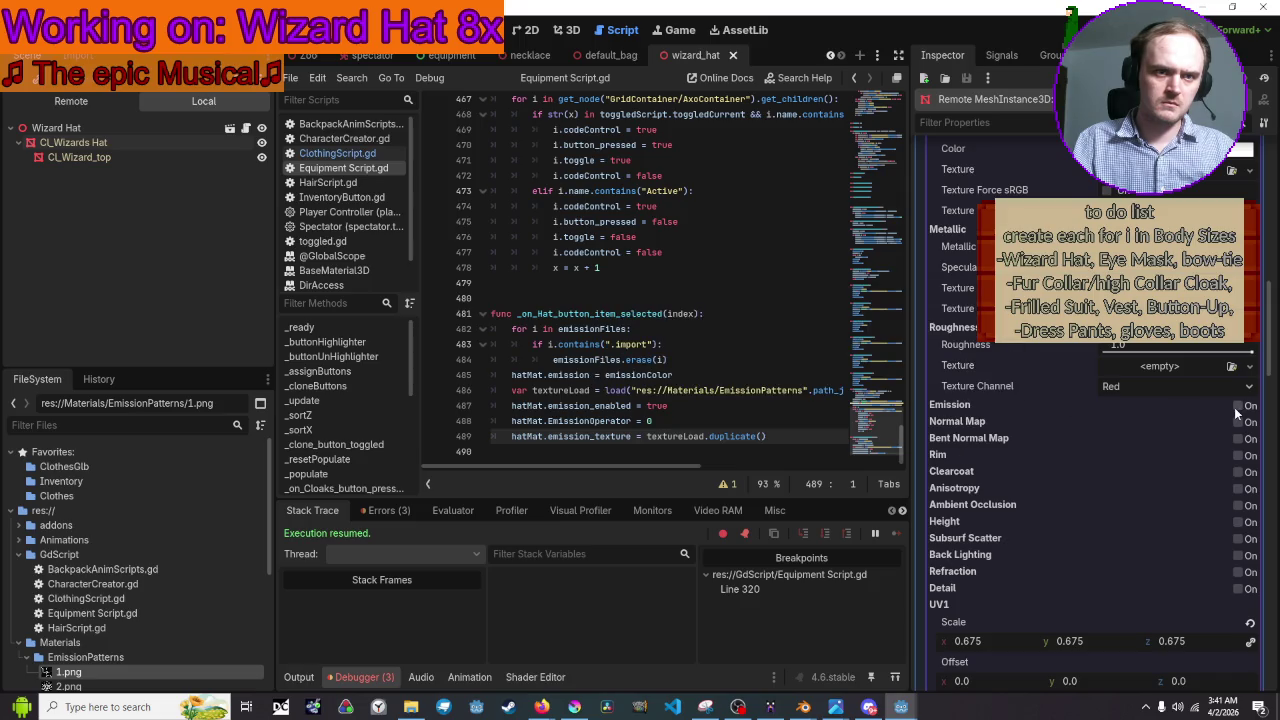
{"action": "left_click", "coordinate": [1239, 407]}
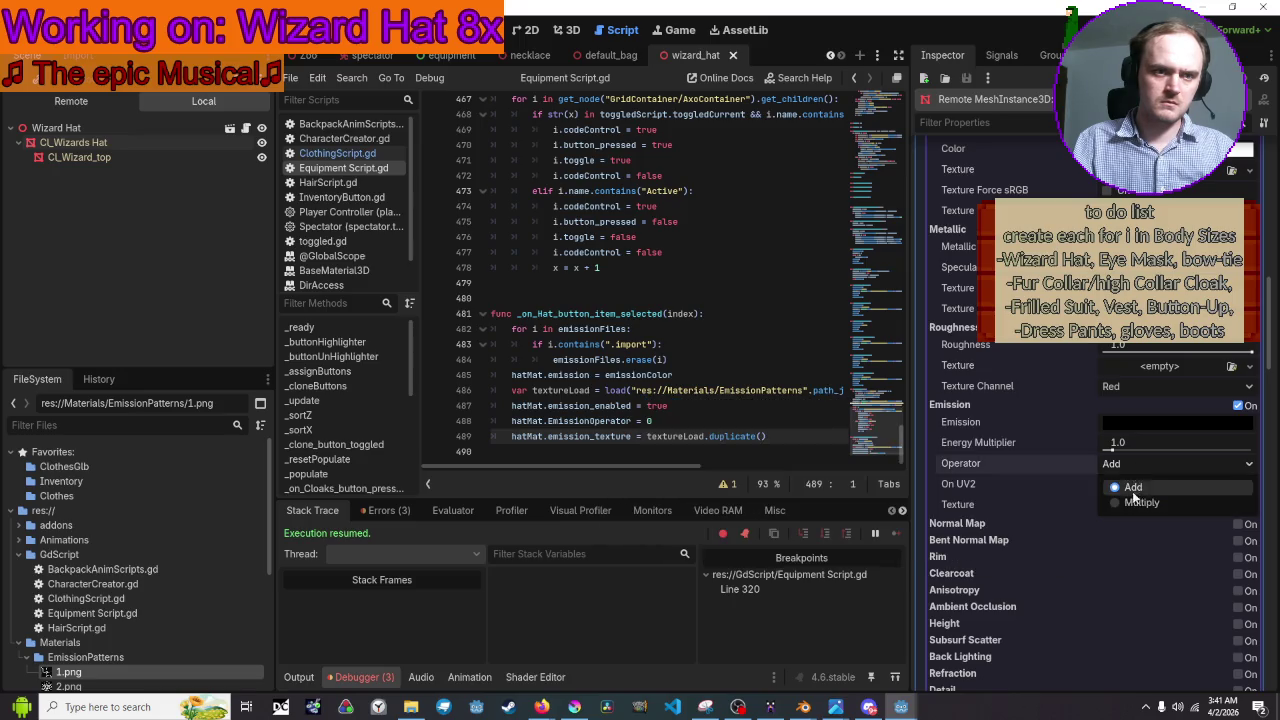
{"action": "double_click", "coordinate": [898, 6]}
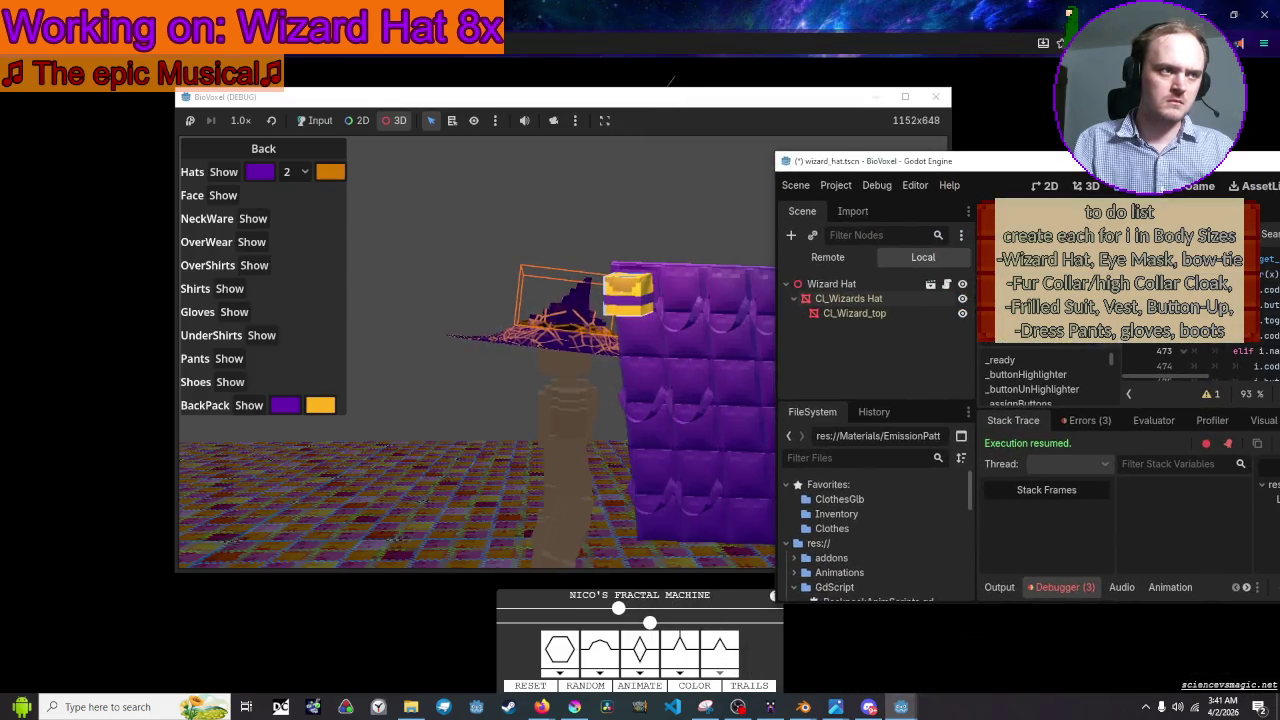
Turn on the game toolbar's Input mode, then close the game window to end the debug run
{"action": "left_click", "coordinate": [486, 389]}
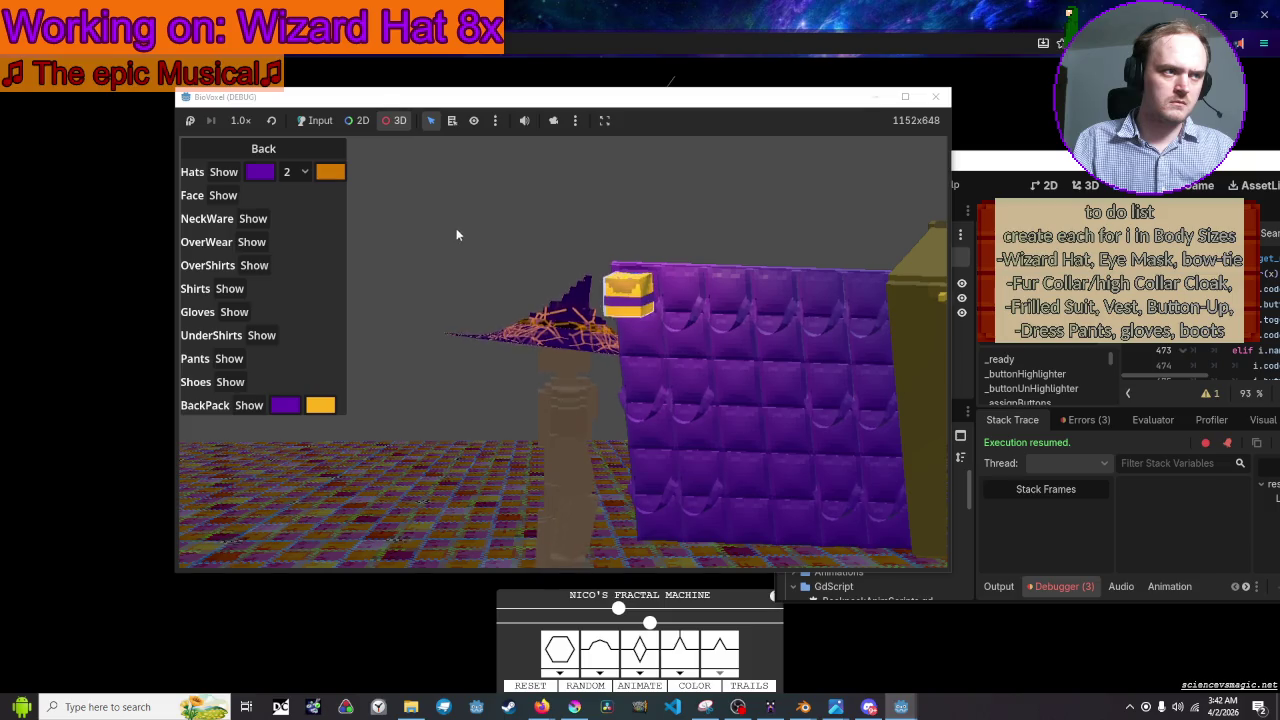
{"action": "left_click", "coordinate": [314, 120]}
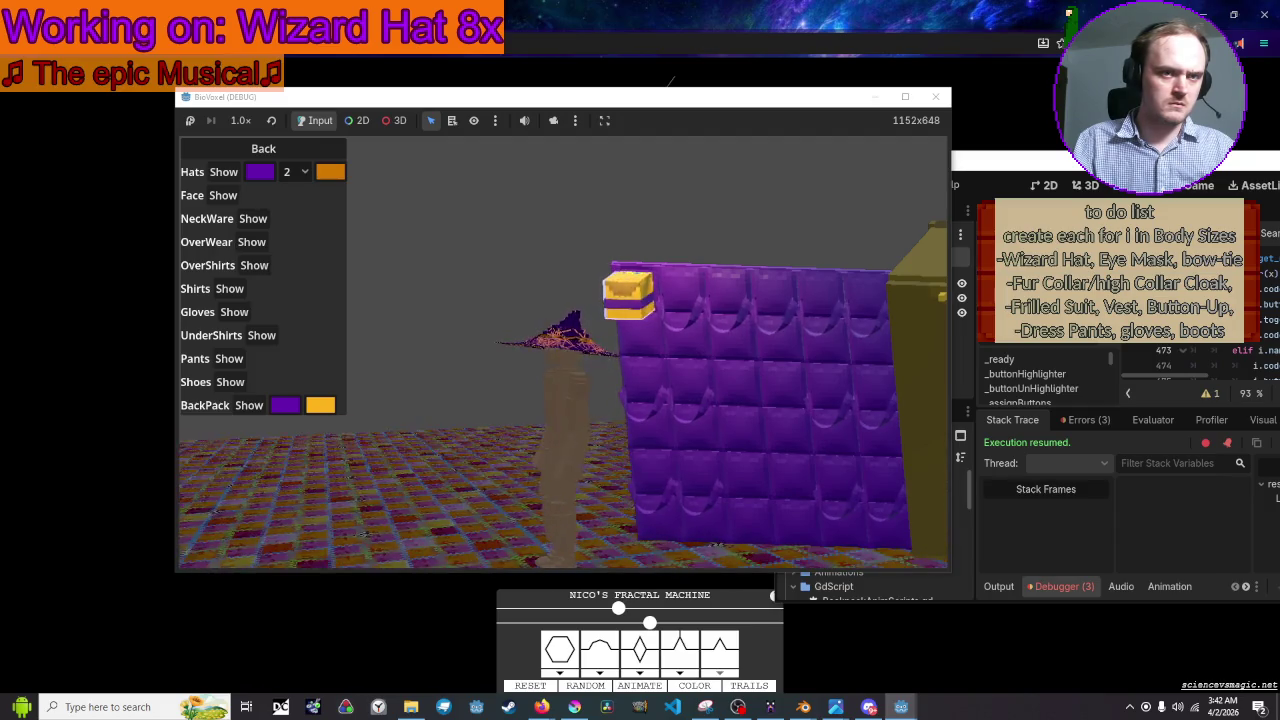
{"action": "left_click", "coordinate": [937, 97]}
{"action": "left_click_drag", "start_coordinate": [980, 170], "coordinate": [590, 3]}
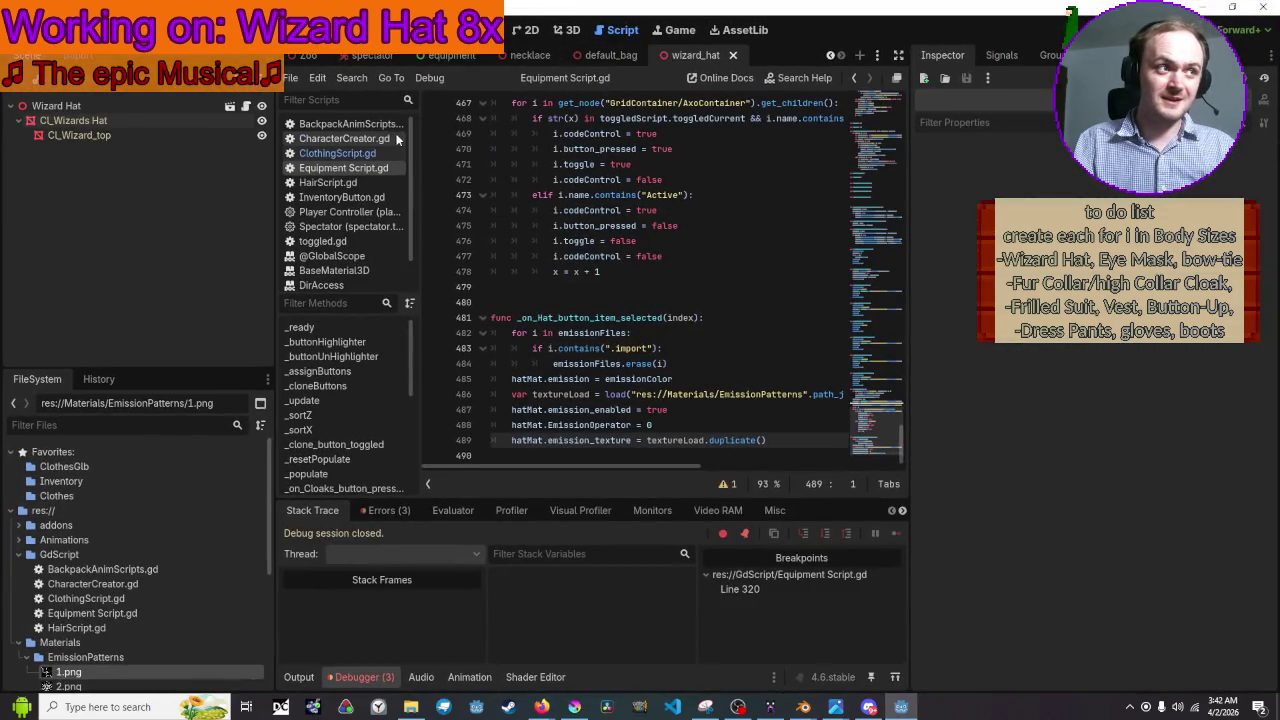
Inspect the materials of the CL_Wizards Hat and CL_Wizard_top meshes, with UV1 scale 0.51
{"action": "left_click", "coordinate": [126, 111]}
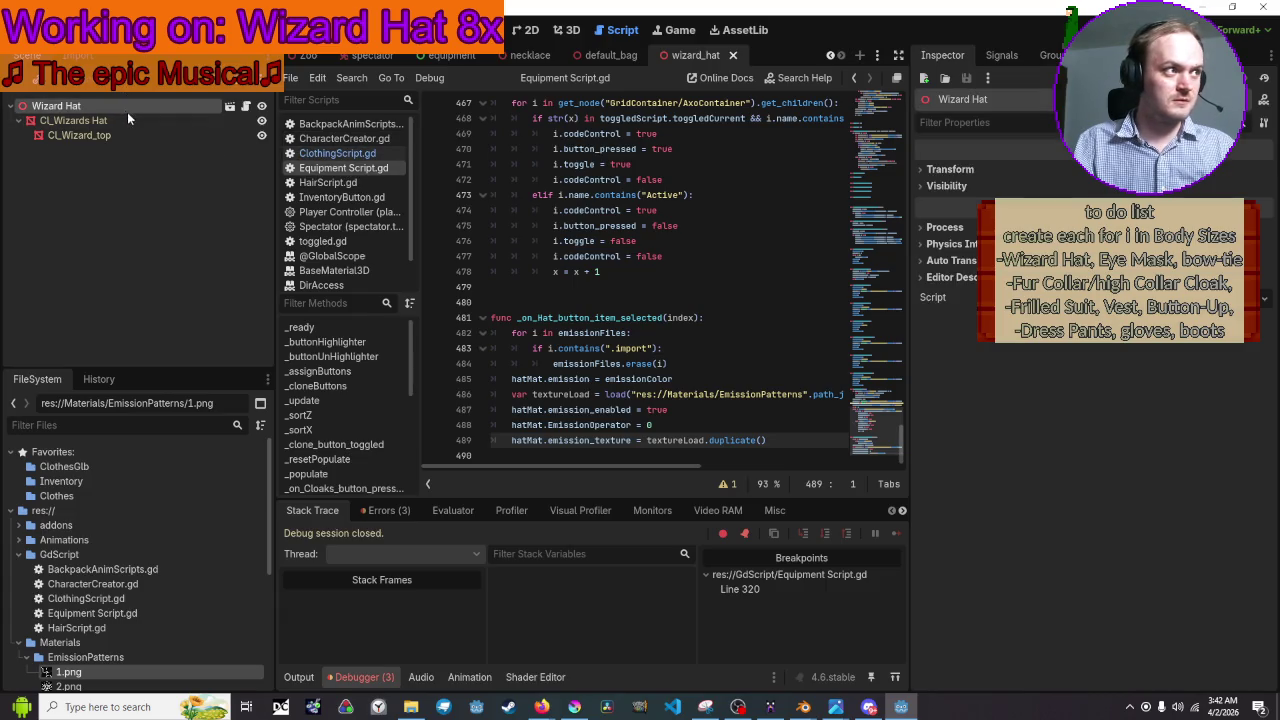
{"action": "left_click", "coordinate": [138, 122]}
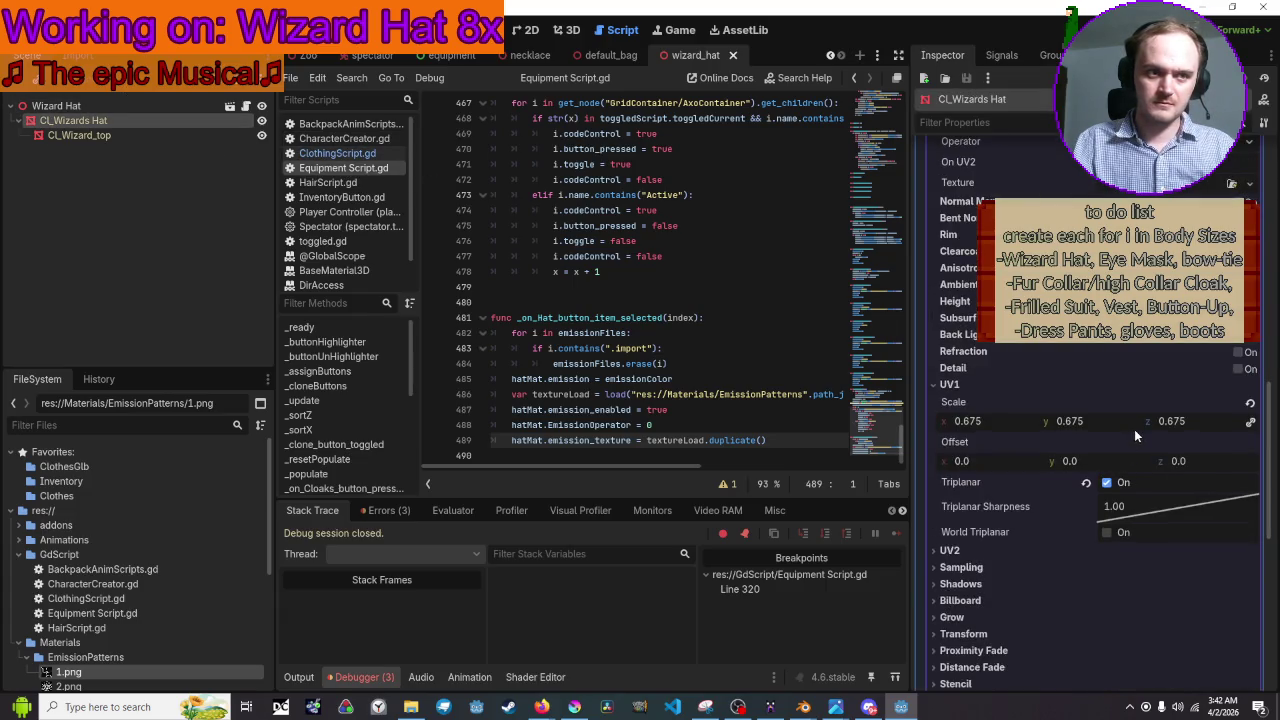
{"action": "scroll", "coordinate": [1134, 429], "scroll_direction": "up", "scroll_amount": 5}
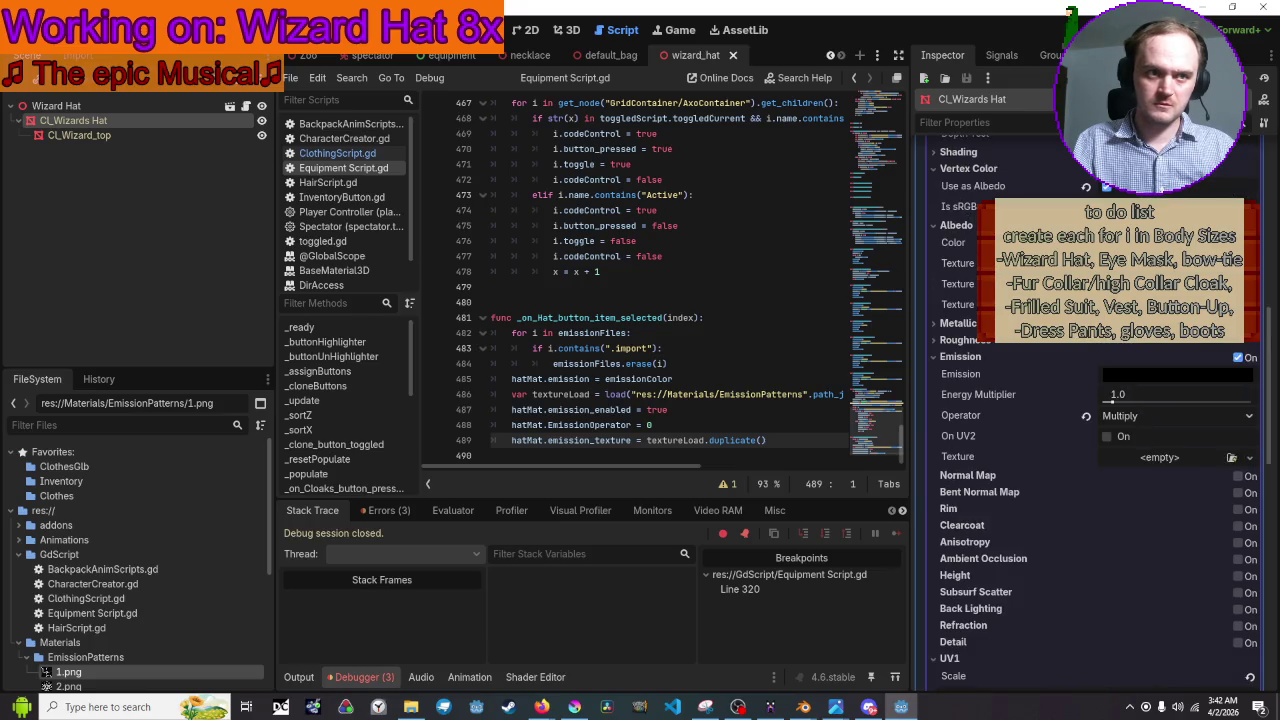
{"action": "scroll", "coordinate": [1090, 450], "scroll_direction": "down", "scroll_amount": 5}
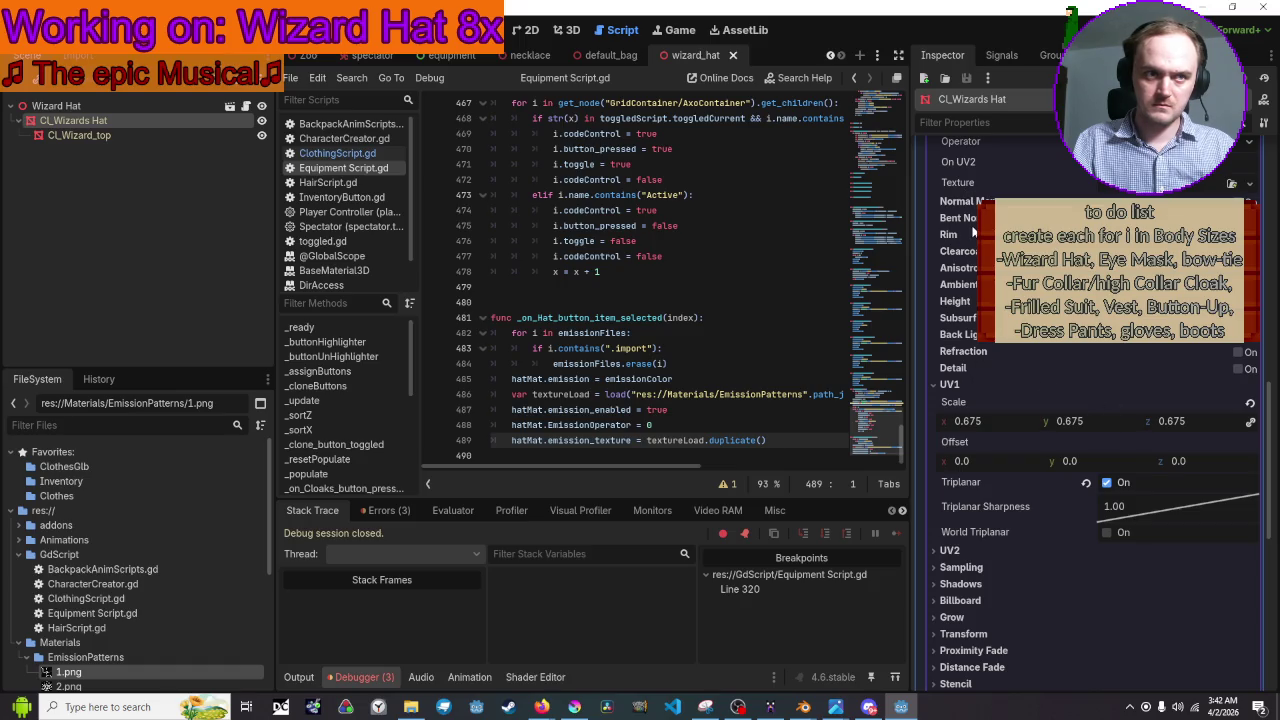
{"action": "scroll", "coordinate": [973, 232], "scroll_direction": "up", "scroll_amount": 3}
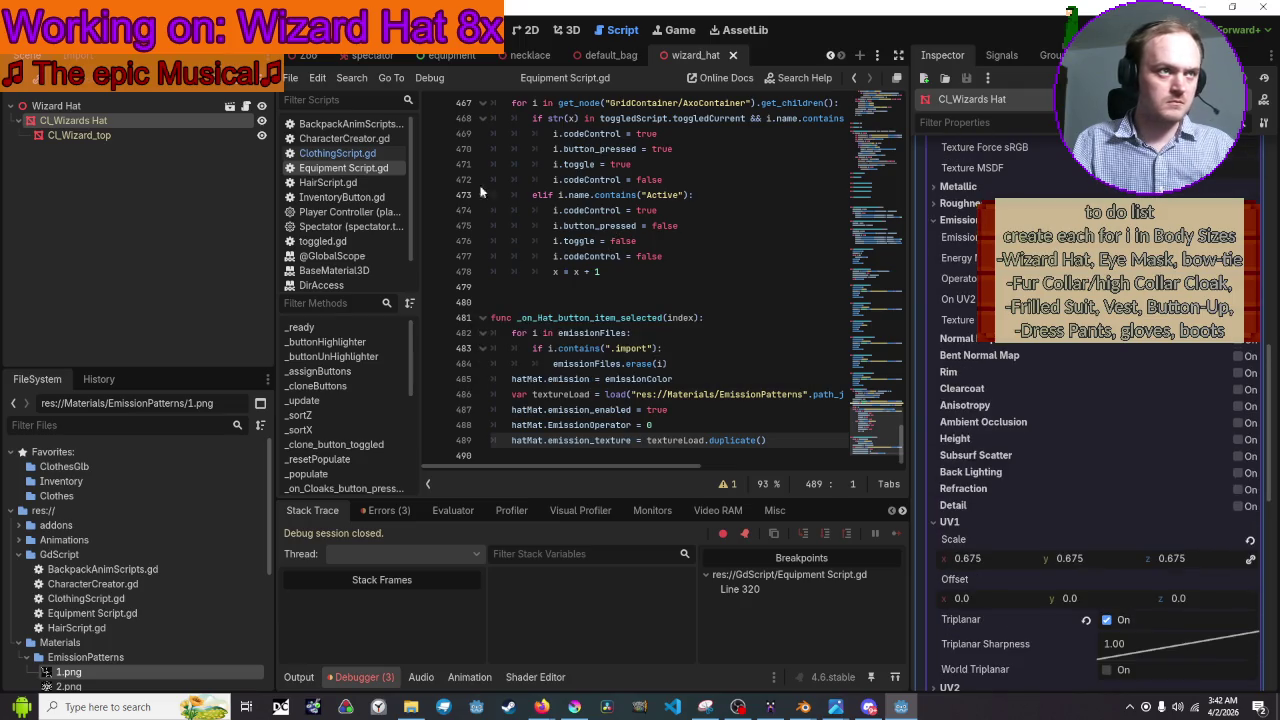
{"action": "left_click", "coordinate": [69, 138]}
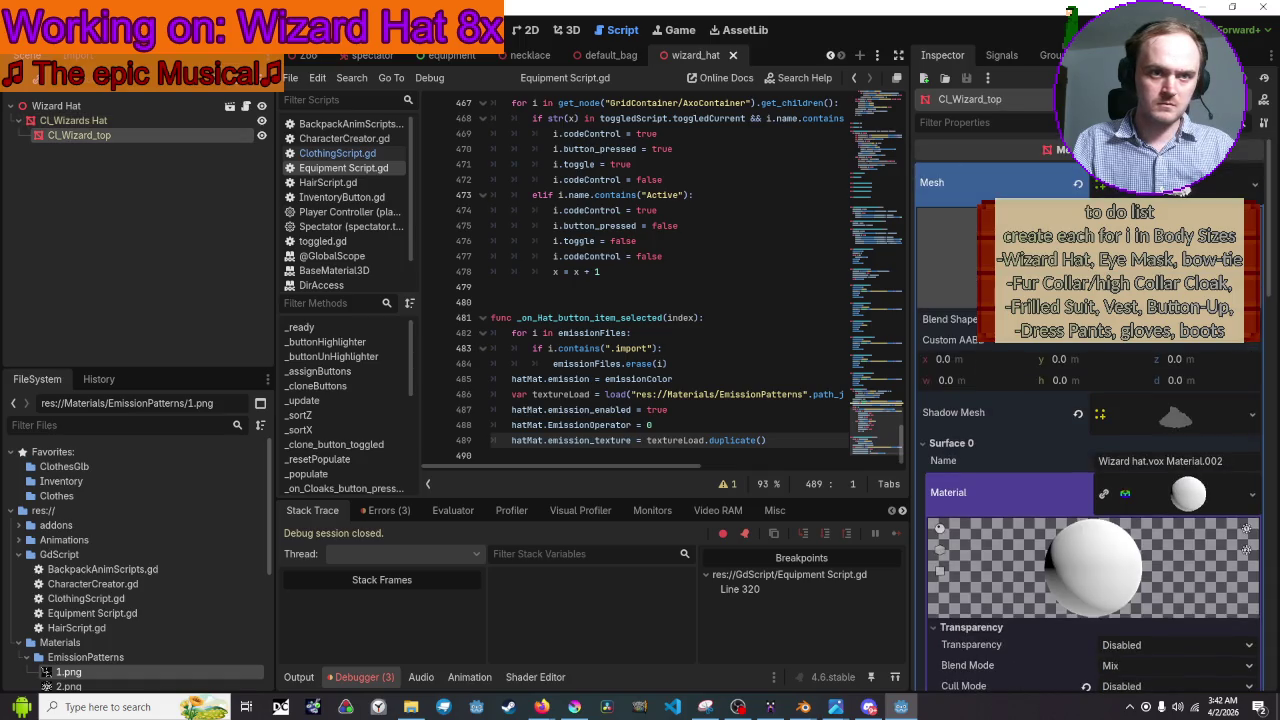
{"action": "scroll", "coordinate": [1124, 344], "scroll_direction": "down", "scroll_amount": 4}
{"action": "scroll", "coordinate": [1126, 348], "scroll_direction": "down", "scroll_amount": 6}
{"action": "scroll", "coordinate": [1128, 352], "scroll_direction": "down", "scroll_amount": 3}
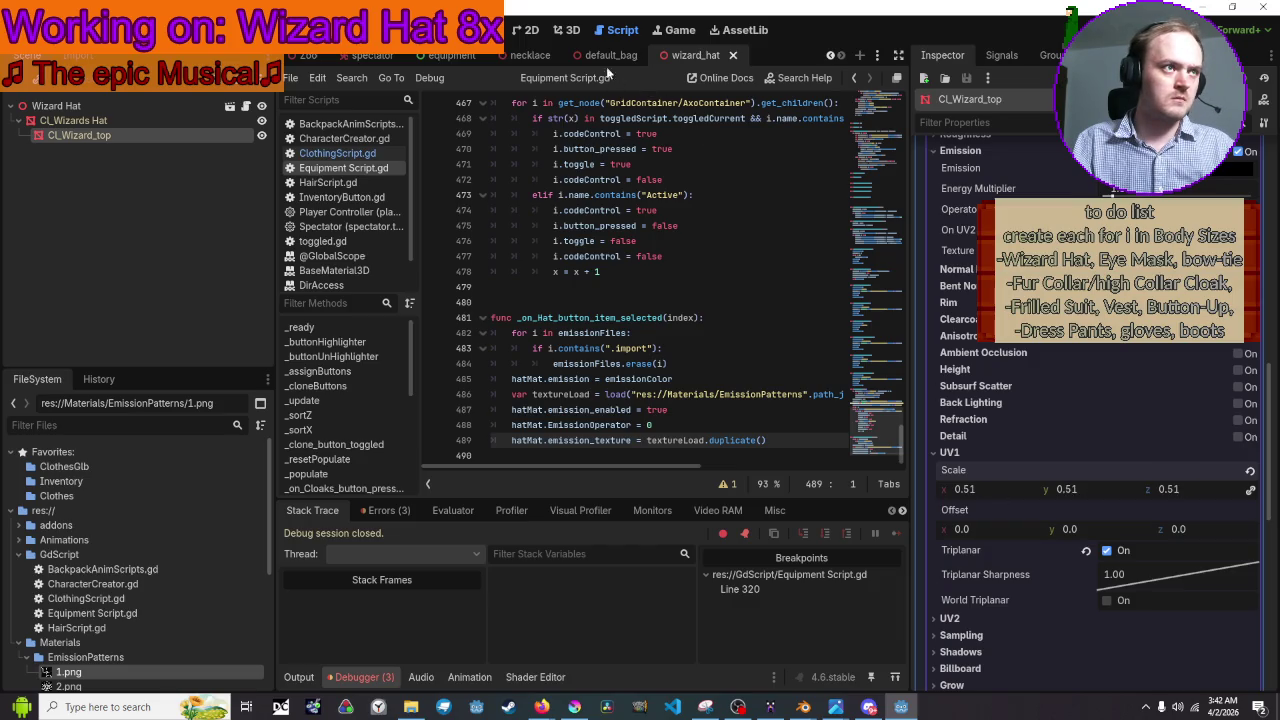
Frame and orbit the hat in the 3D view, deselect it, then save and relaunch the game
{"action": "left_click", "coordinate": [572, 32]}
{"action": "key", "text": "f"}
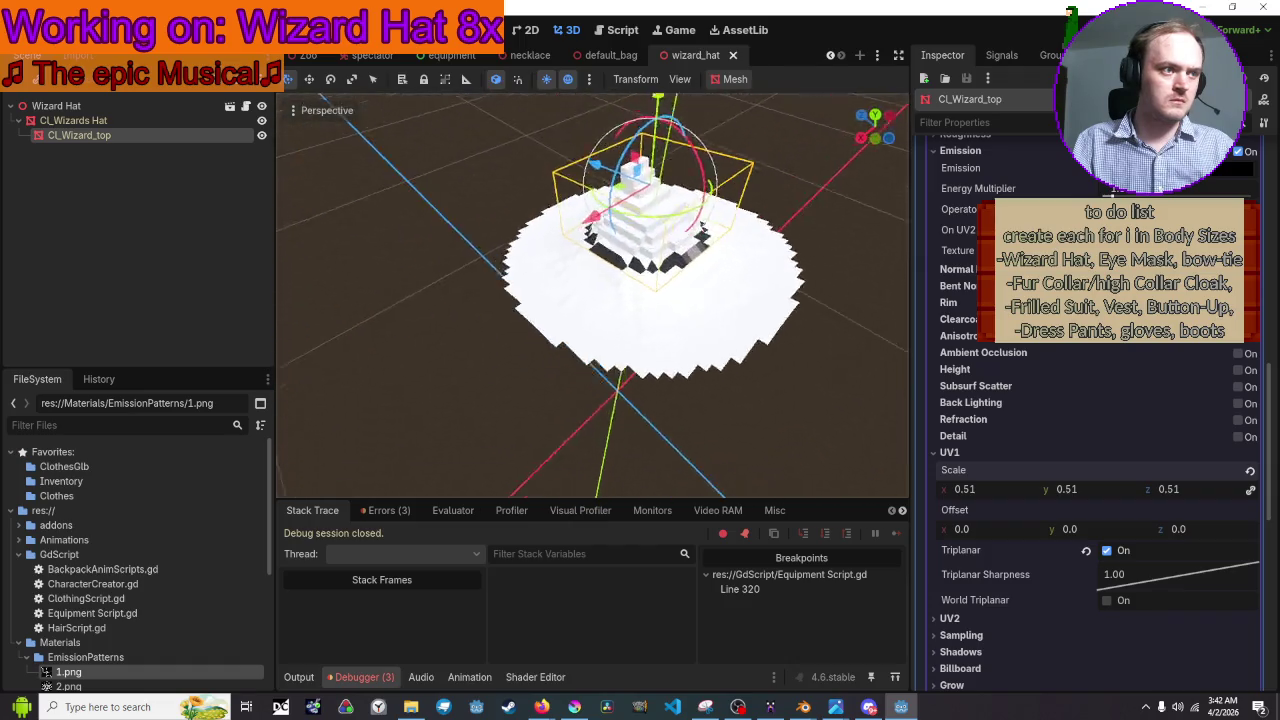
{"action": "mouse_move", "coordinate": [808, 168]}
{"action": "left_mouse_down"}
{"action": "mouse_move", "coordinate": [780, 190]}
{"action": "mouse_move", "coordinate": [755, 250]}
{"action": "mouse_move", "coordinate": [743, 239]}
{"action": "left_mouse_up"}
{"action": "left_click", "coordinate": [743, 239]}
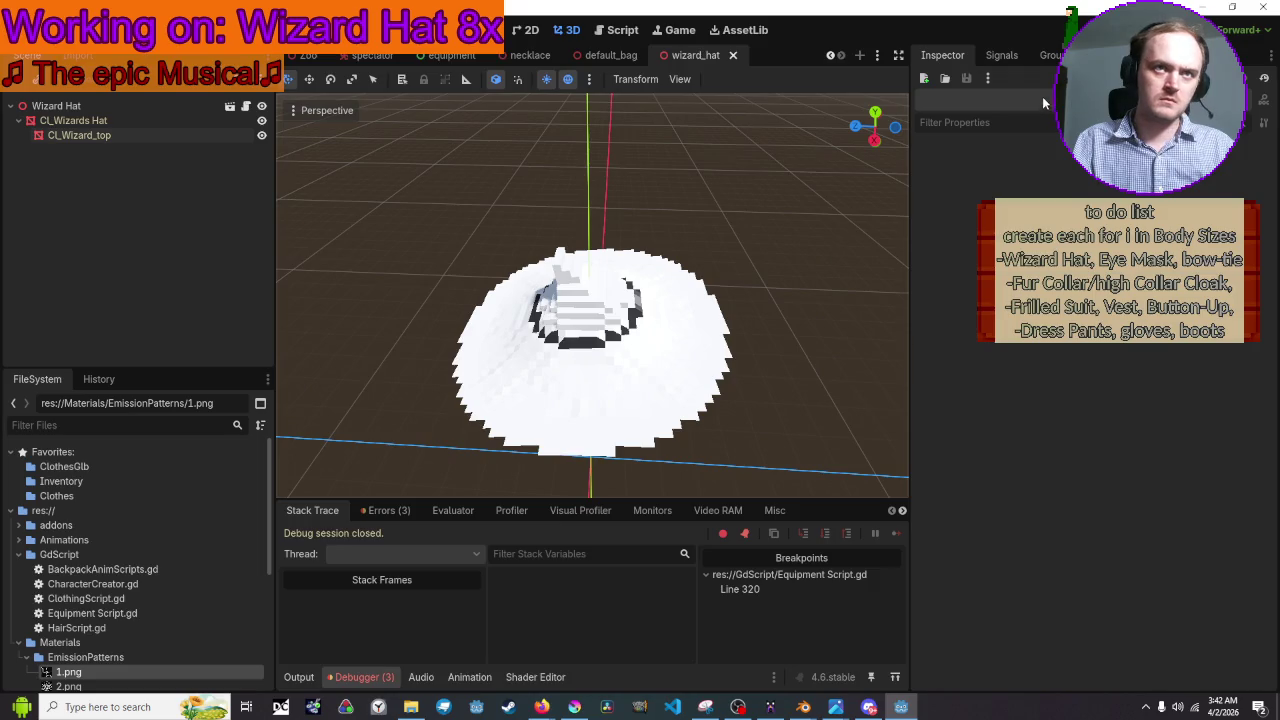
{"action": "key", "text": "ctrl+s"}
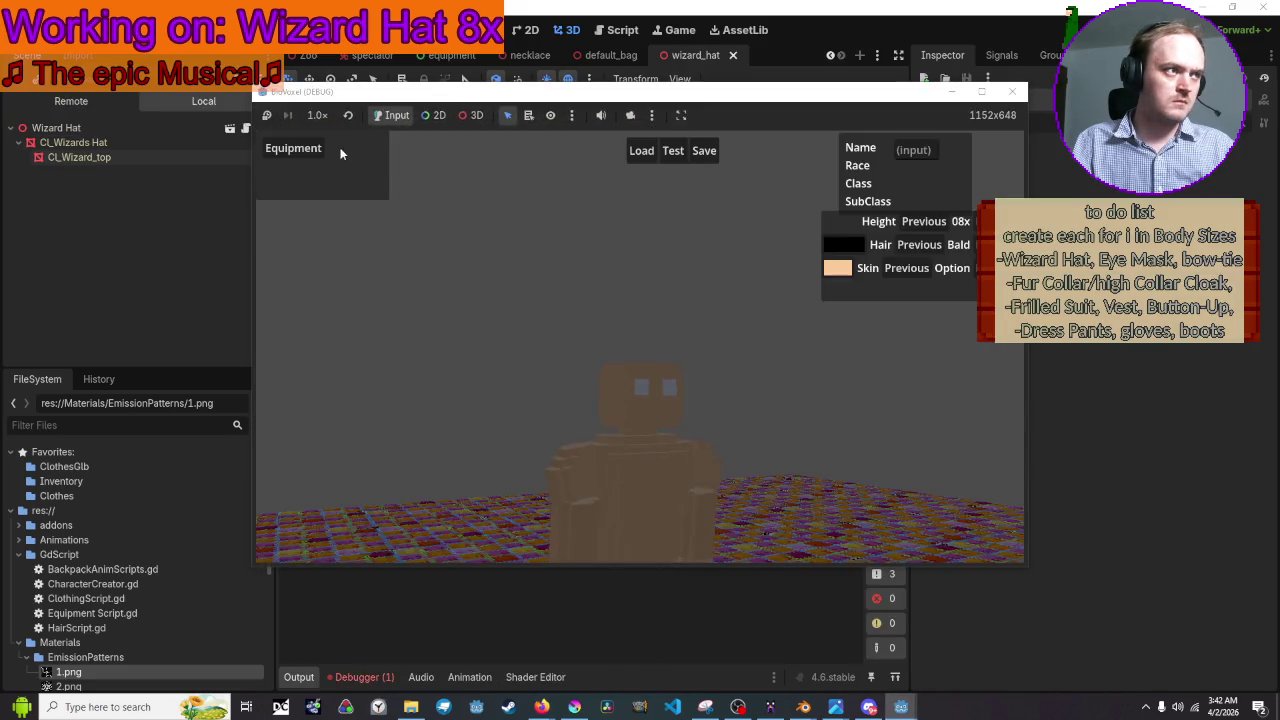
In the Equipment list, set the hat to emission pattern 2 with a crimson emission colour
{"action": "left_click", "coordinate": [312, 160]}
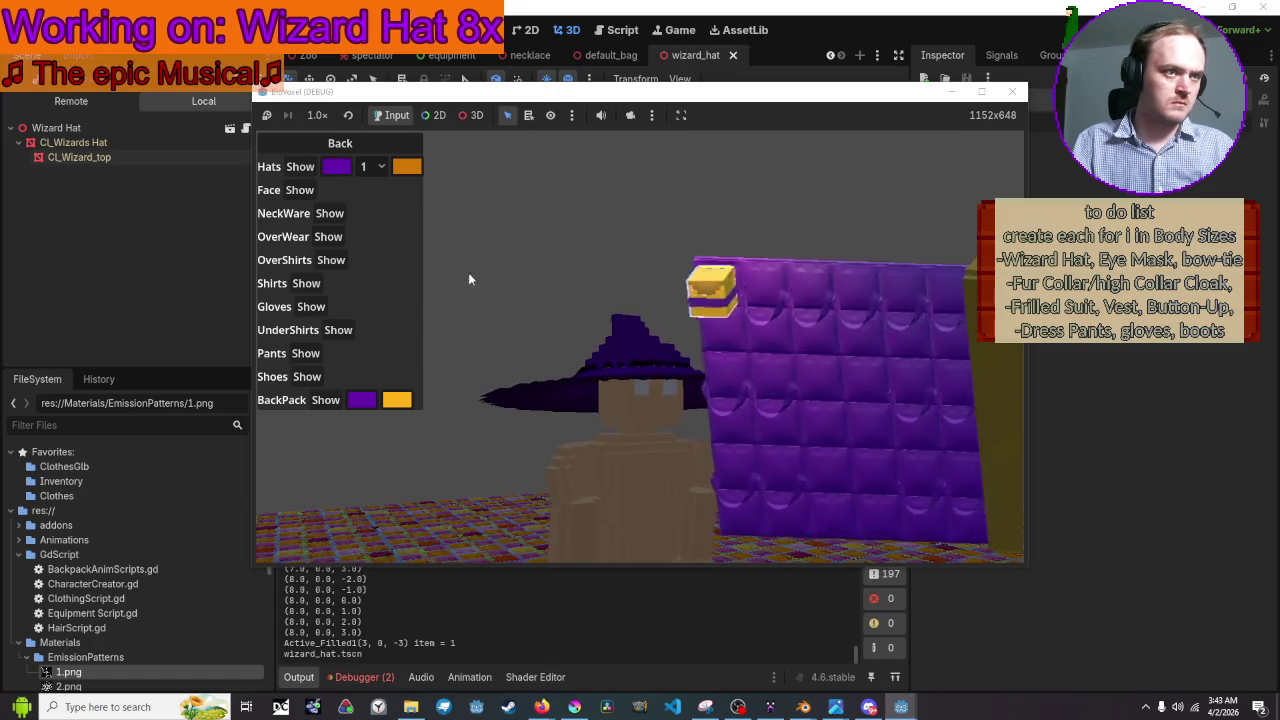
{"action": "left_click", "coordinate": [372, 167]}
{"action": "left_click", "coordinate": [376, 209]}
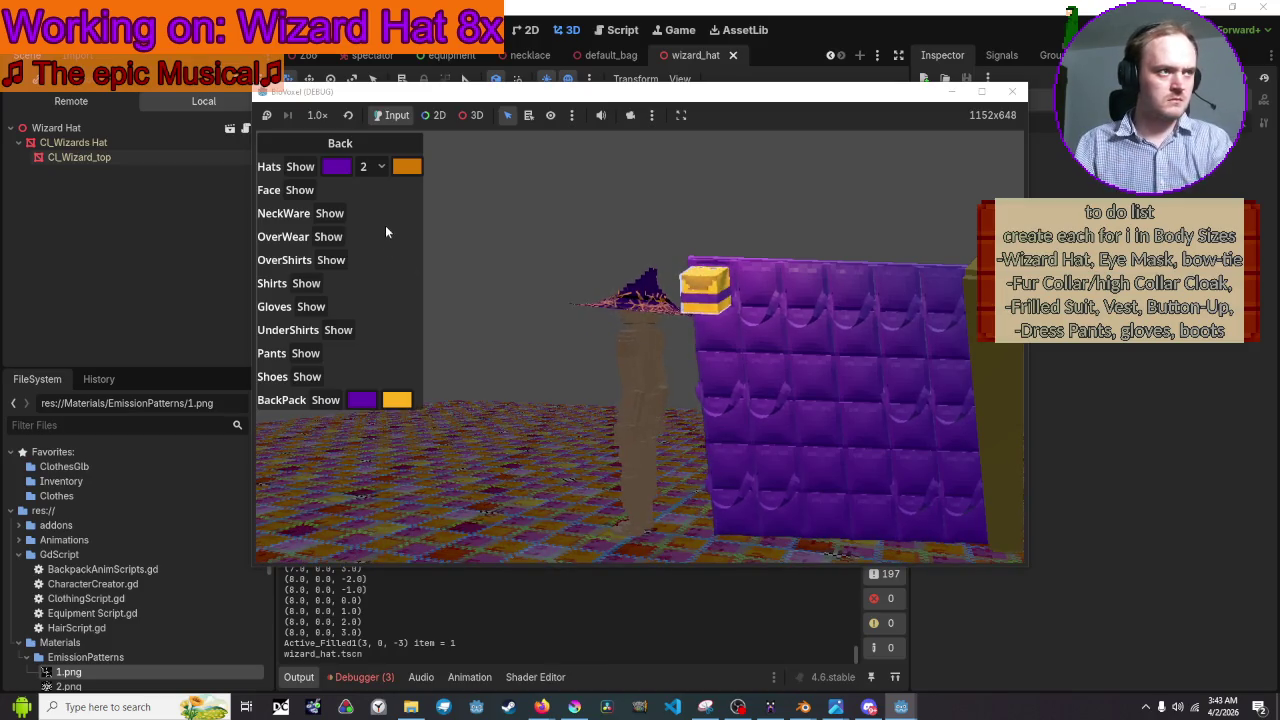
{"action": "left_click", "coordinate": [407, 167]}
{"action": "mouse_move", "coordinate": [424, 207]}
{"action": "left_mouse_down"}
{"action": "mouse_move", "coordinate": [377, 258]}
{"action": "mouse_move", "coordinate": [429, 300]}
{"action": "mouse_move", "coordinate": [447, 230]}
{"action": "left_mouse_up"}
{"action": "left_click", "coordinate": [493, 163]}
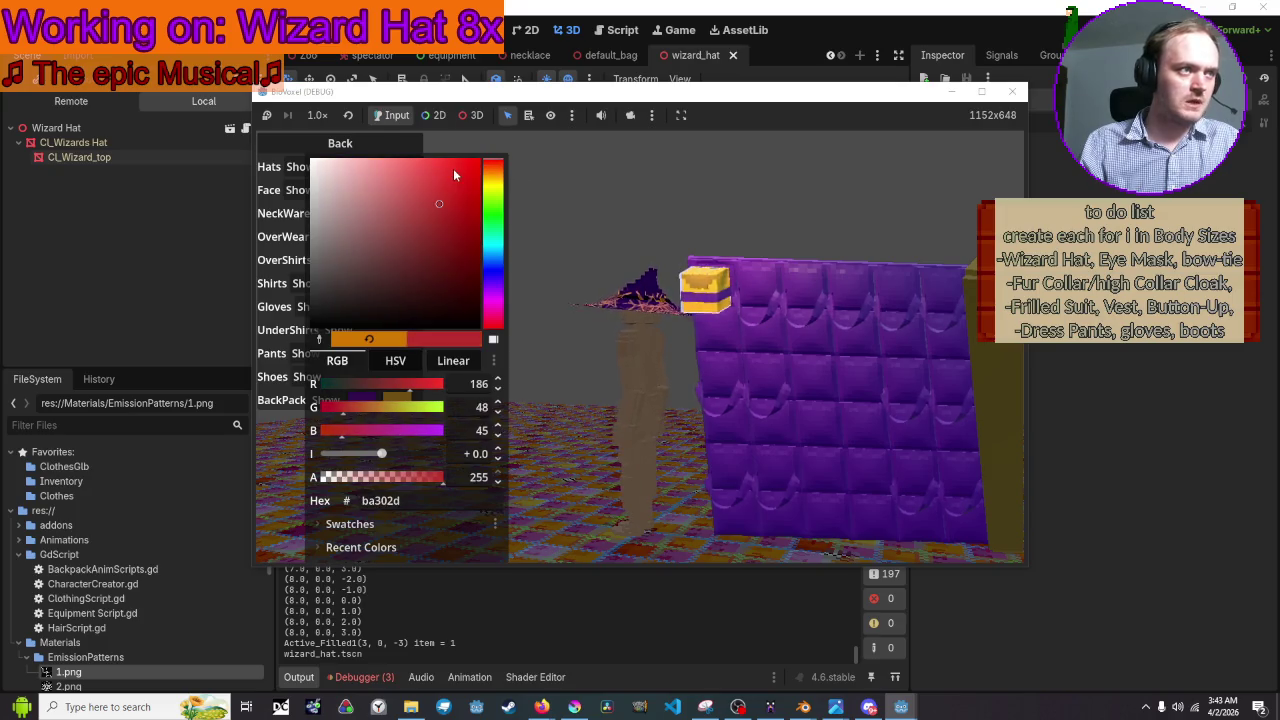
{"action": "left_click", "coordinate": [580, 145]}
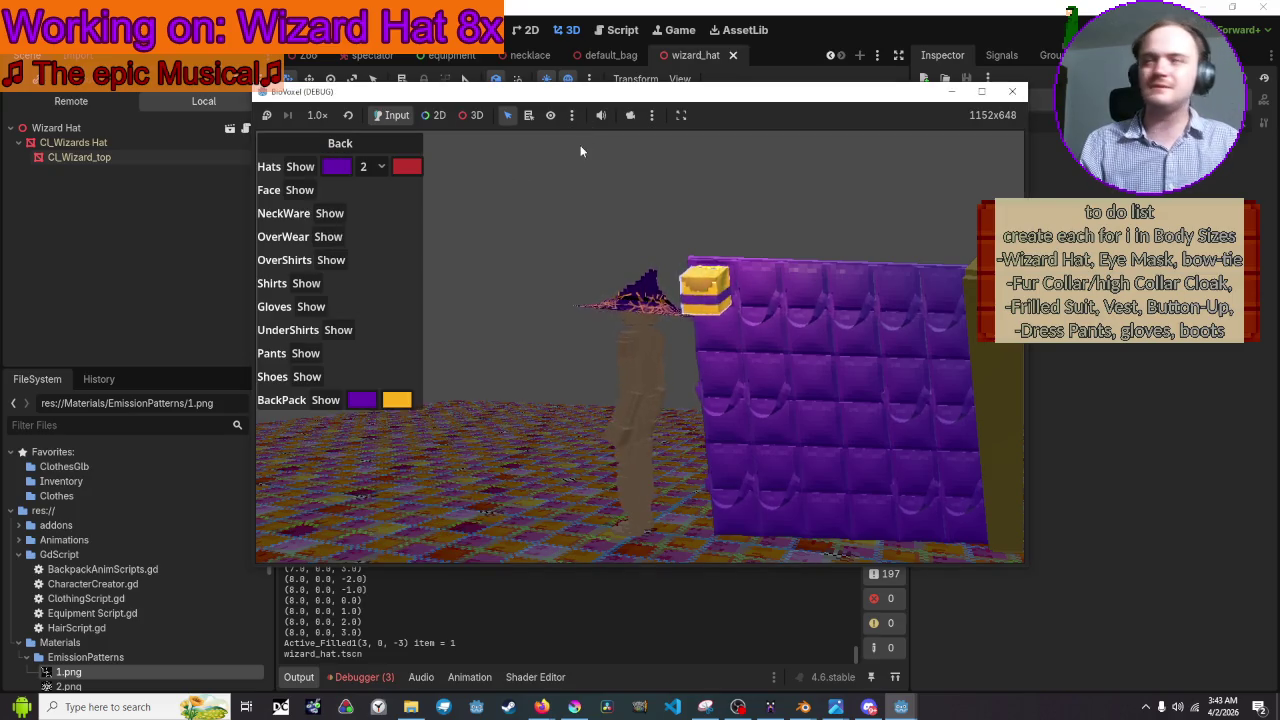
Switch the hat to emission pattern 3 and set its main colour hue to green
{"action": "left_click", "coordinate": [370, 167]}
{"action": "left_click", "coordinate": [383, 218]}
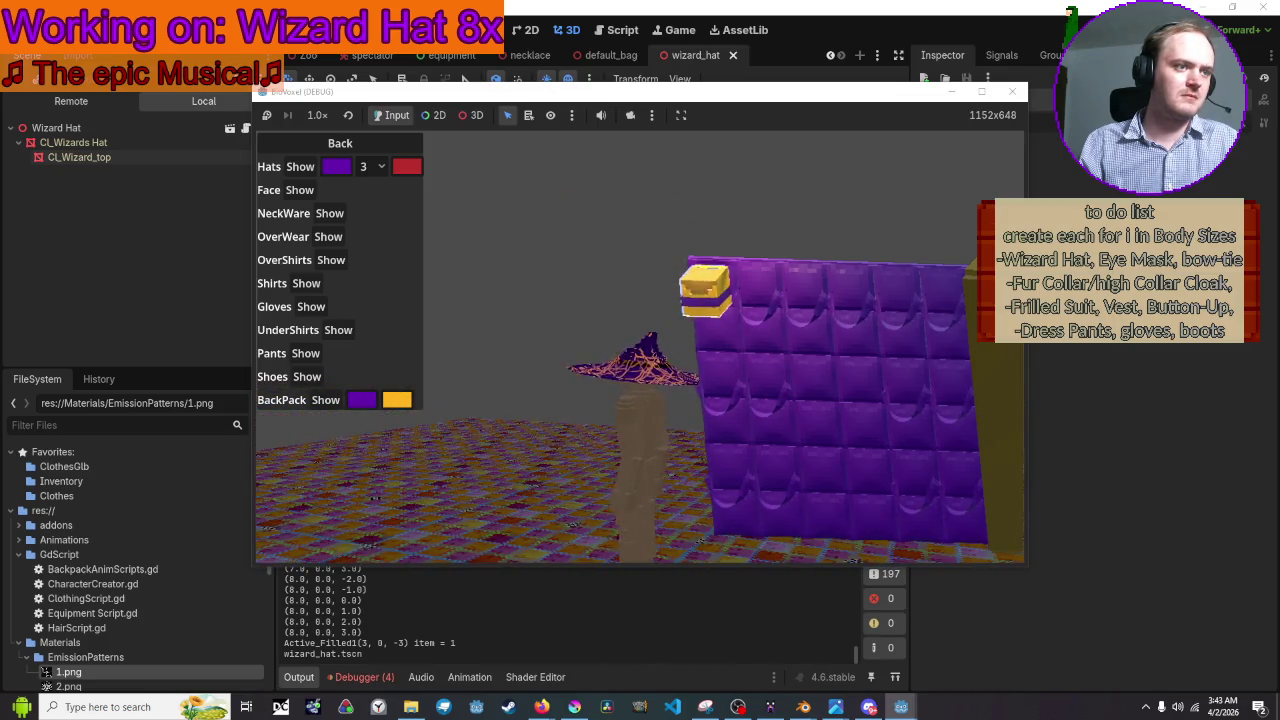
{"action": "left_click", "coordinate": [337, 170]}
{"action": "left_click", "coordinate": [453, 222]}
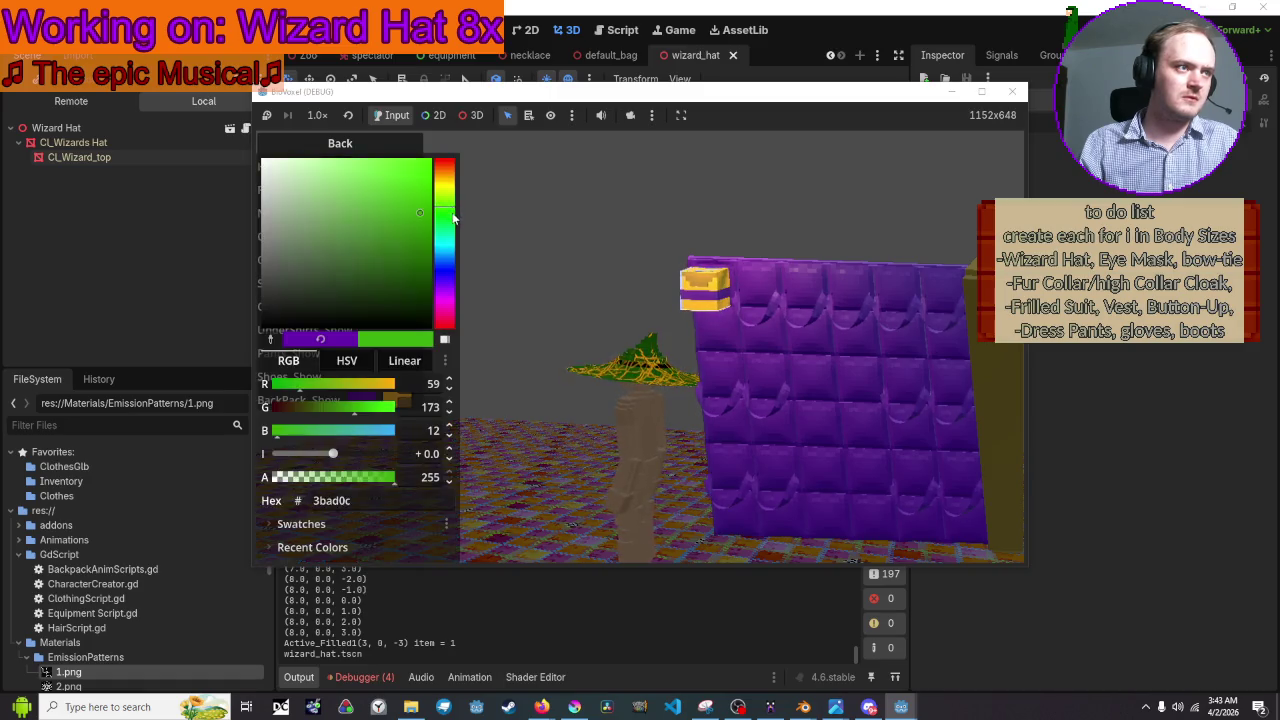
Keep the green hat colour and cycle the emission pattern through 4, 5 and 1
{"action": "left_click", "coordinate": [552, 259]}
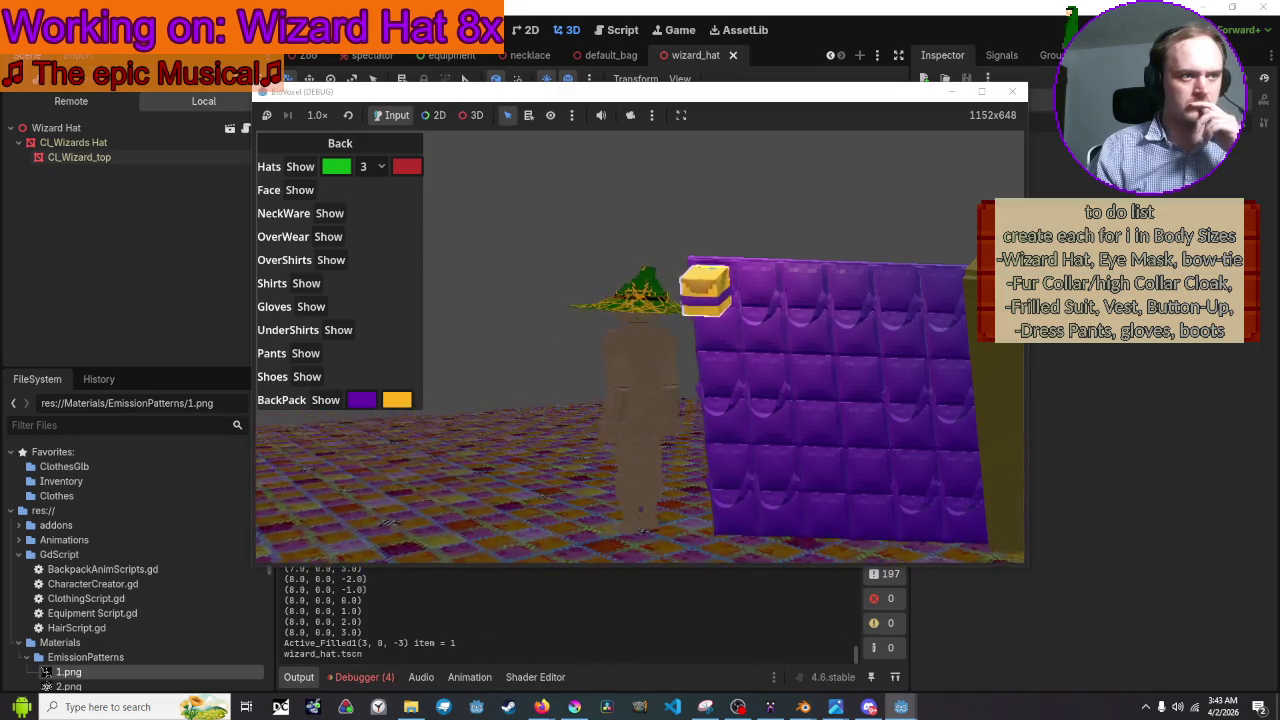
{"action": "left_click", "coordinate": [371, 168]}
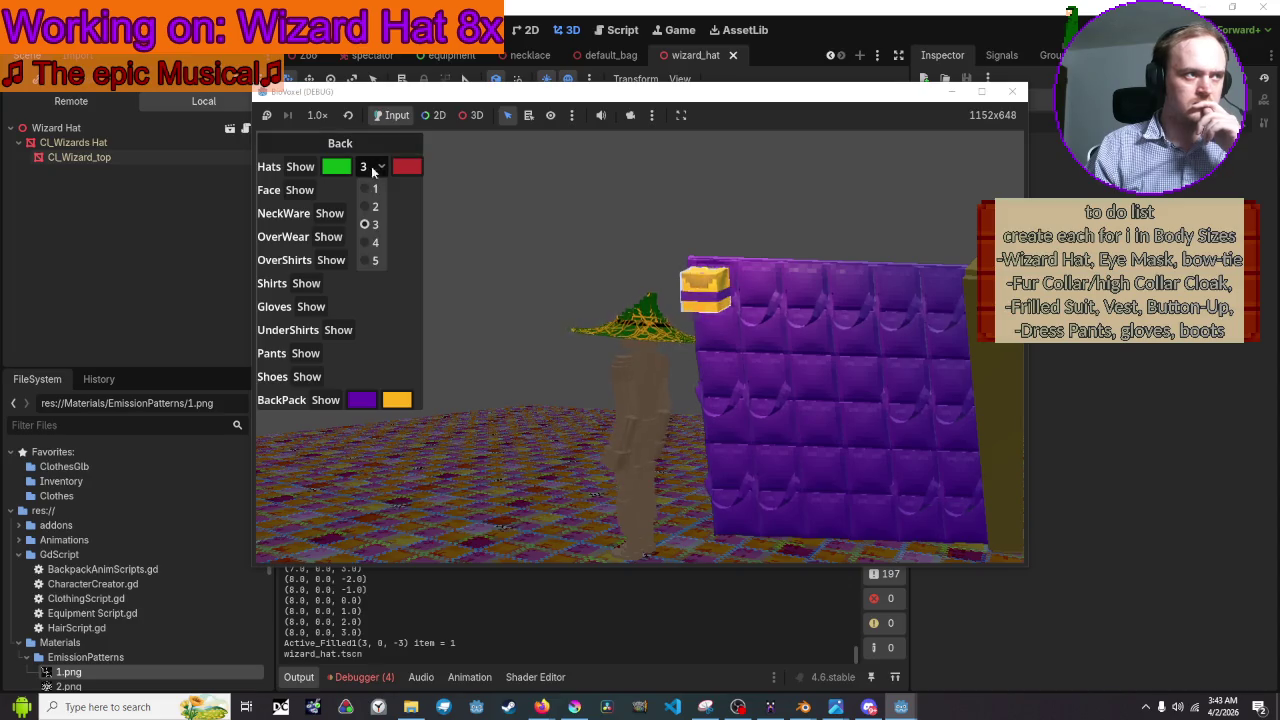
{"action": "left_click", "coordinate": [376, 243]}
{"action": "left_click", "coordinate": [371, 167]}
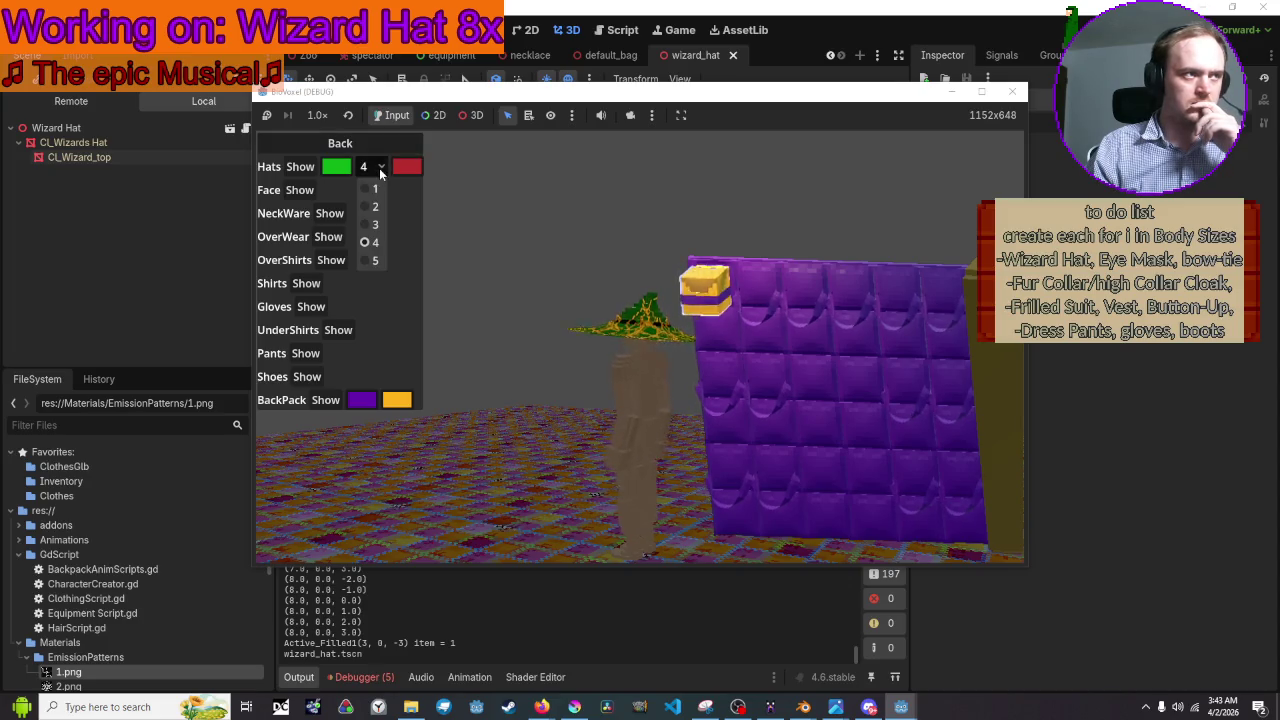
{"action": "left_click", "coordinate": [378, 266]}
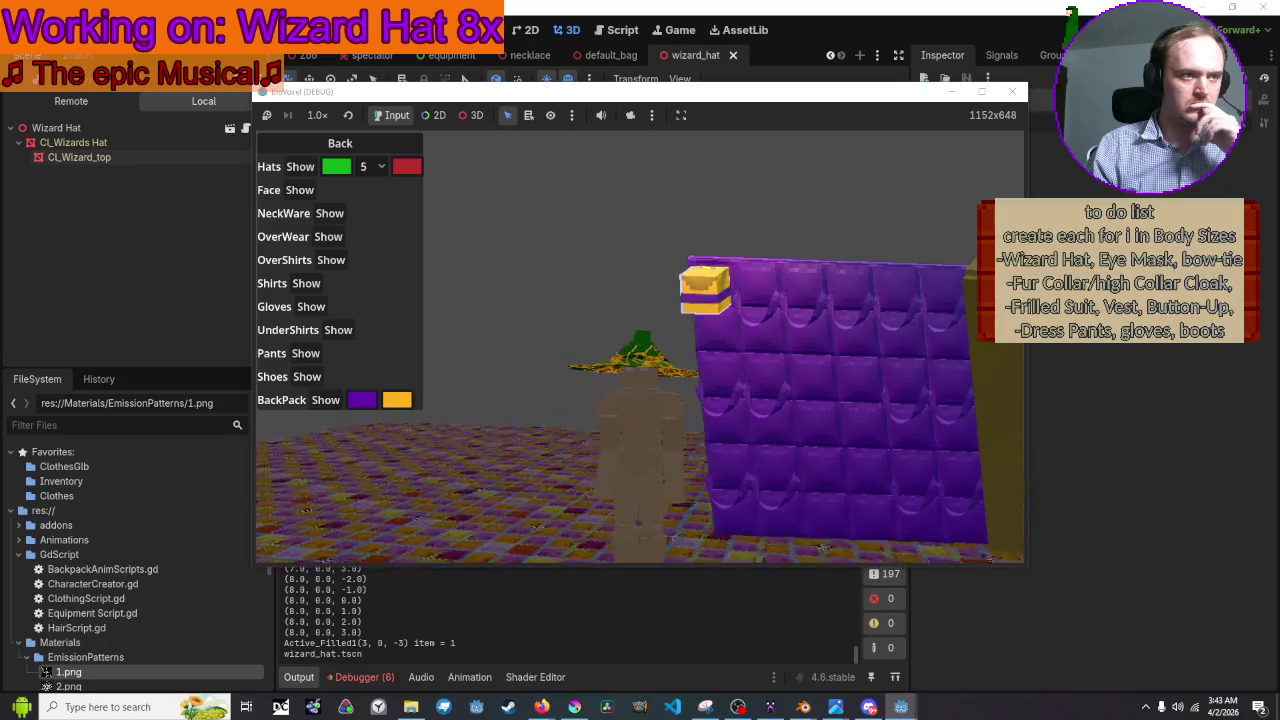
{"action": "left_click", "coordinate": [361, 168]}
{"action": "left_click", "coordinate": [368, 189]}
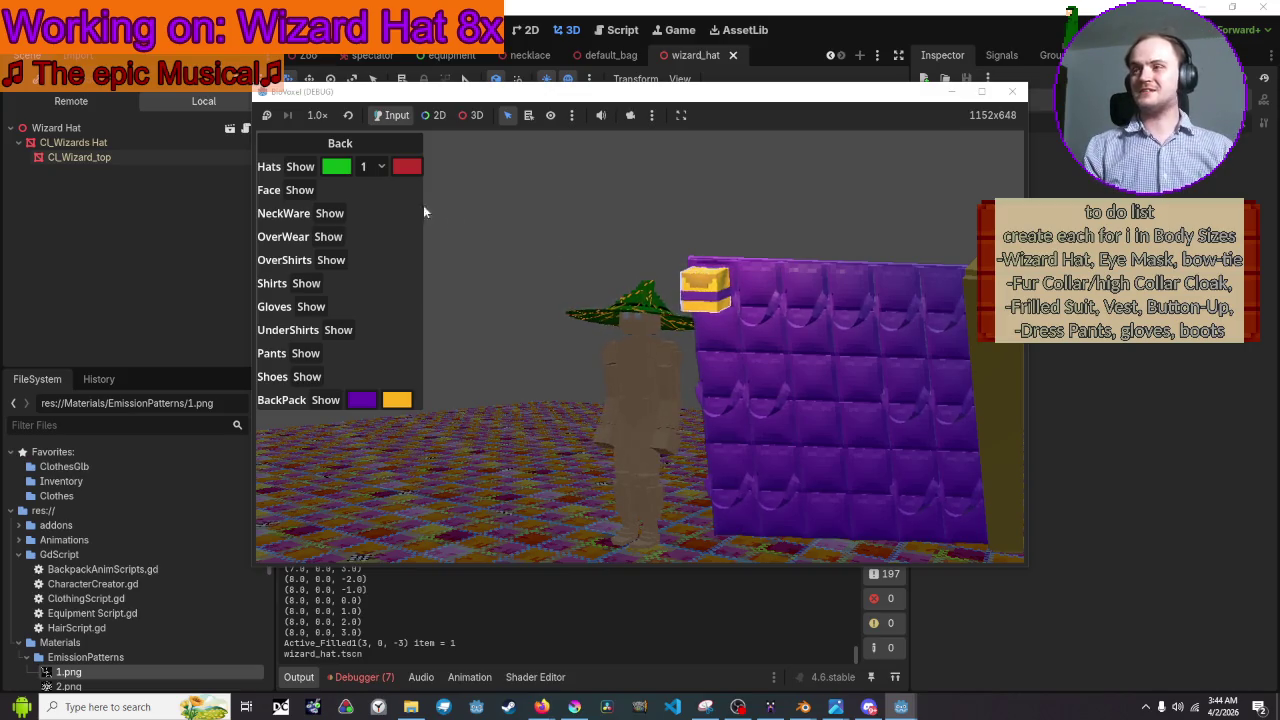
Step the emission pattern through 2, 3 and finally 5, then close the running game
{"action": "left_click", "coordinate": [379, 168]}
{"action": "left_click", "coordinate": [375, 206]}
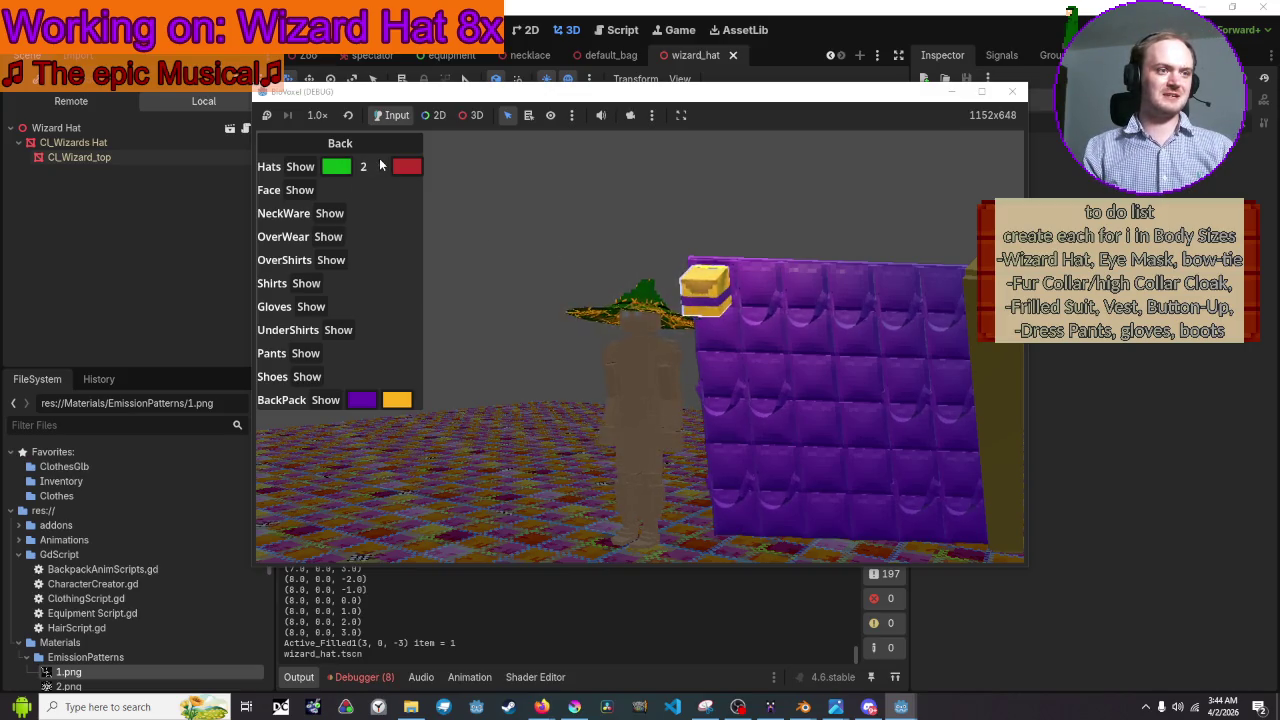
{"action": "left_click", "coordinate": [372, 167]}
{"action": "left_click", "coordinate": [378, 225]}
{"action": "left_click", "coordinate": [374, 172]}
{"action": "left_click", "coordinate": [375, 245]}
{"action": "left_click", "coordinate": [374, 167]}
{"action": "left_click", "coordinate": [380, 260]}
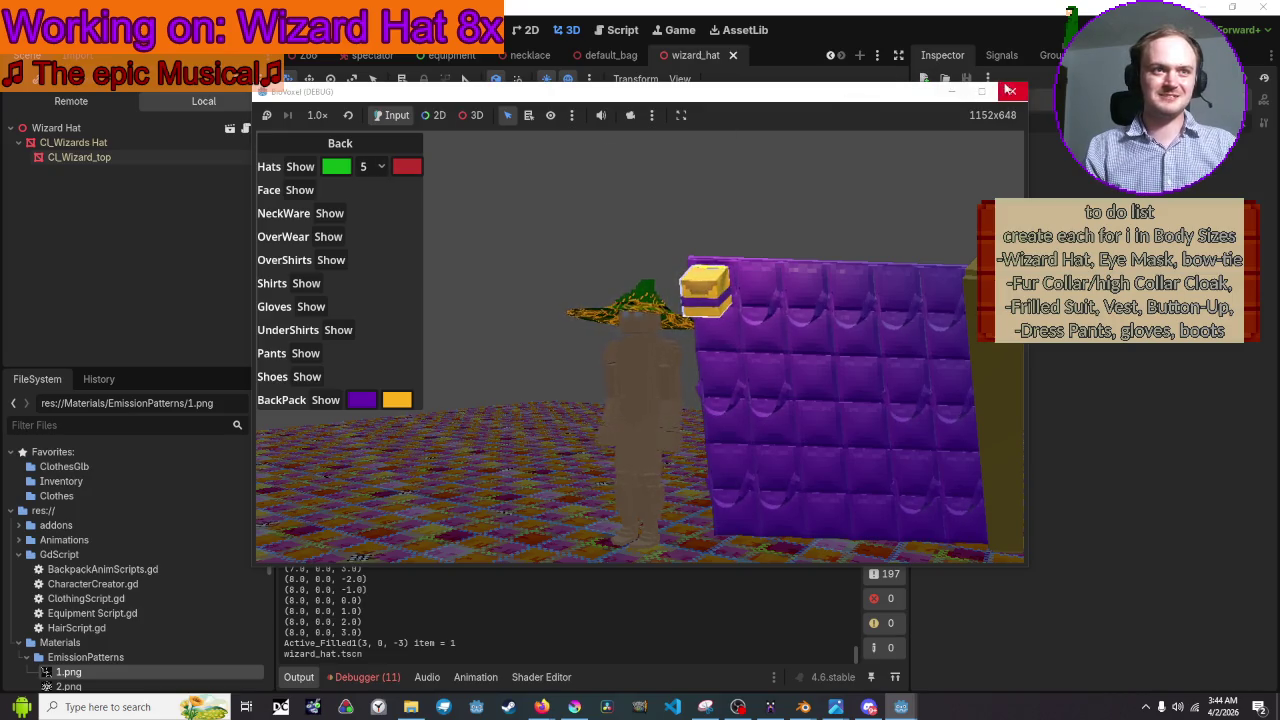
{"action": "left_click", "coordinate": [1012, 91]}
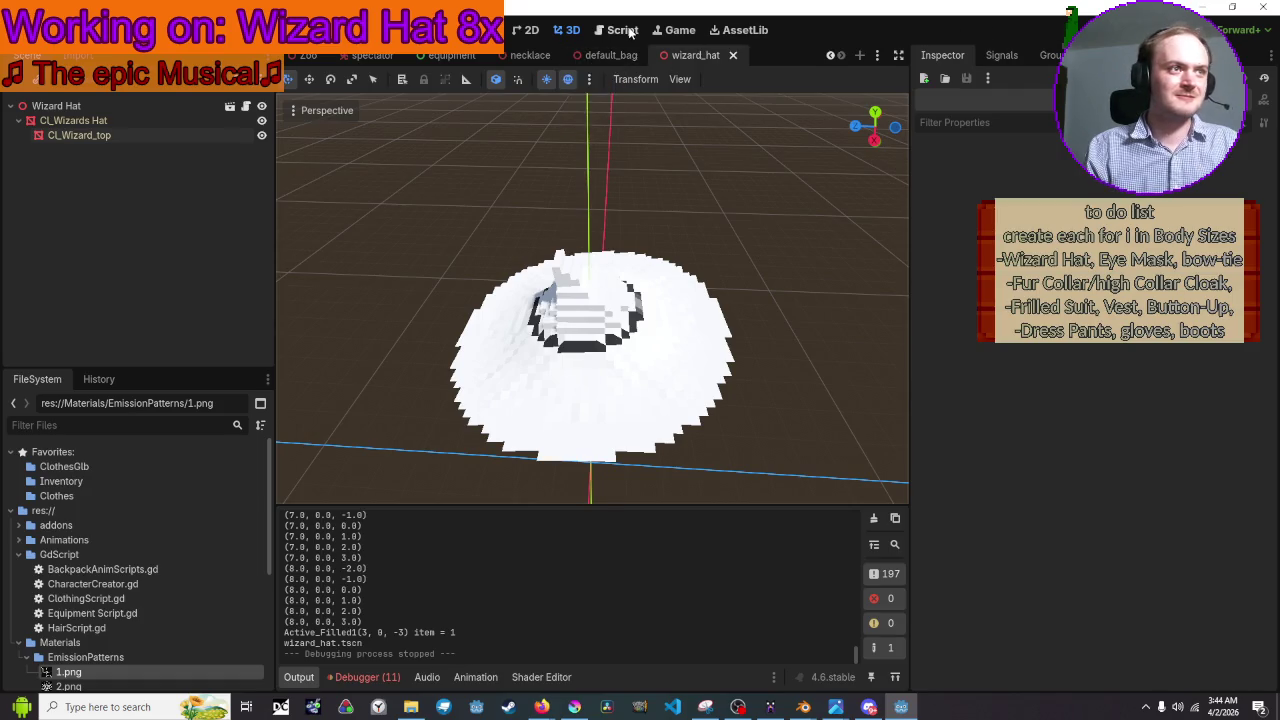
Check line 483 of the script, then select the ColorPickerButton under Emission Color in the equipment scene
{"action": "left_click", "coordinate": [628, 33]}
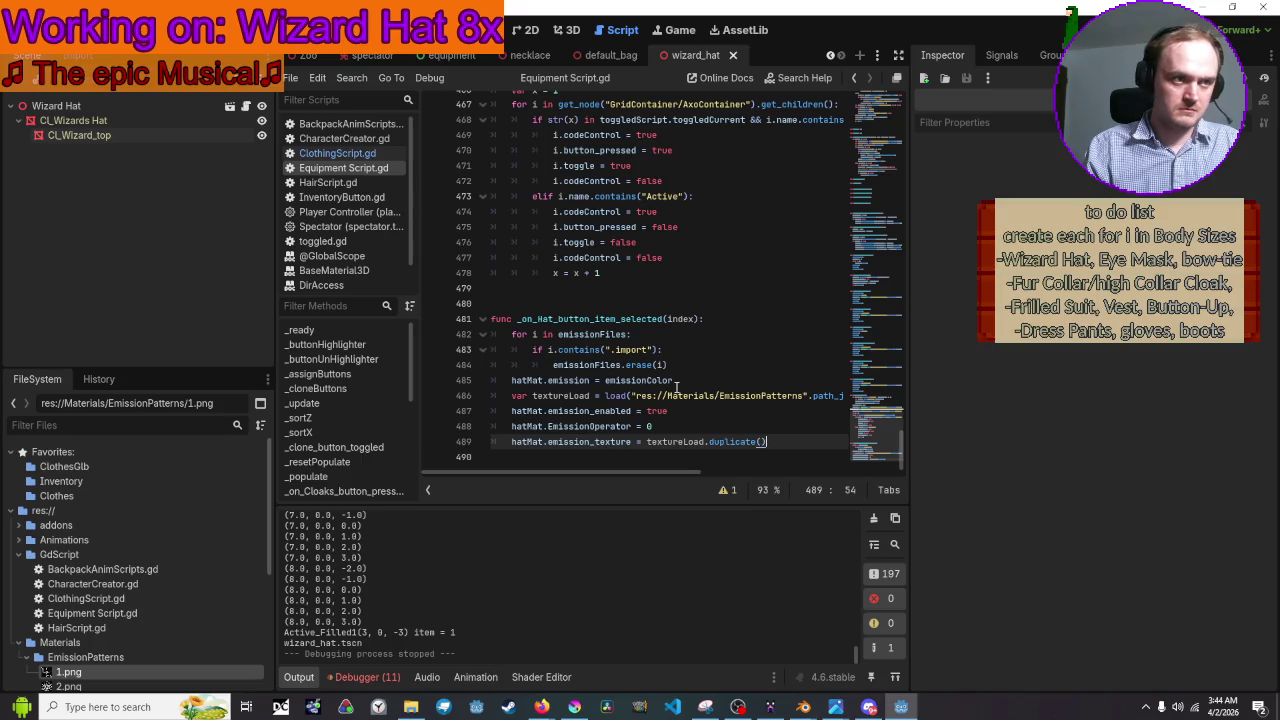
{"action": "left_click", "coordinate": [675, 350]}
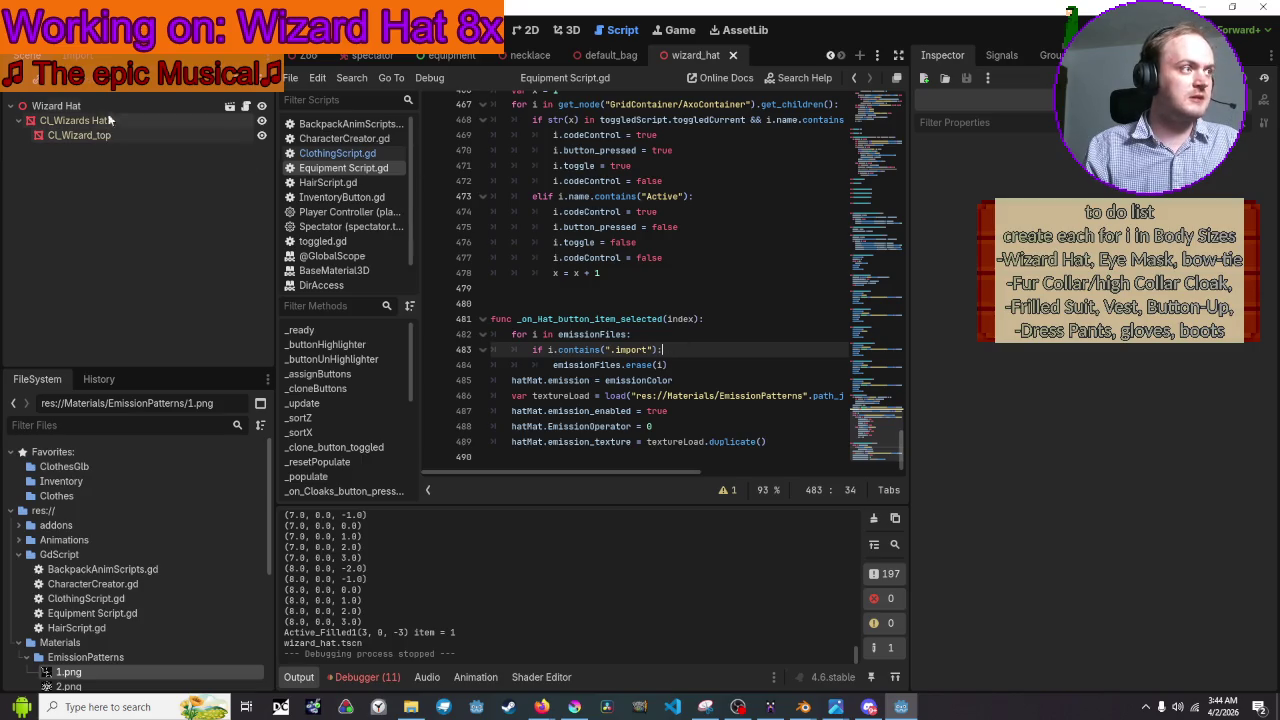
{"action": "left_click", "coordinate": [422, 57]}
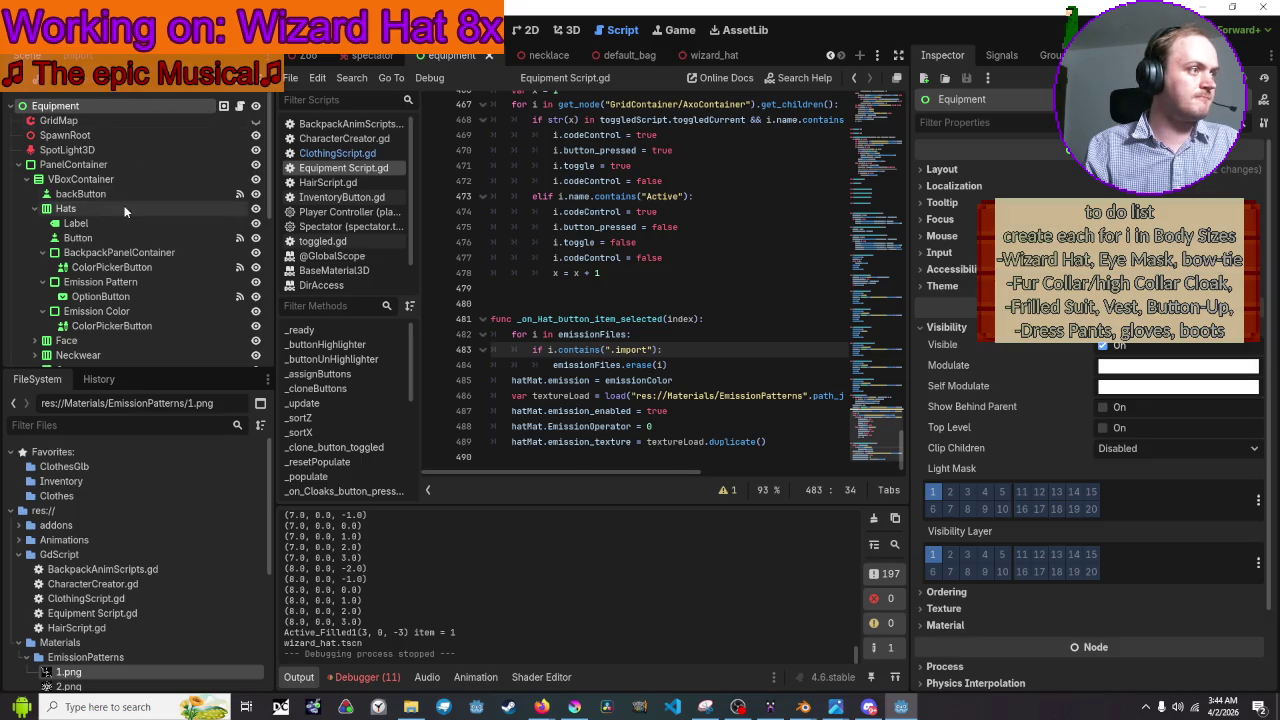
{"action": "scroll", "coordinate": [124, 205], "scroll_direction": "down", "scroll_amount": 2}
{"action": "left_click", "coordinate": [123, 260]}
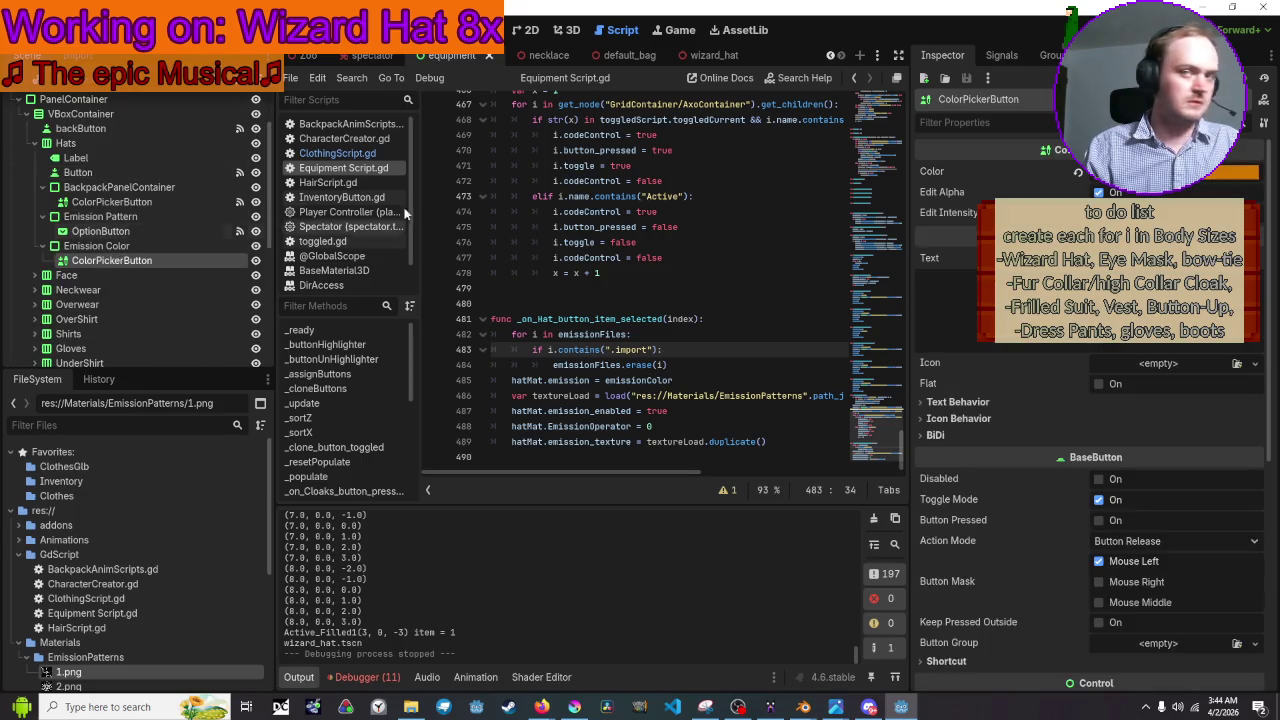
Connect color_changed to a new _on_hatEmission_color_picker_button_color_changed handler in Equipment Script.gd
{"action": "left_click", "coordinate": [1001, 55]}
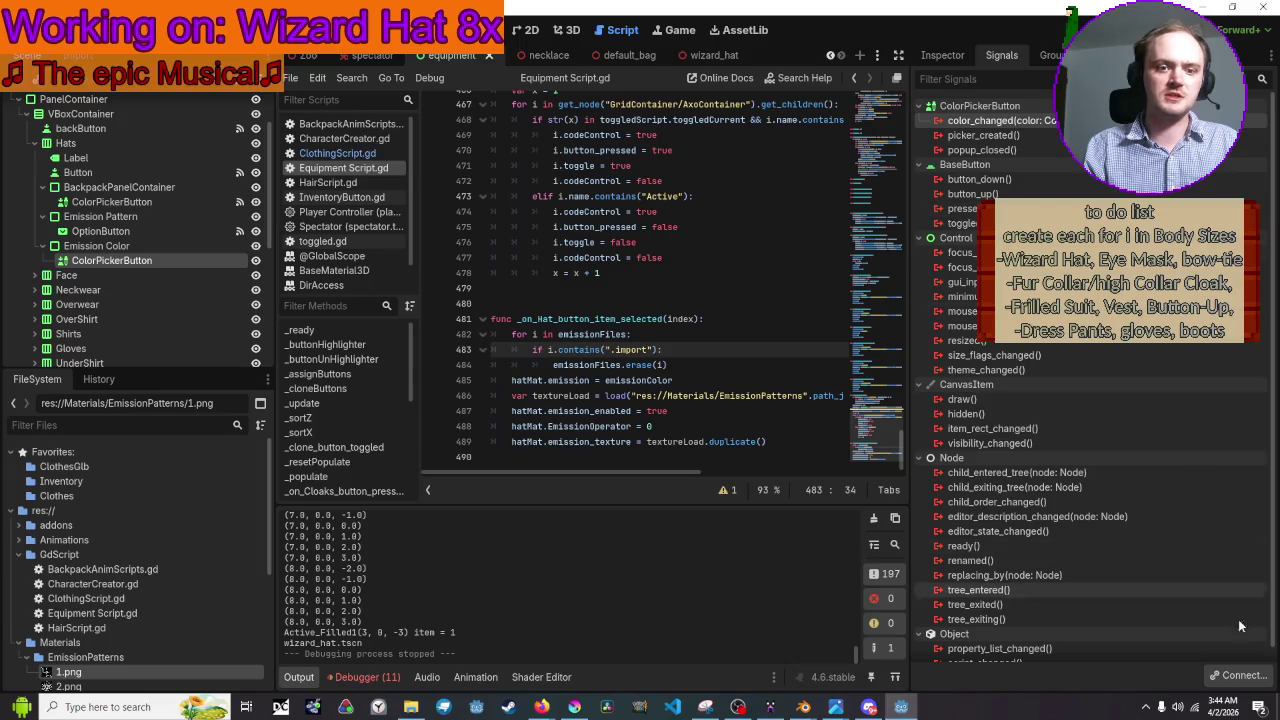
{"action": "left_click", "coordinate": [1238, 675]}
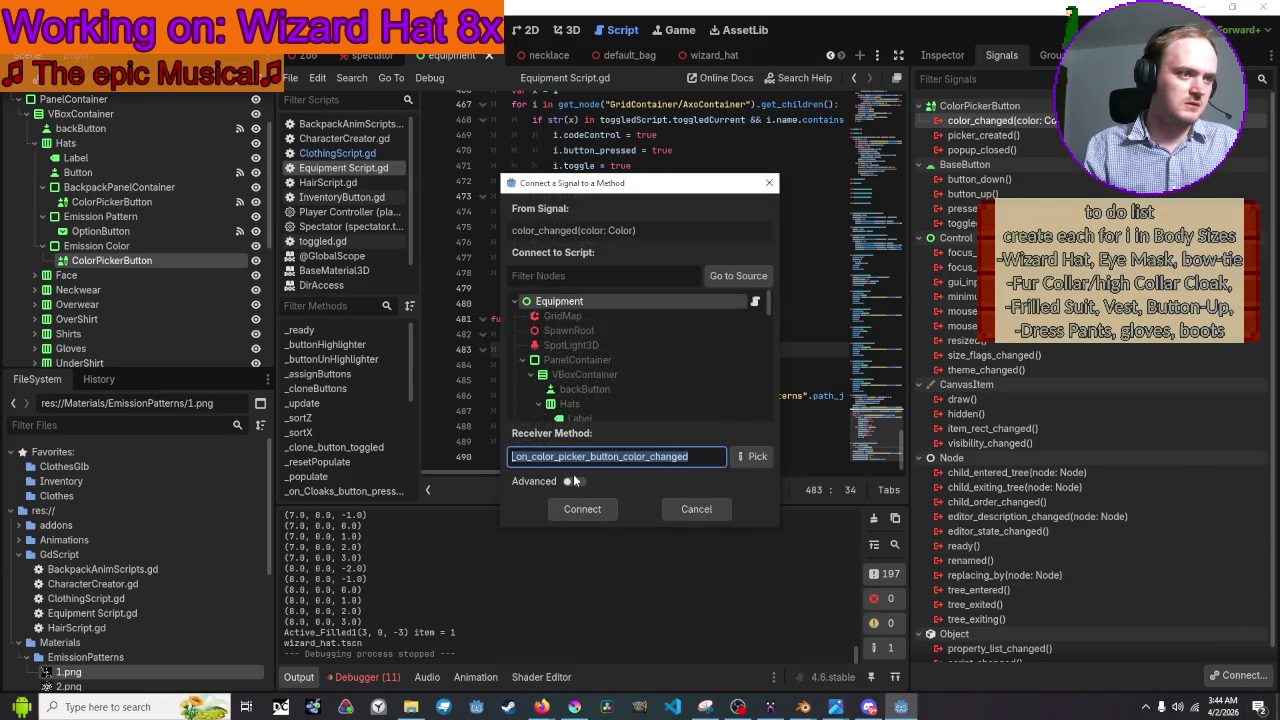
{"action": "left_click", "coordinate": [531, 457]}
{"action": "type", "text": "hatEmission"}
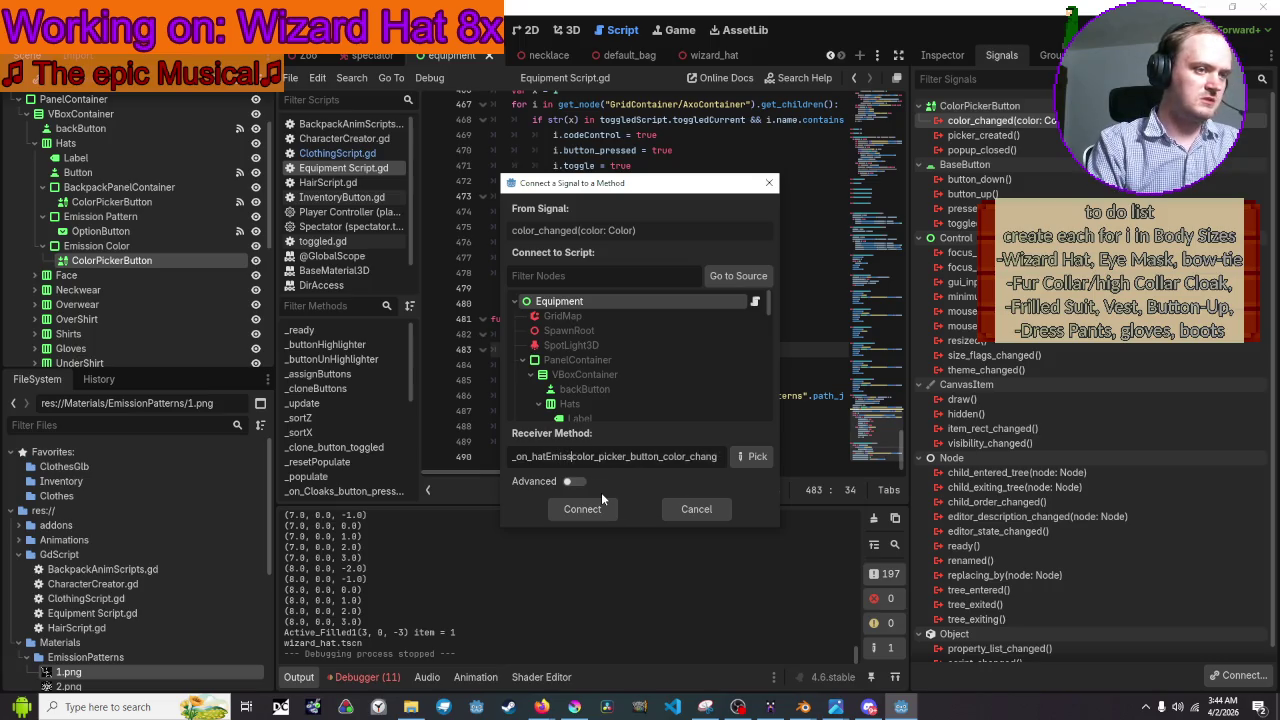
{"action": "type", "text": "_"}
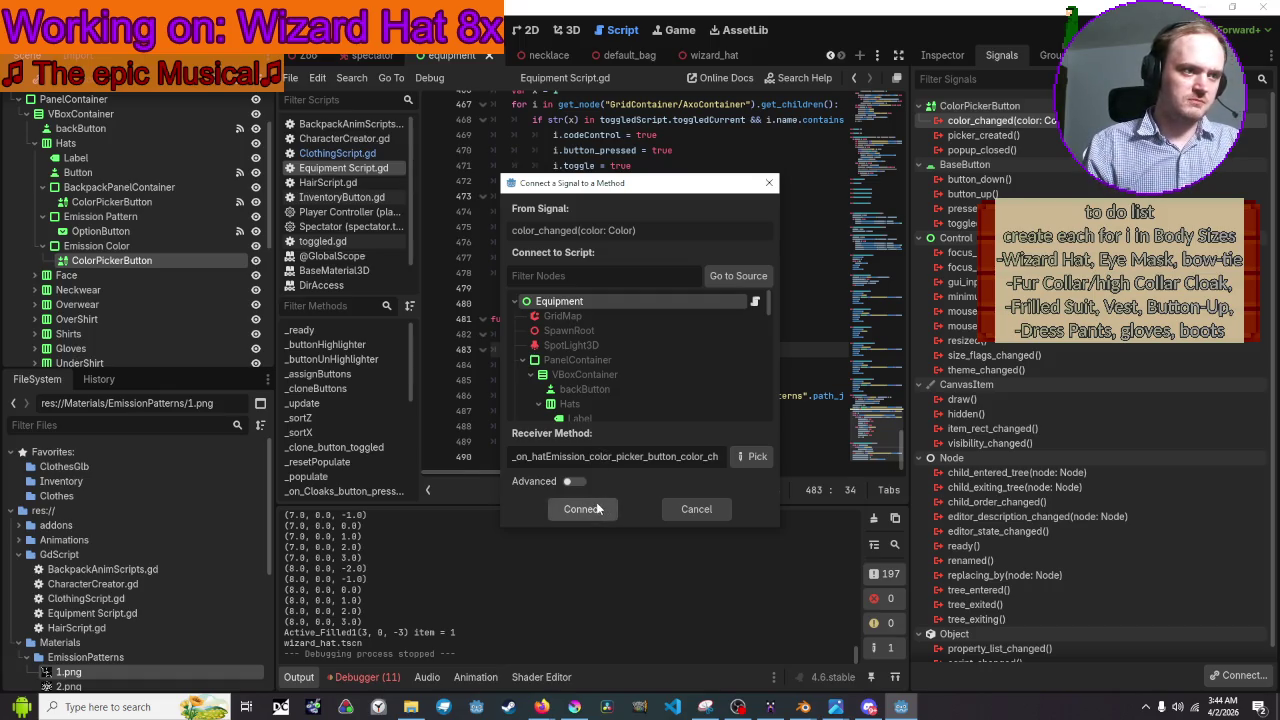
{"action": "left_click", "coordinate": [597, 509]}
{"action": "mouse_move", "coordinate": [733, 445]}
{"action": "left_mouse_down"}
{"action": "mouse_move", "coordinate": [440, 427]}
{"action": "mouse_move", "coordinate": [417, 440]}
{"action": "left_mouse_up"}
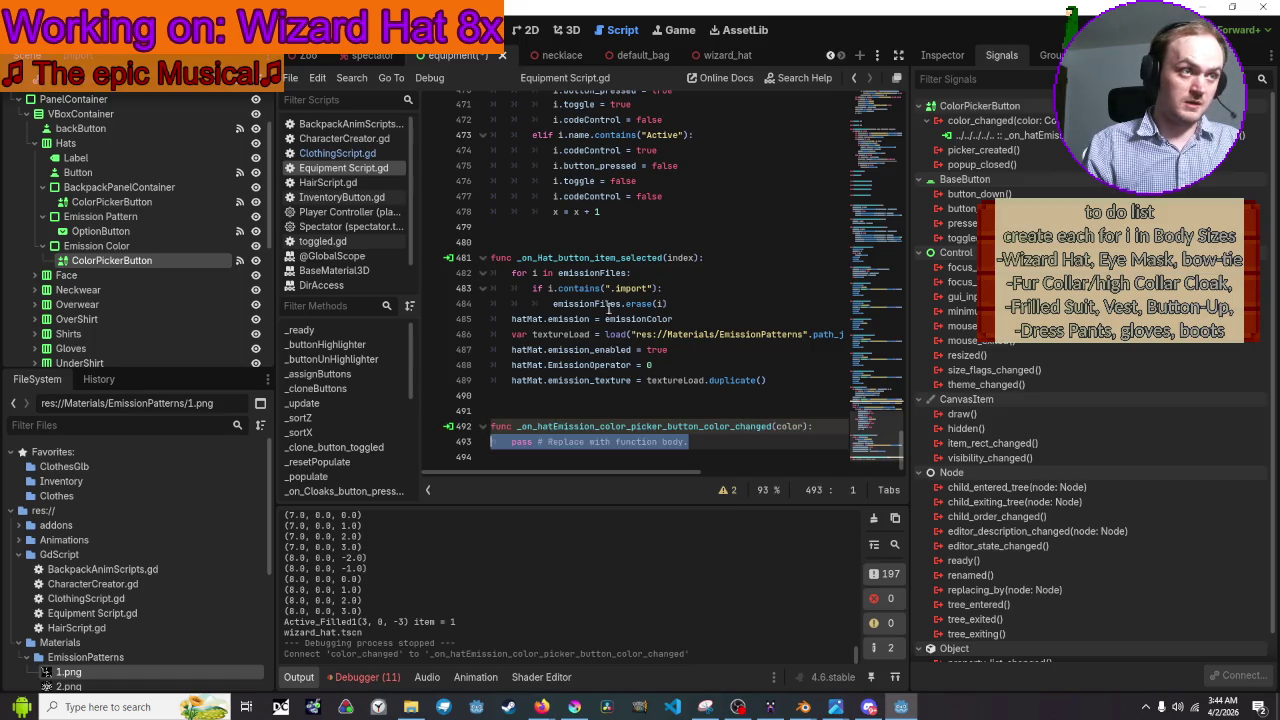
Copy the hat colour handler's two lines into the new function, replacing its pass line
{"action": "scroll", "coordinate": [627, 244], "scroll_direction": "up", "scroll_amount": 8}
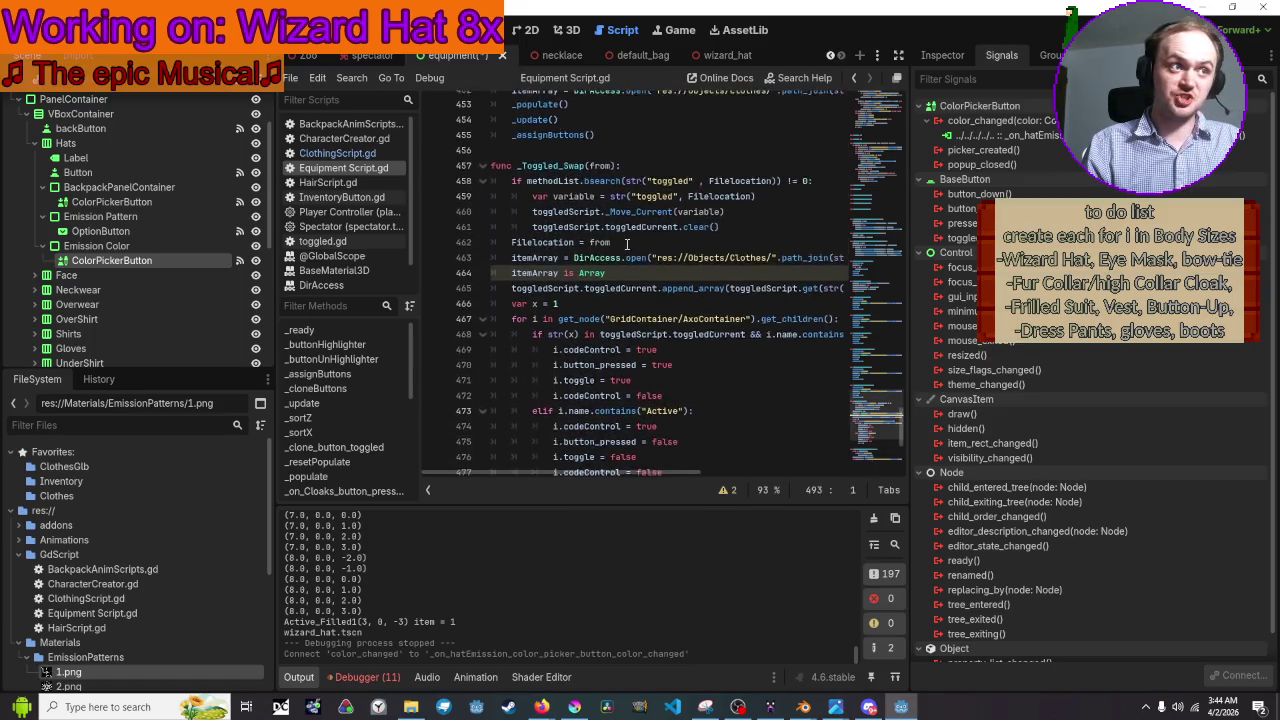
{"action": "scroll", "coordinate": [627, 244], "scroll_direction": "up", "scroll_amount": 12}
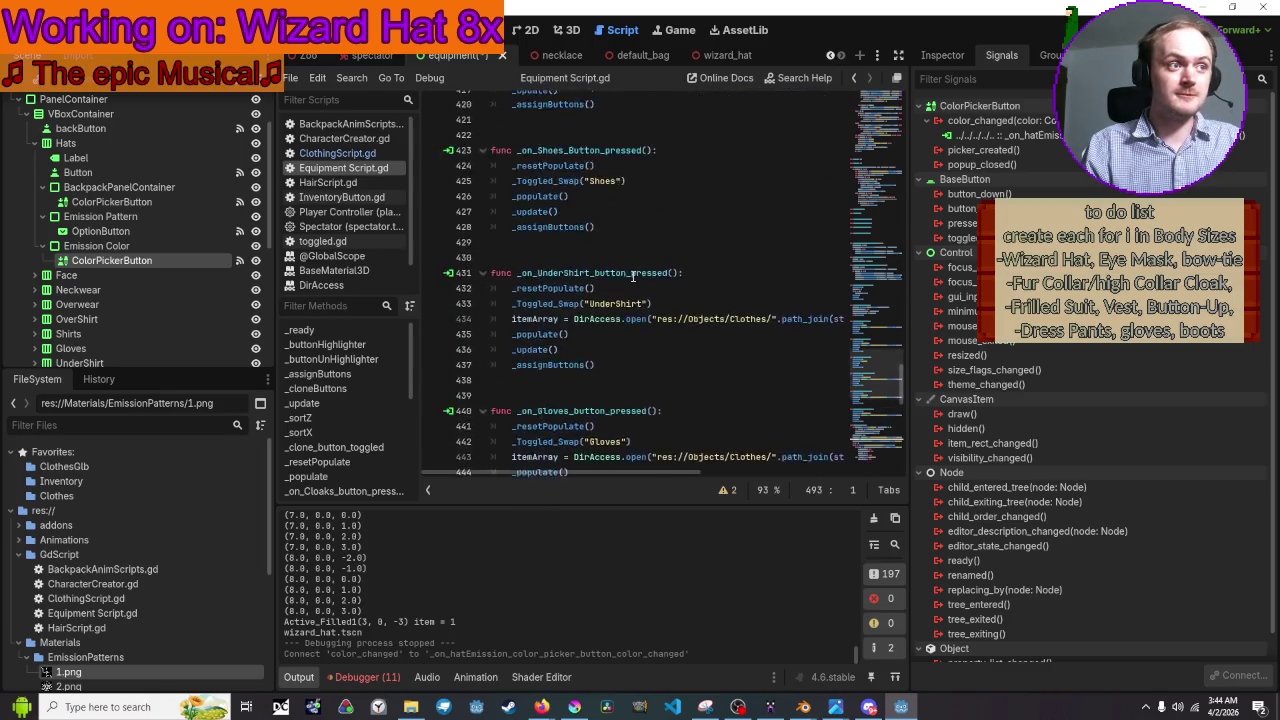
{"action": "scroll", "coordinate": [638, 278], "scroll_direction": "up", "scroll_amount": 8}
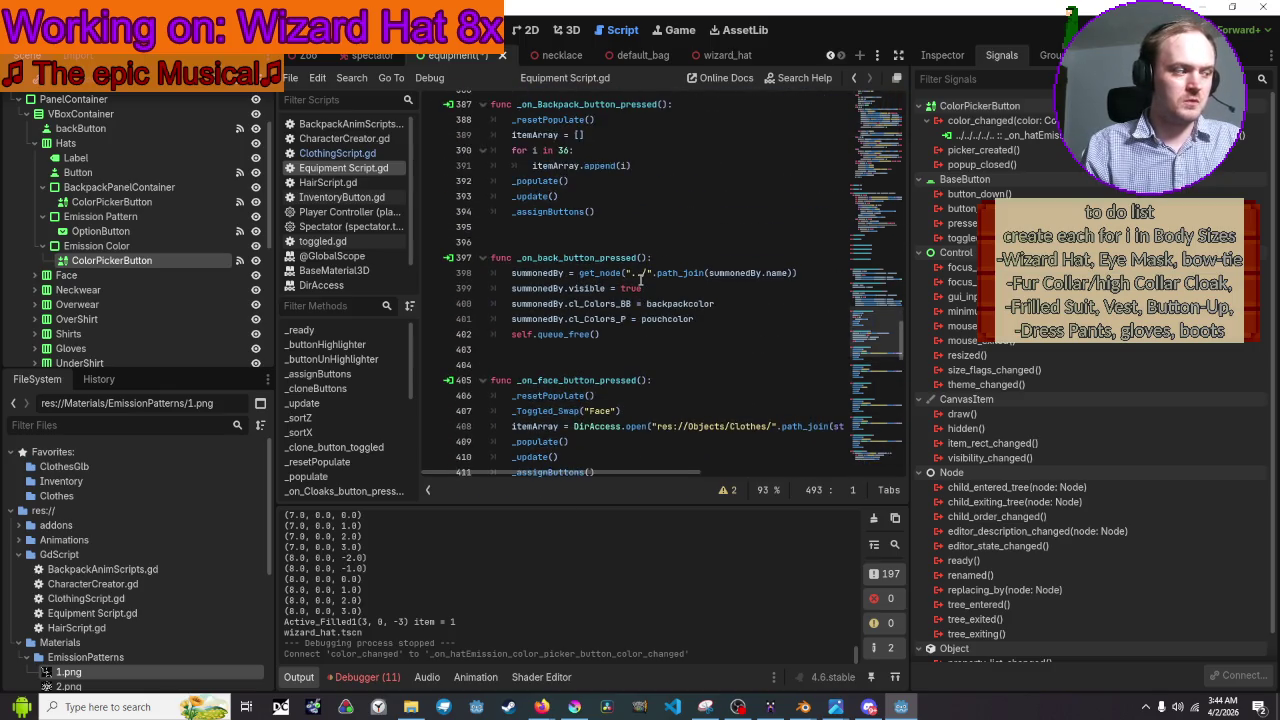
{"action": "scroll", "coordinate": [641, 279], "scroll_direction": "up", "scroll_amount": 5}
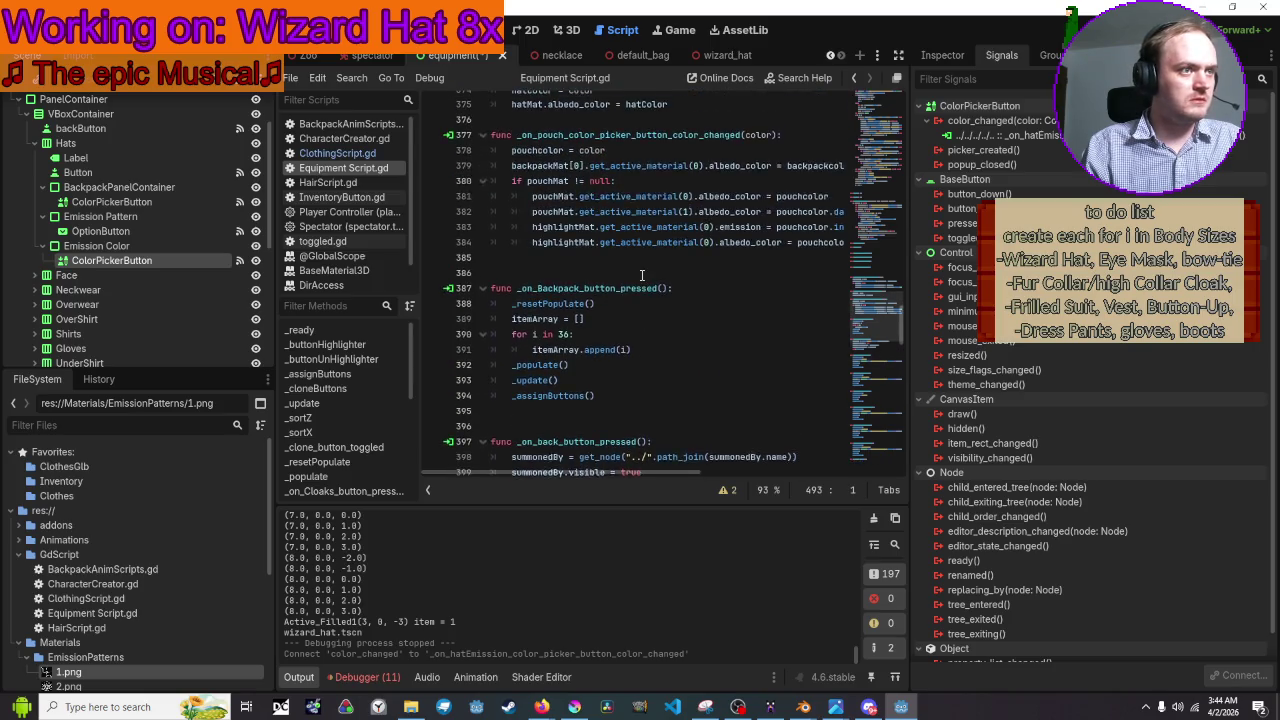
{"action": "scroll", "coordinate": [624, 270], "scroll_direction": "up", "scroll_amount": 5}
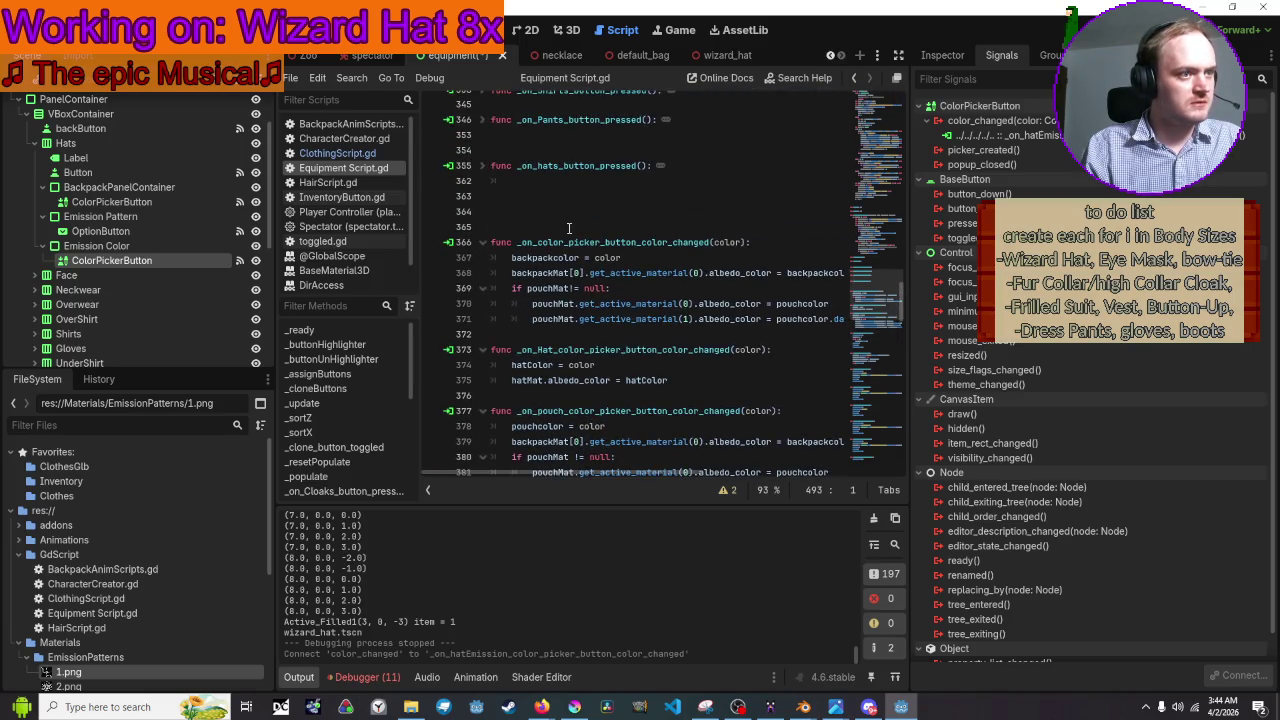
{"action": "scroll", "coordinate": [600, 280], "scroll_direction": "down", "scroll_amount": 2}
{"action": "left_click_drag", "start_coordinate": [670, 288], "coordinate": [600, 273]}
{"action": "left_click_drag", "start_coordinate": [520, 278], "coordinate": [466, 278]}
{"action": "key", "text": "ctrl+c"}
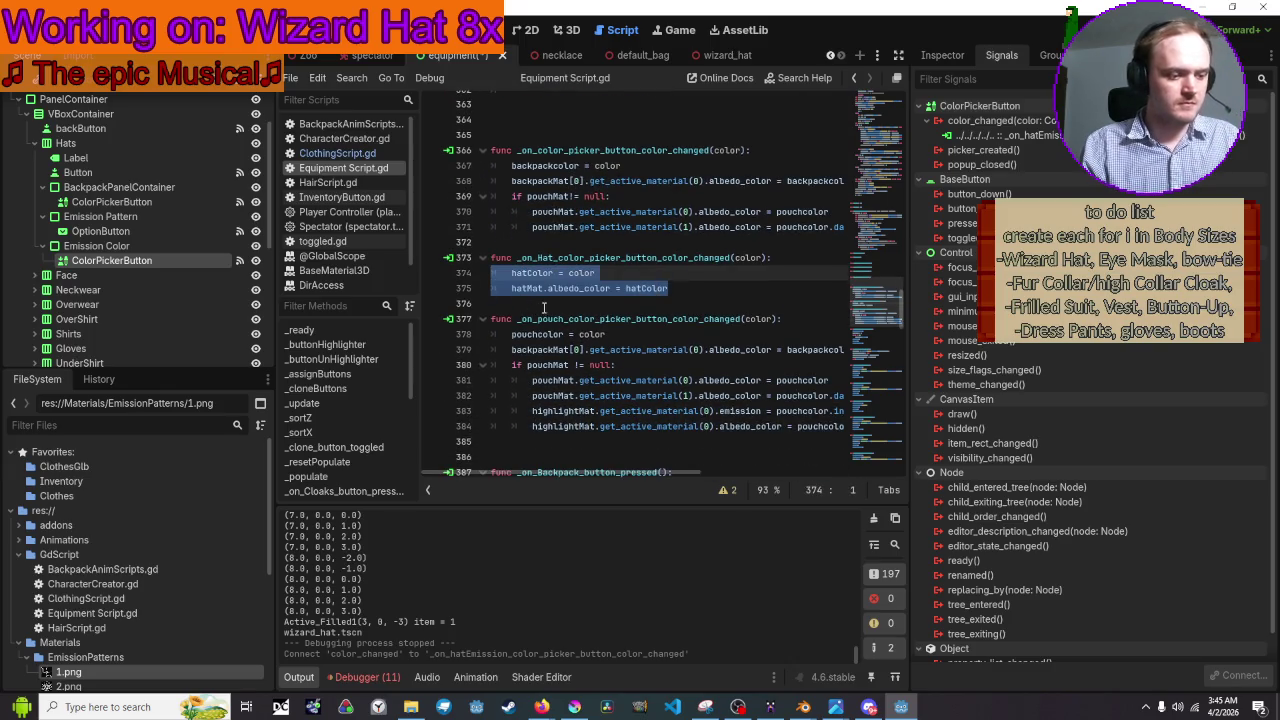
{"action": "scroll", "coordinate": [560, 310], "scroll_direction": "down", "scroll_amount": 20}
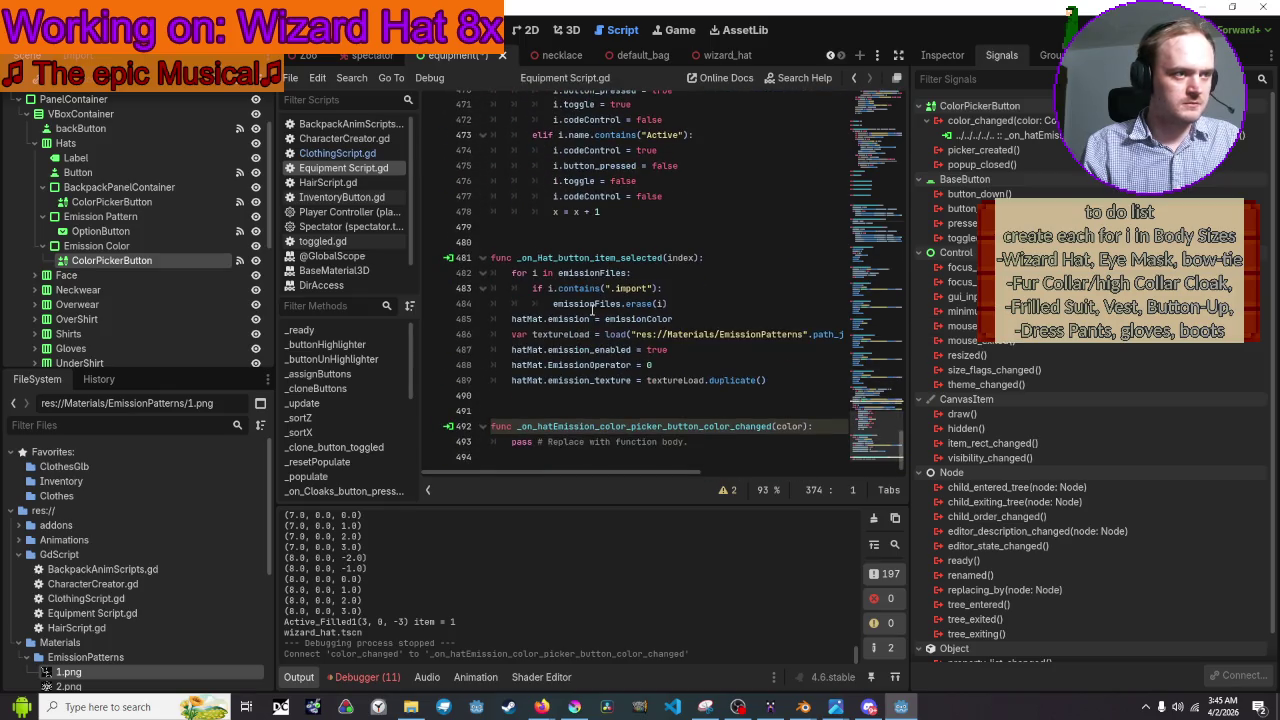
{"action": "triple_click", "coordinate": [696, 447]}
{"action": "key", "text": "ctrl+v"}
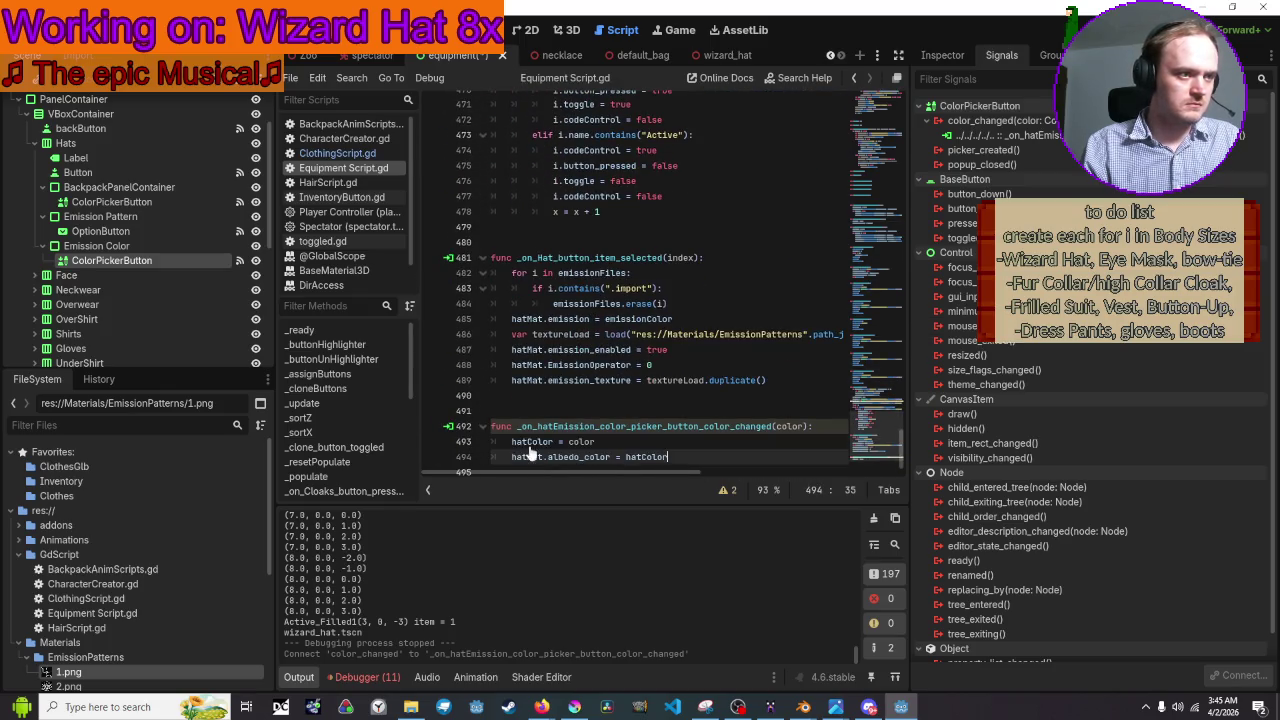
Change the pasted lines to emissionColor = color and hatMat.emission, then save the script
{"action": "left_click", "coordinate": [553, 441]}
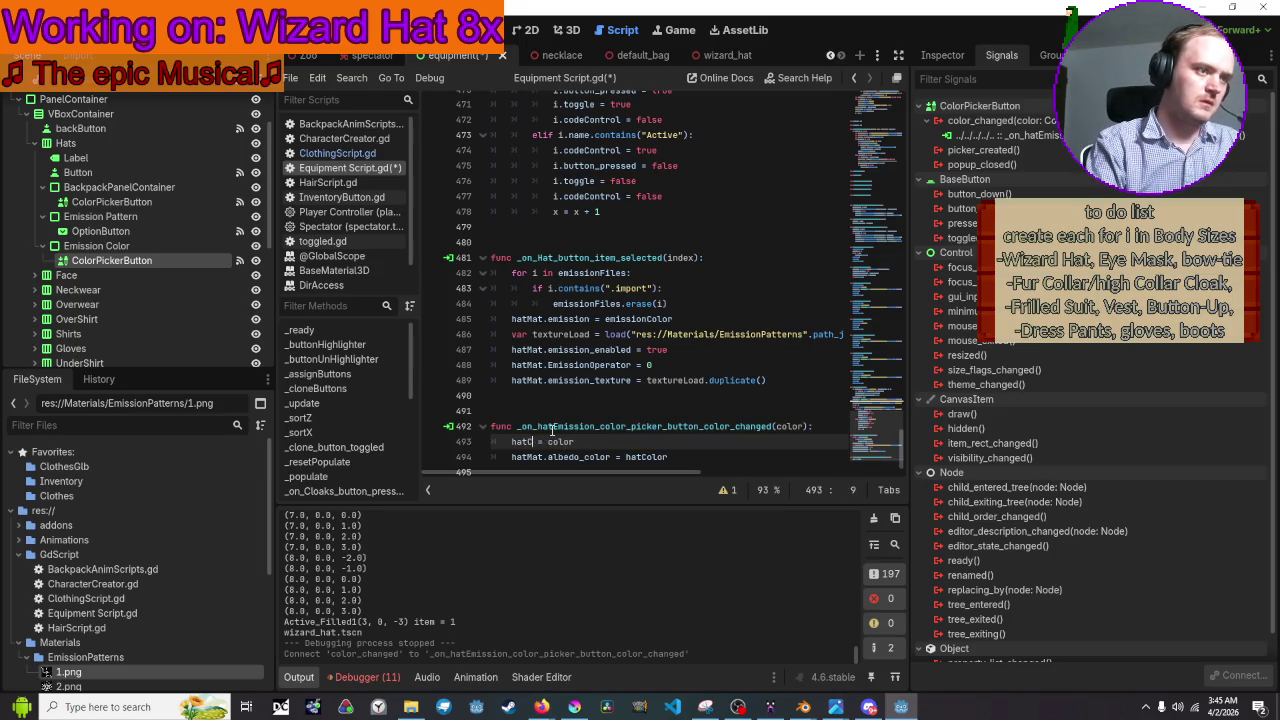
{"action": "type", "text": "emissionColor"}
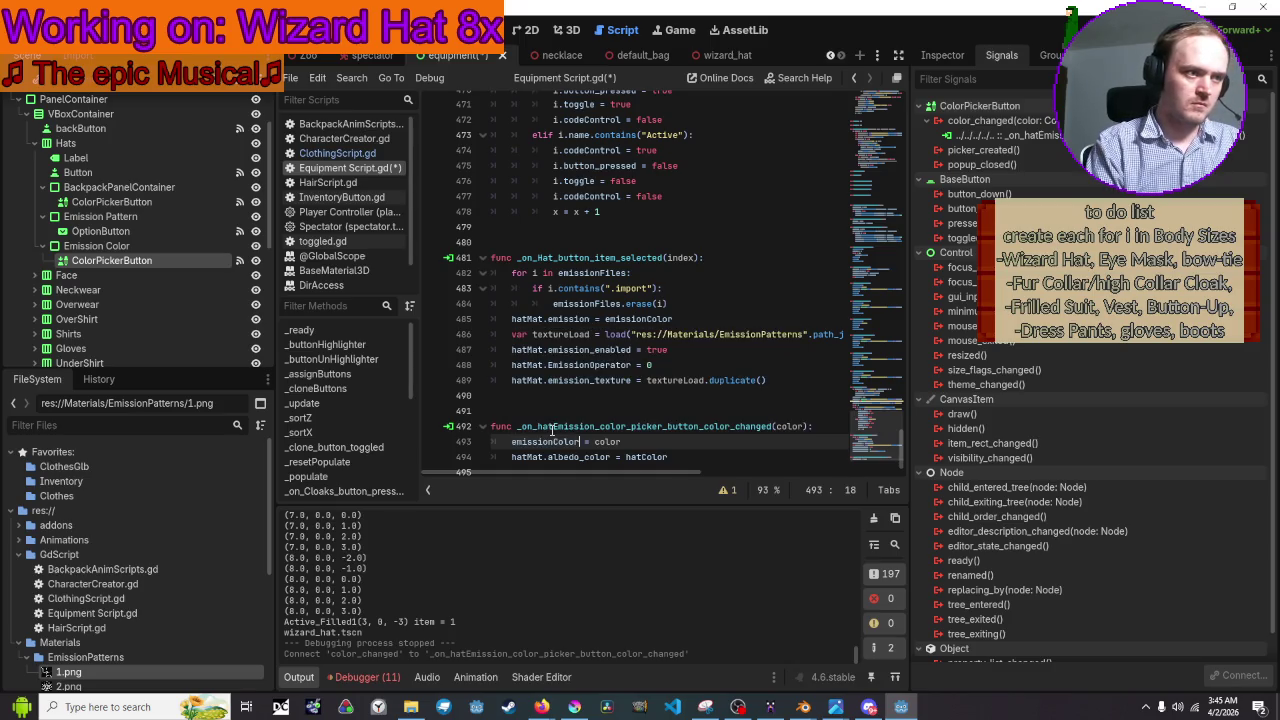
{"action": "key", "text": "Down"}
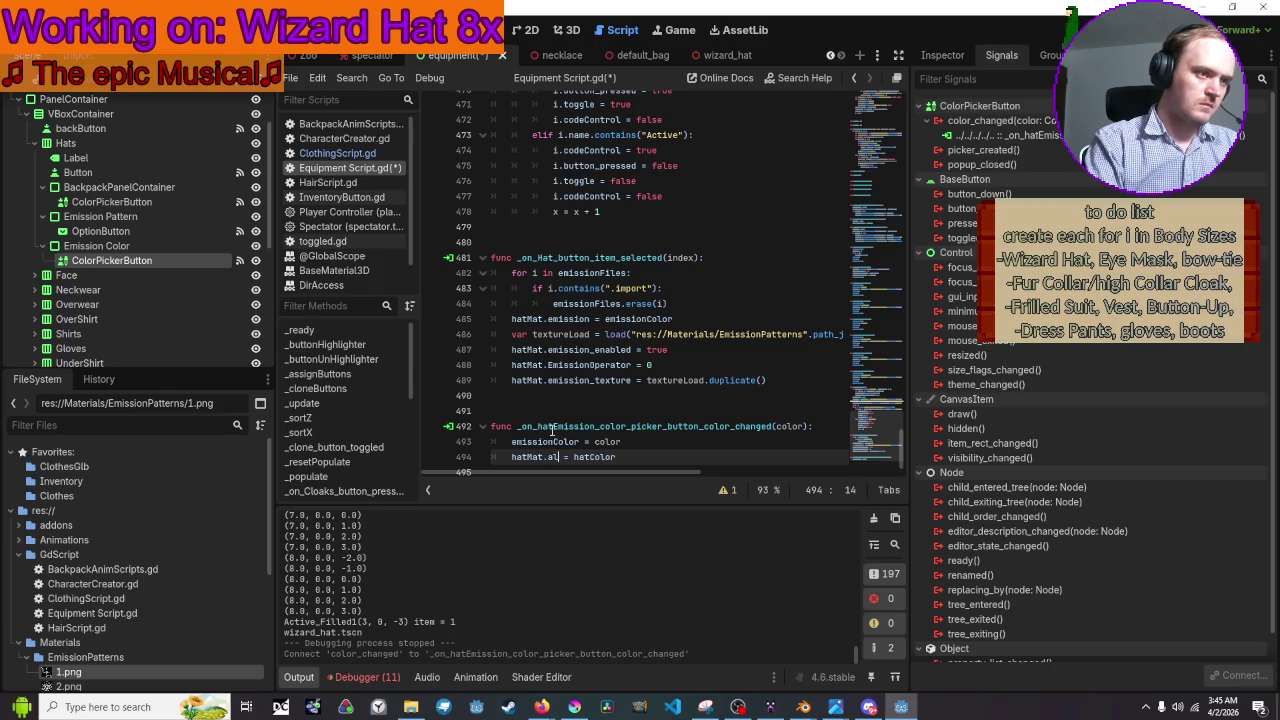
{"action": "key", "text": "Return"}
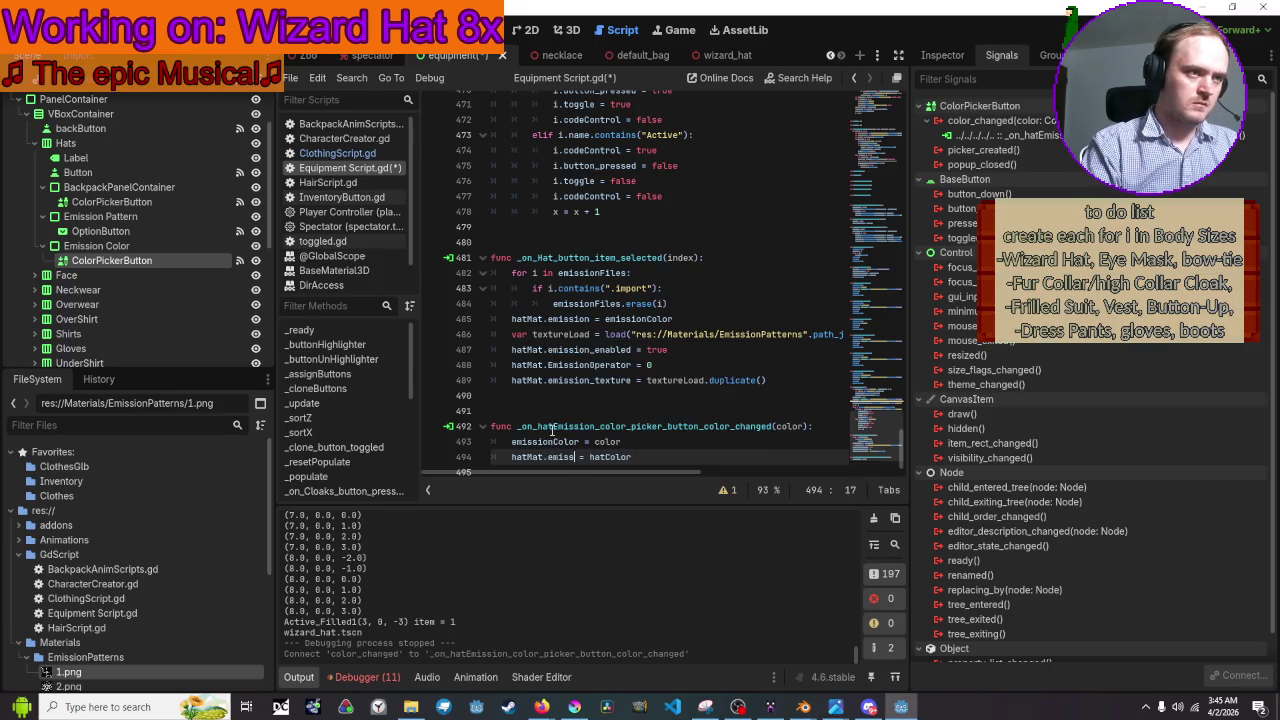
{"action": "key", "text": "ctrl+s"}
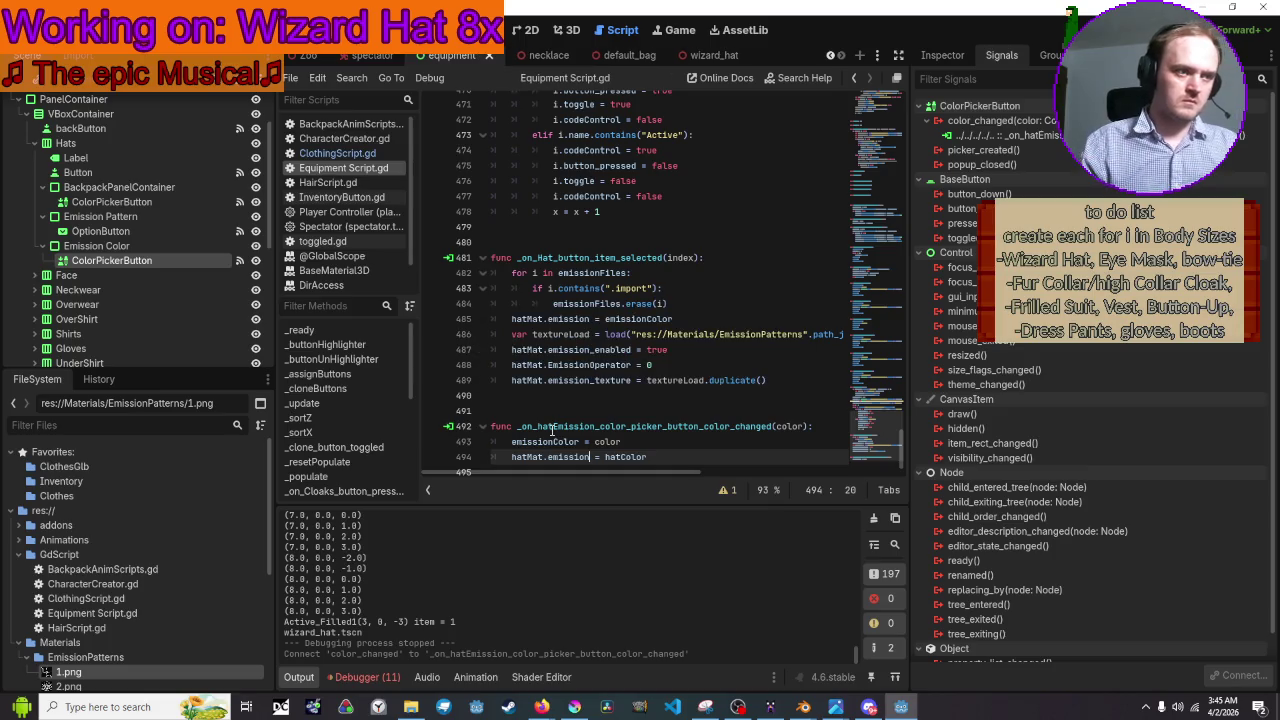
Assign emissionColor as the hat material's emission value and run the game with F5
{"action": "scroll", "coordinate": [740, 467], "scroll_direction": "down", "scroll_amount": 1}
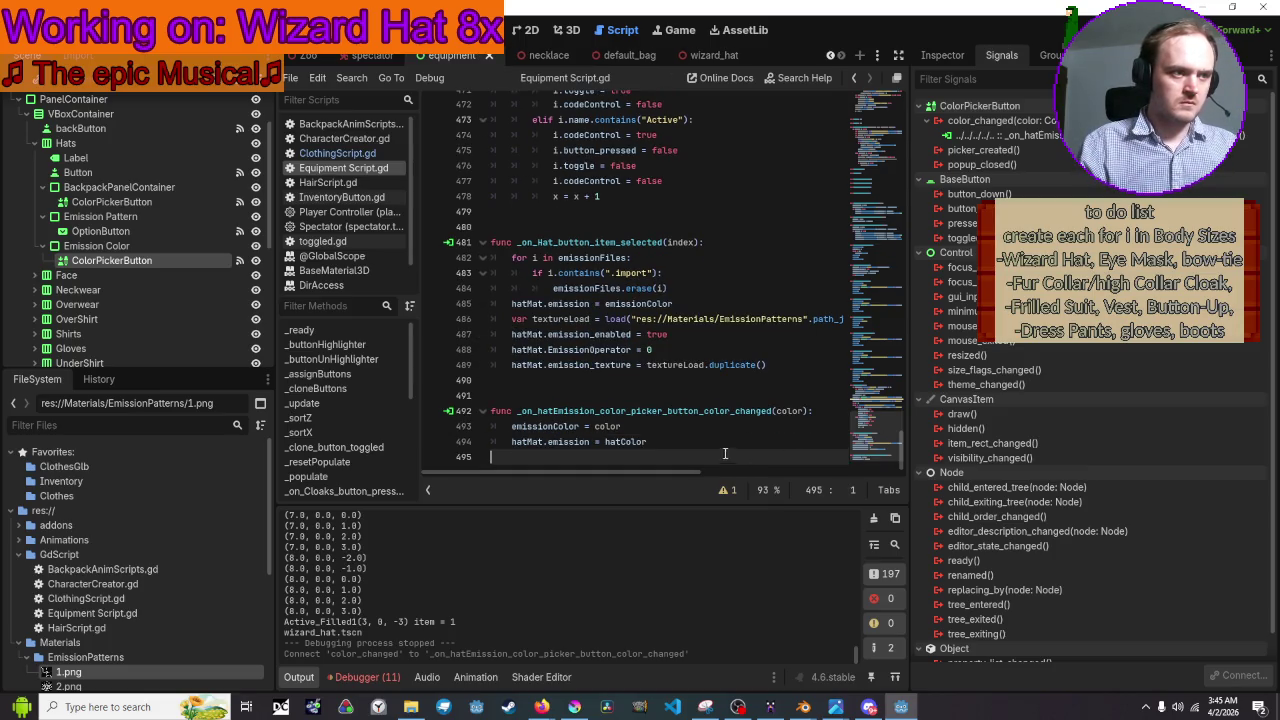
{"action": "left_click", "coordinate": [717, 432]}
{"action": "left_click_drag", "start_coordinate": [658, 446], "coordinate": [602, 447]}
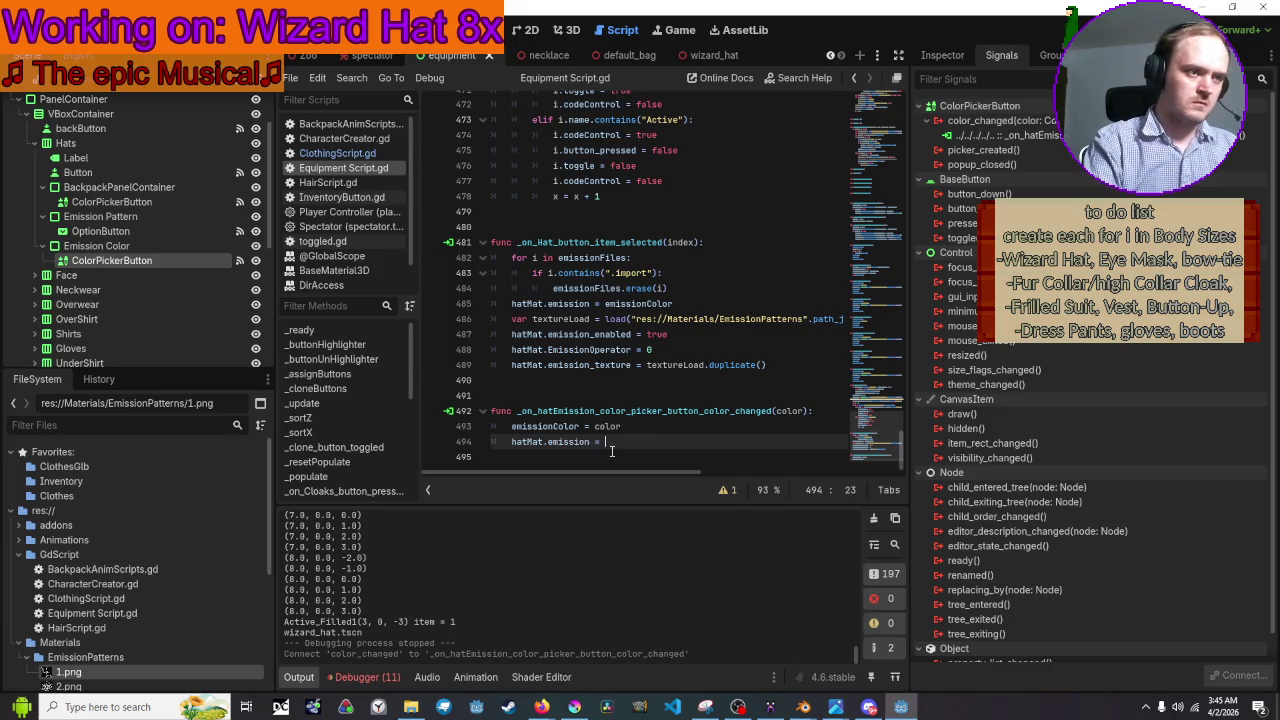
{"action": "type", "text": "emission"}
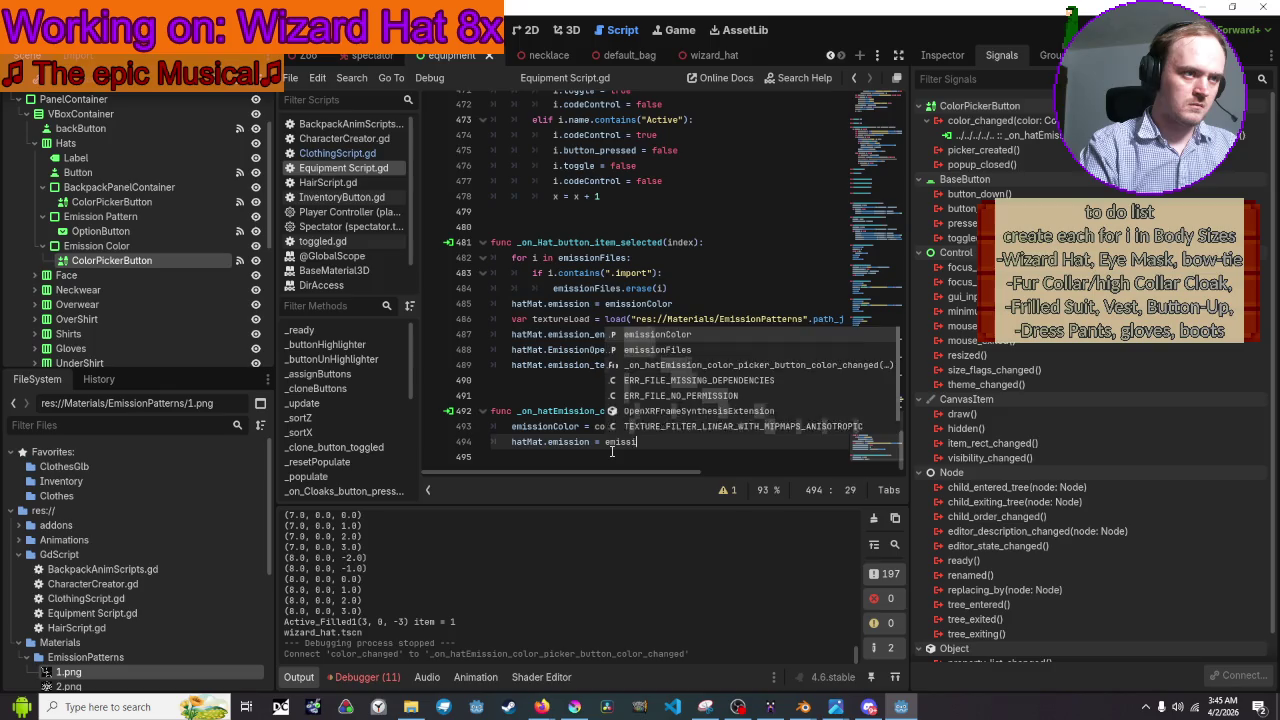
{"action": "type", "text": "C"}
{"action": "key", "text": "Return"}
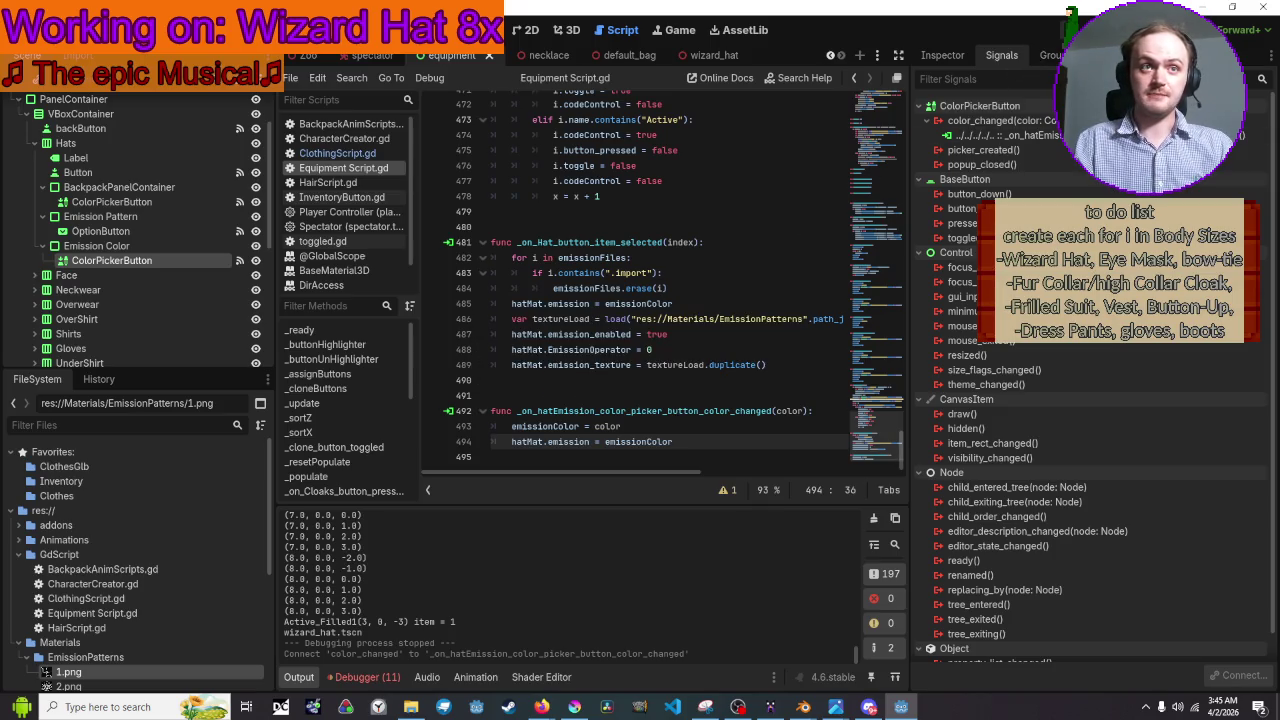
{"action": "key", "text": "F5"}
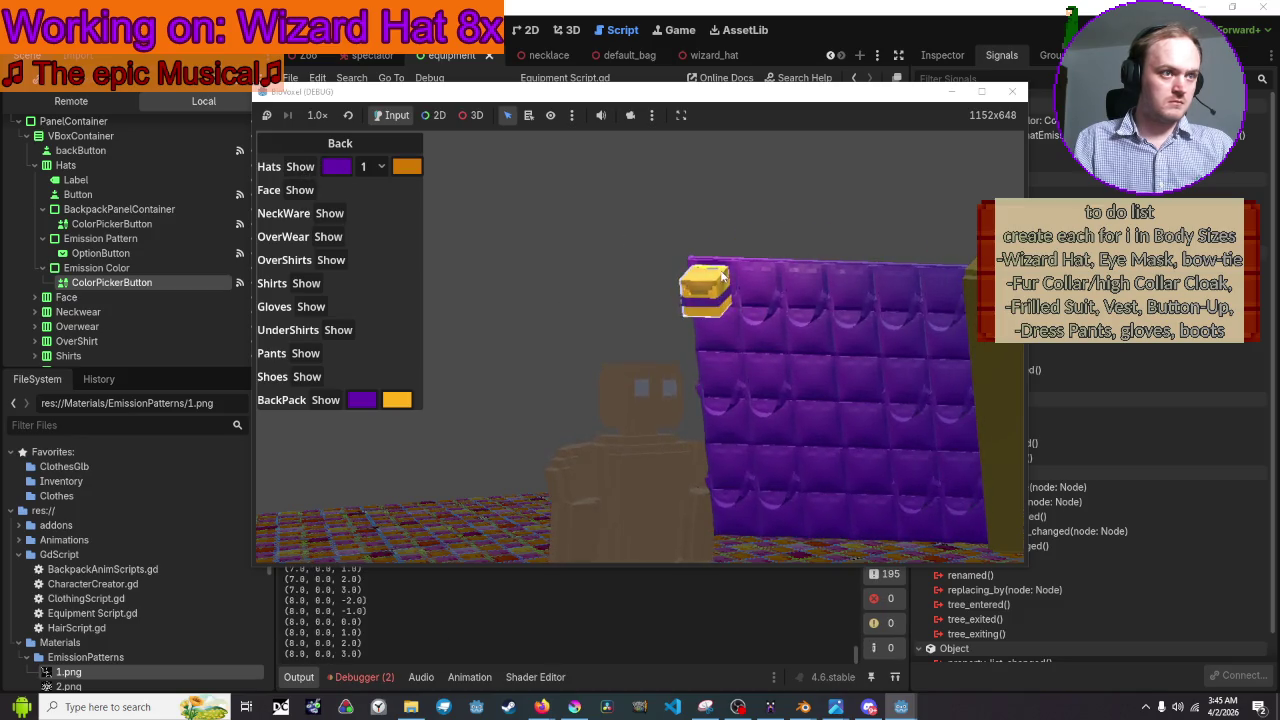
Toggle the hat pattern to 2 and back to 1, then set the emission colour to pale cream fff5e8
{"action": "left_click", "coordinate": [372, 166]}
{"action": "left_click", "coordinate": [370, 210]}
{"action": "left_click", "coordinate": [372, 166]}
{"action": "left_click", "coordinate": [370, 188]}
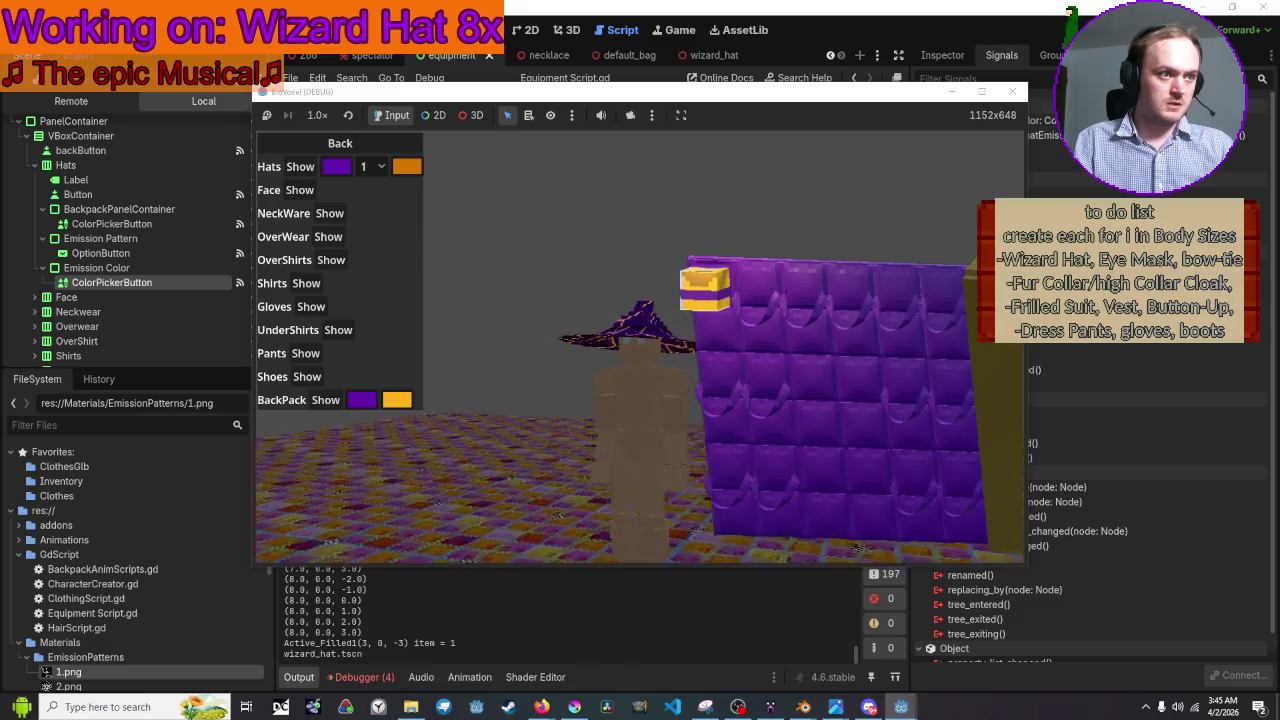
{"action": "left_click", "coordinate": [413, 167]}
{"action": "mouse_move", "coordinate": [413, 165]}
{"action": "left_mouse_down"}
{"action": "mouse_move", "coordinate": [413, 206]}
{"action": "mouse_move", "coordinate": [435, 182]}
{"action": "mouse_move", "coordinate": [403, 219]}
{"action": "mouse_move", "coordinate": [361, 181]}
{"action": "mouse_move", "coordinate": [299, 190]}
{"action": "mouse_move", "coordinate": [357, 300]}
{"action": "mouse_move", "coordinate": [325, 155]}
{"action": "left_mouse_up"}
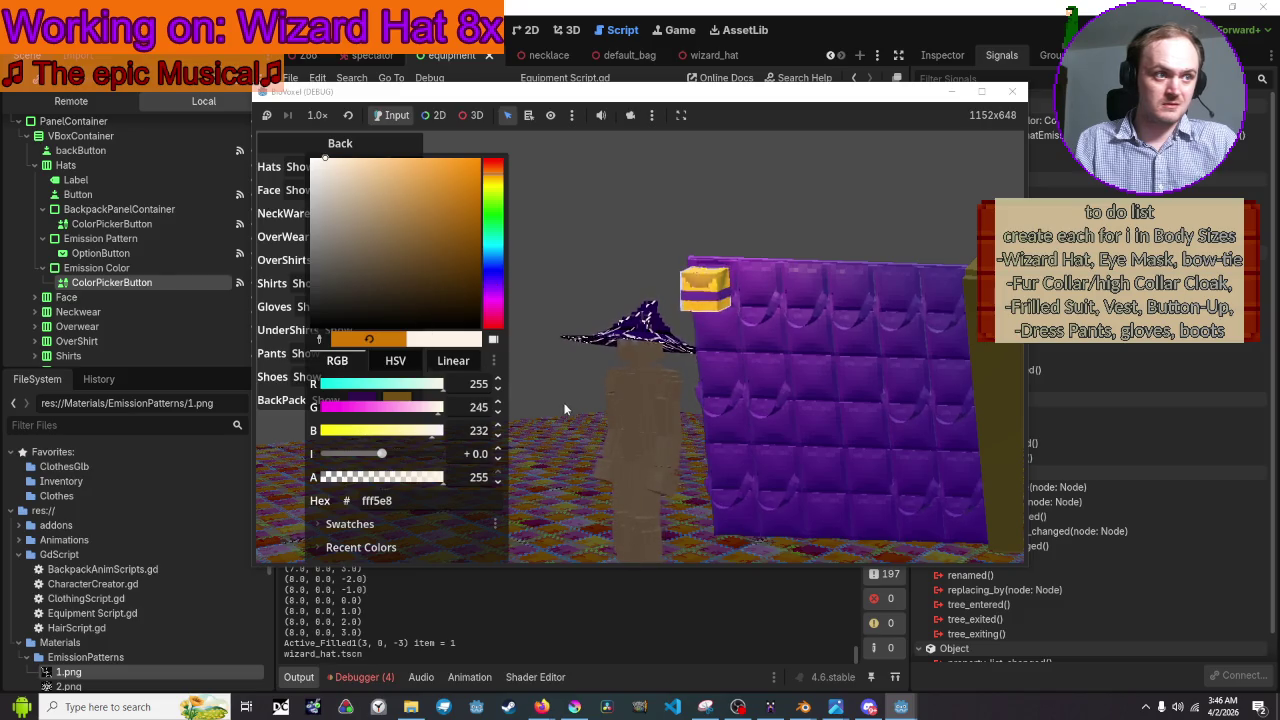
{"action": "left_click", "coordinate": [646, 389]}
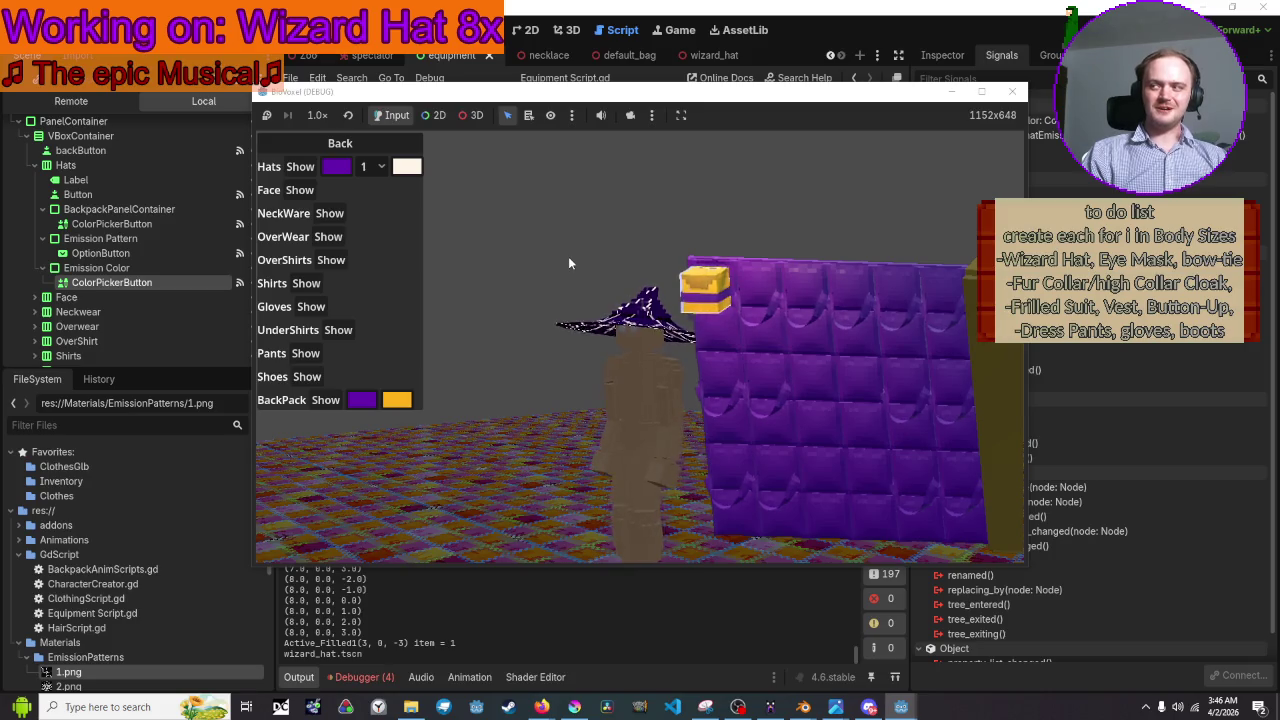
Set the hat's base colour to teal, then switch over to Blender
{"action": "left_click", "coordinate": [337, 166]}
{"action": "left_click", "coordinate": [443, 246]}
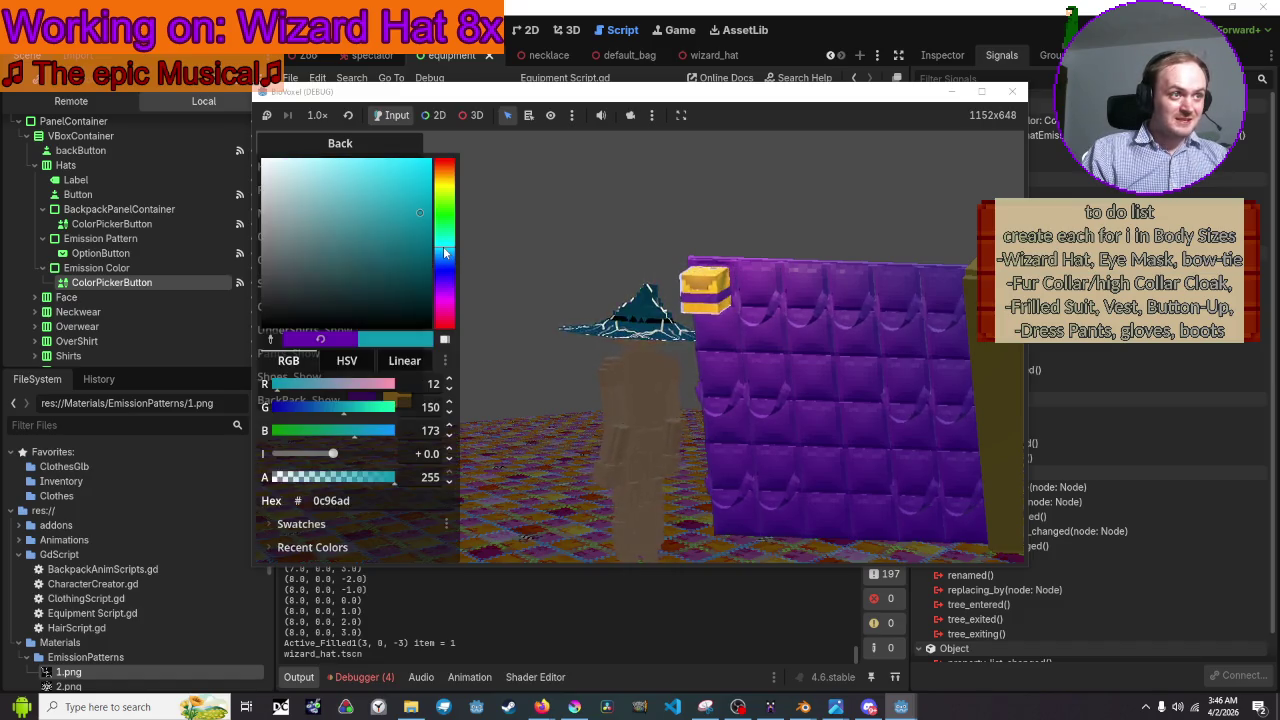
{"action": "left_click", "coordinate": [443, 236]}
{"action": "left_click", "coordinate": [443, 234]}
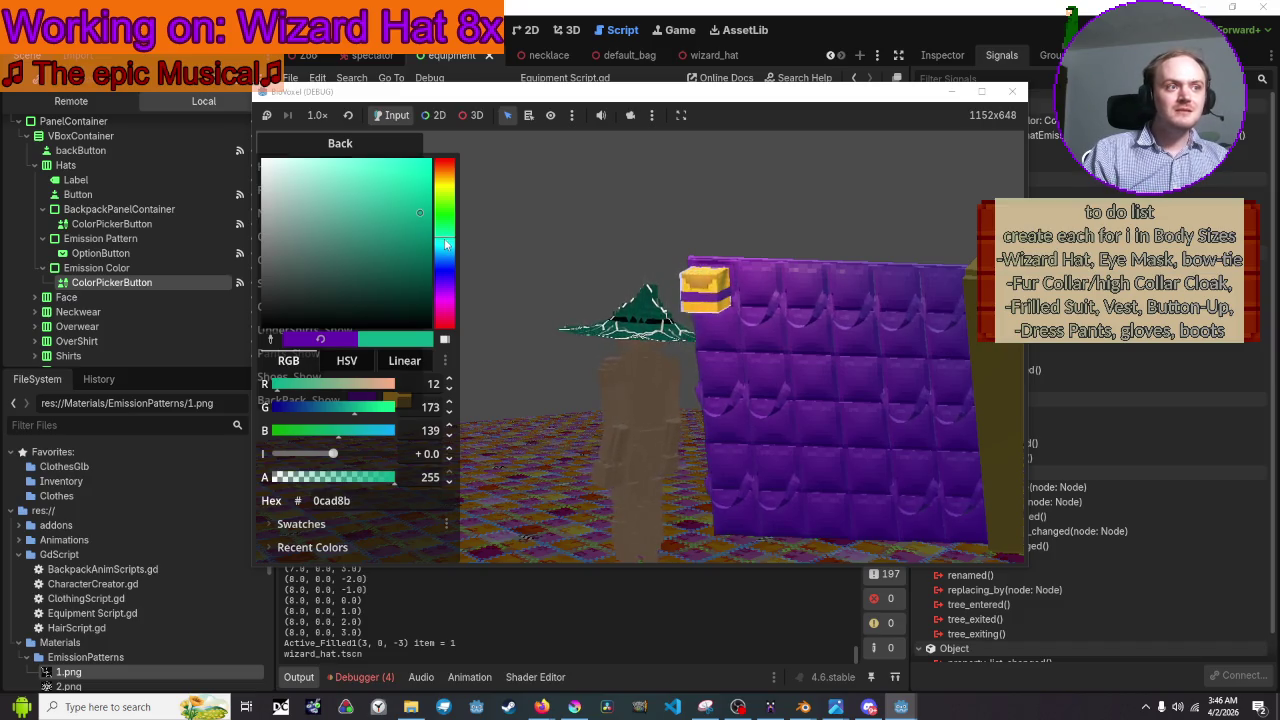
{"action": "left_click", "coordinate": [580, 262]}
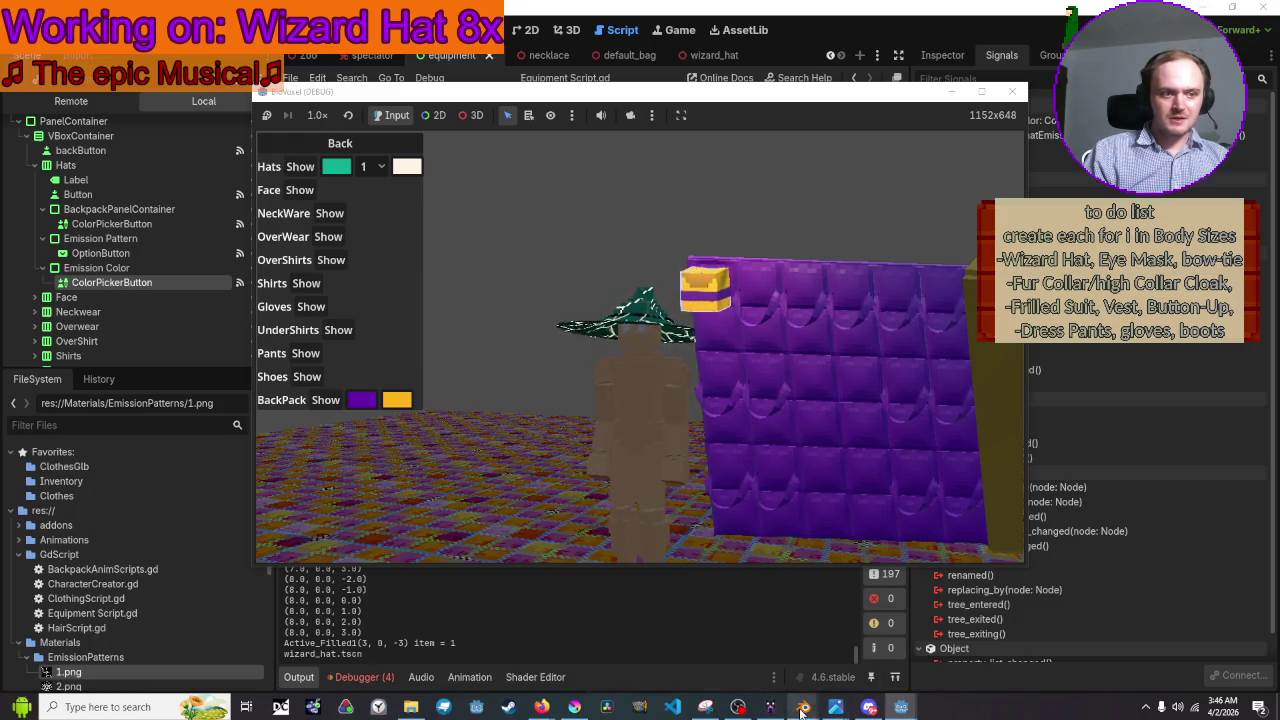
{"action": "mouse_move", "coordinate": [835, 707]}
{"action": "left_click", "coordinate": [912, 644]}
Put Wizards_top into Edit Mode with Material Preview shading and face select mode
{"action": "scroll", "coordinate": [670, 408], "scroll_direction": "up", "scroll_amount": 6}
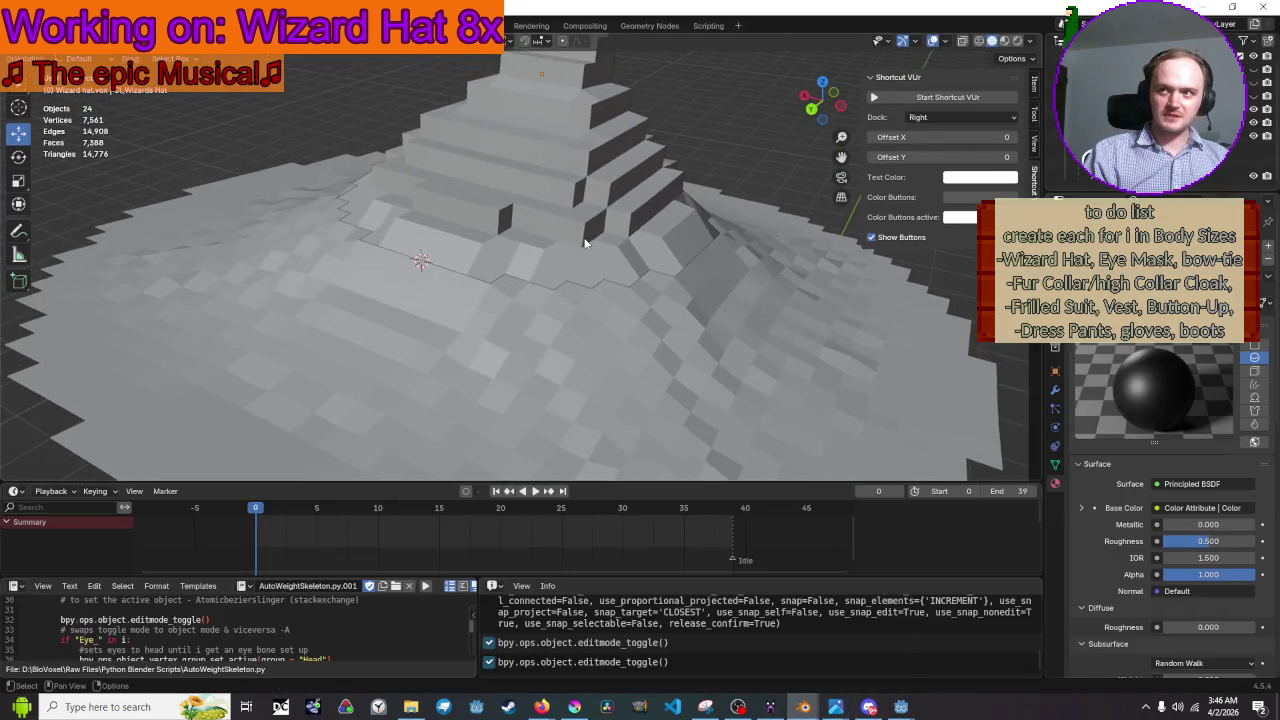
{"action": "left_click", "coordinate": [560, 230]}
{"action": "key", "text": "Tab"}
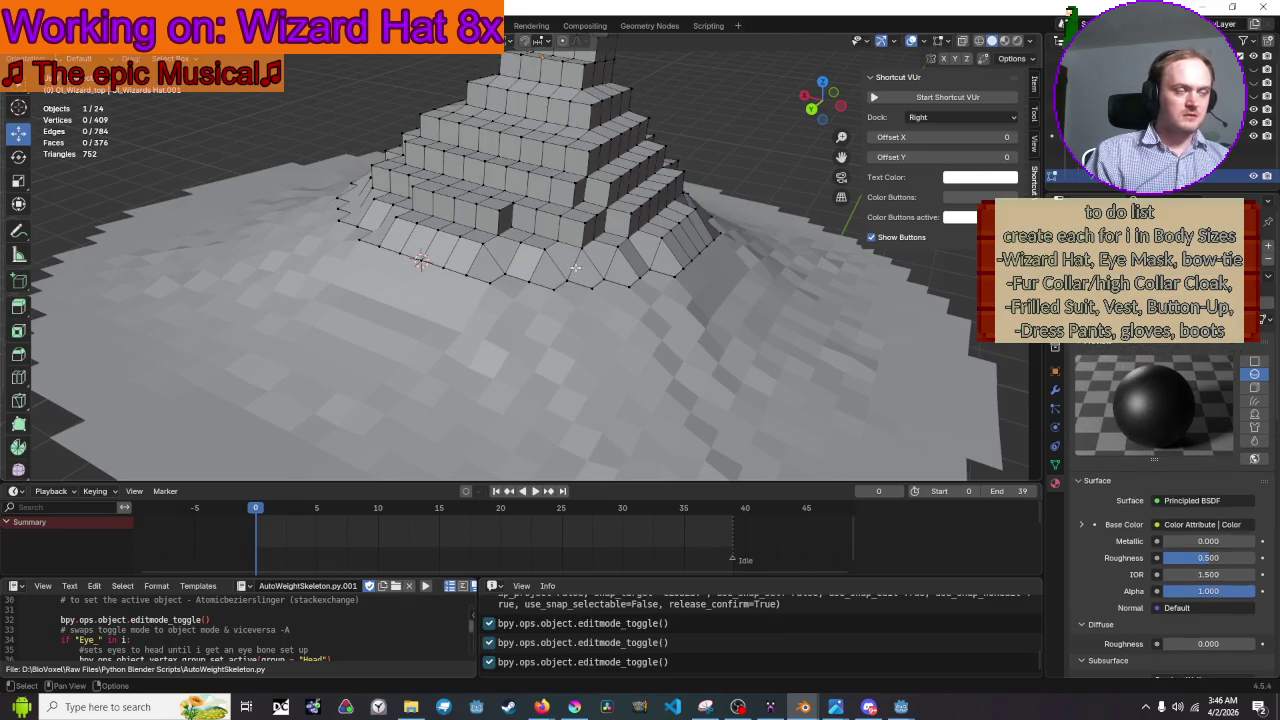
{"action": "left_click", "coordinate": [1005, 41]}
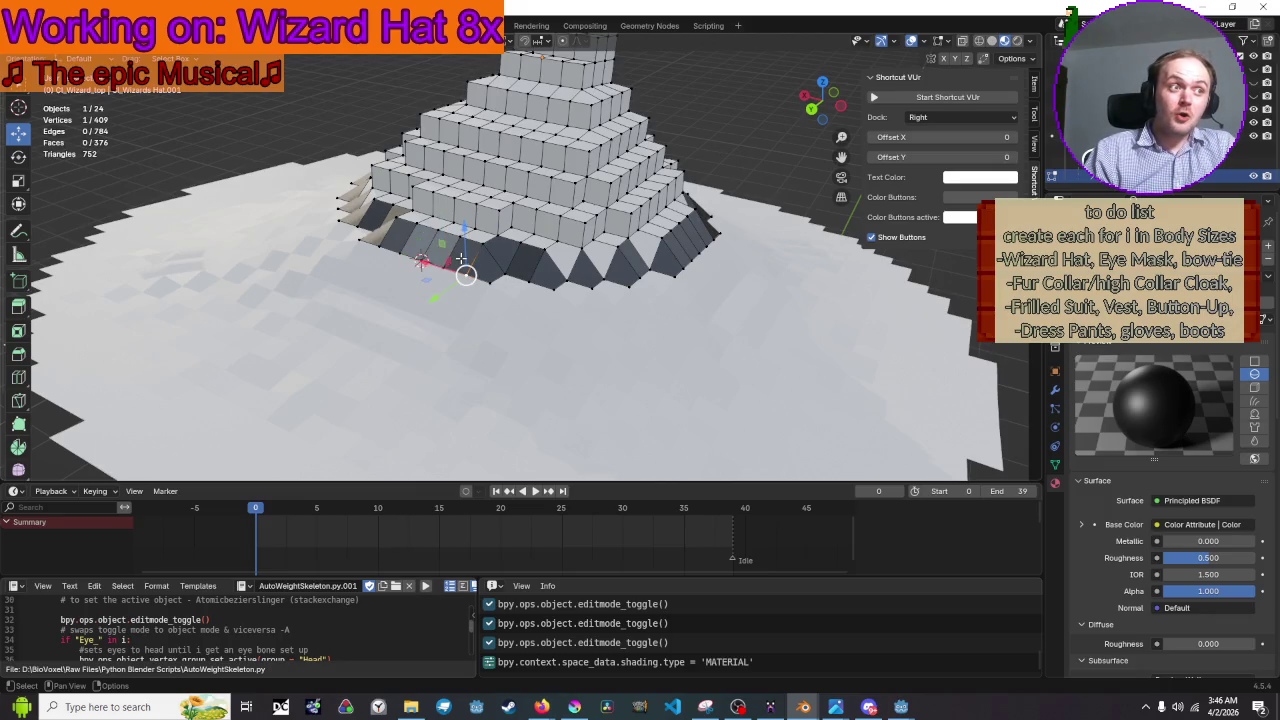
{"action": "scroll", "coordinate": [500, 280], "scroll_direction": "up", "scroll_amount": 5}
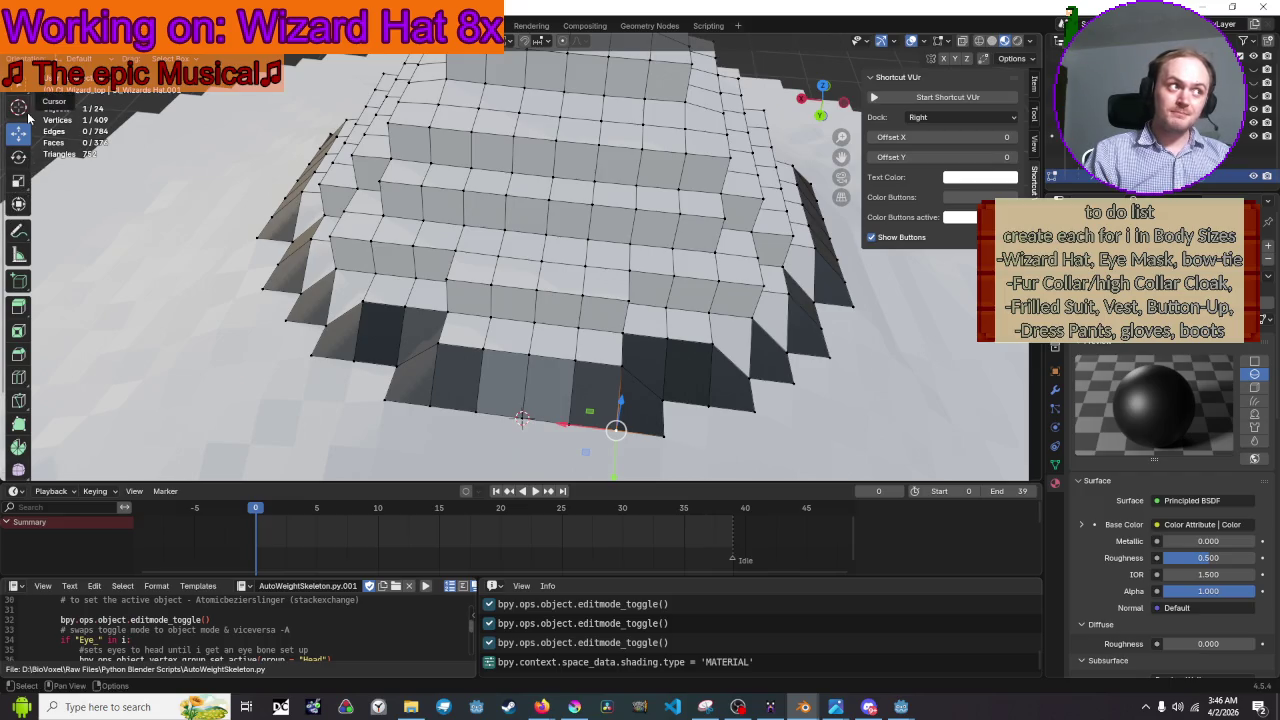
{"action": "key", "text": "3"}
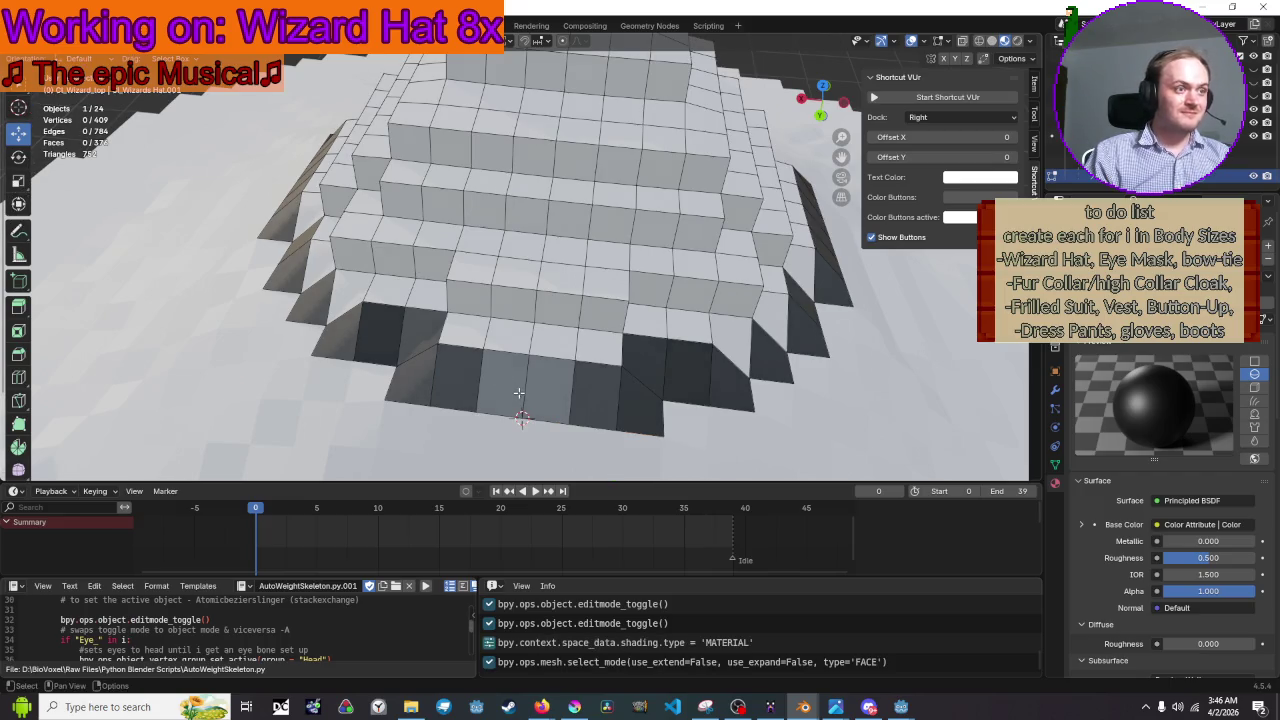
Shift-select all dark faces around the hat top's base, then add an empty material slot
{"action": "left_click", "coordinate": [455, 372]}
{"action": "left_click", "coordinate": [415, 355], "text": "shift"}
{"action": "left_click", "coordinate": [415, 340], "text": "shift"}
{"action": "left_click", "coordinate": [378, 325], "text": "shift"}
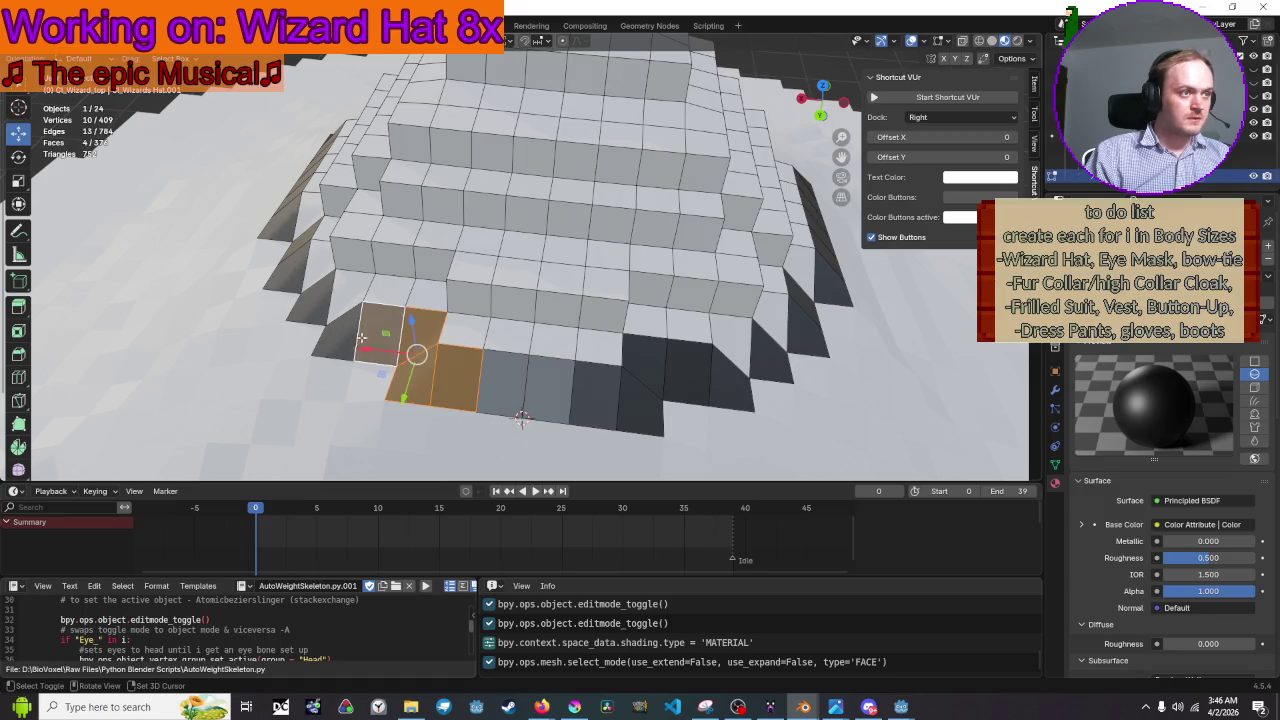
{"action": "left_click", "coordinate": [338, 335], "text": "shift"}
{"action": "left_click", "coordinate": [501, 388], "text": "shift"}
{"action": "left_click", "coordinate": [548, 392], "text": "shift"}
{"action": "left_click", "coordinate": [595, 400], "text": "shift"}
{"action": "left_click", "coordinate": [640, 408], "text": "shift"}
{"action": "left_click", "coordinate": [645, 362], "text": "shift"}
{"action": "left_click", "coordinate": [688, 368], "text": "shift"}
{"action": "left_click", "coordinate": [733, 382], "text": "shift"}
{"action": "left_click", "coordinate": [750, 370], "text": "shift"}
{"action": "left_click", "coordinate": [812, 338], "text": "shift"}
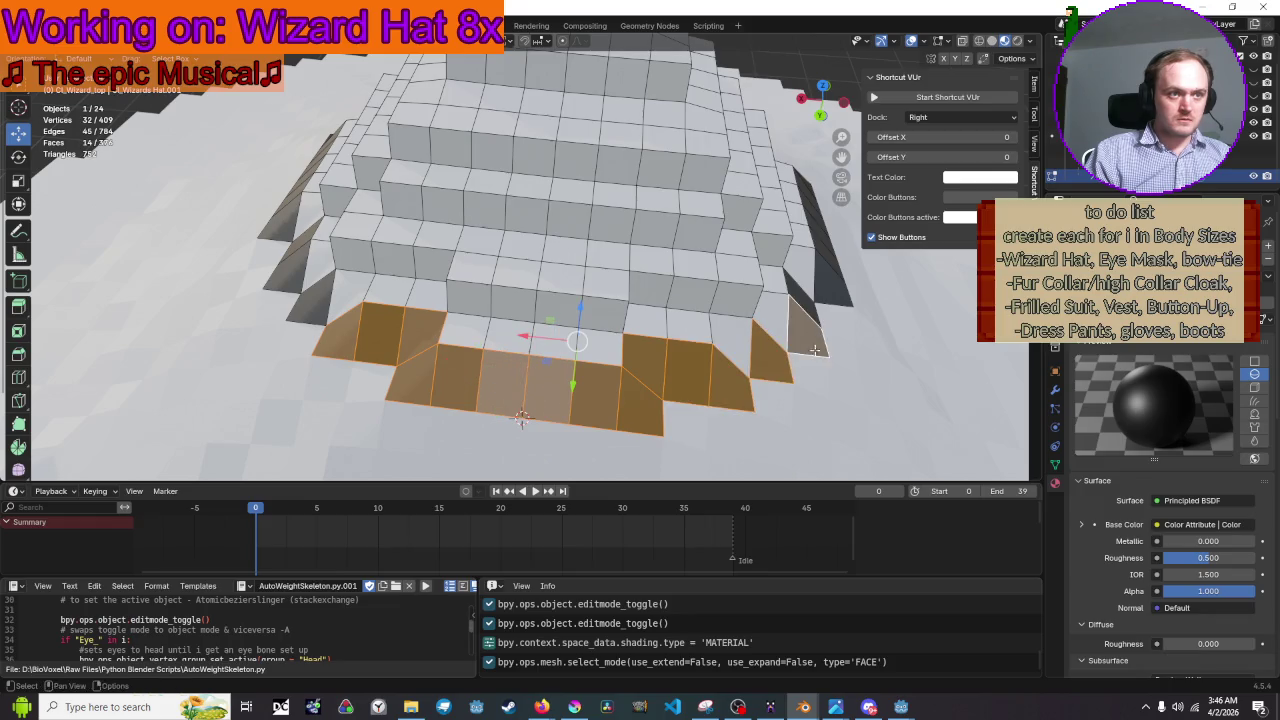
{"action": "left_click", "coordinate": [453, 405], "text": "shift"}
{"action": "left_click", "coordinate": [500, 420], "text": "shift"}
{"action": "left_click", "coordinate": [545, 418], "text": "shift"}
{"action": "left_click", "coordinate": [588, 410], "text": "shift"}
{"action": "left_click", "coordinate": [640, 396], "text": "shift"}
{"action": "left_click", "coordinate": [668, 392], "text": "shift"}
{"action": "left_click", "coordinate": [692, 388], "text": "shift"}
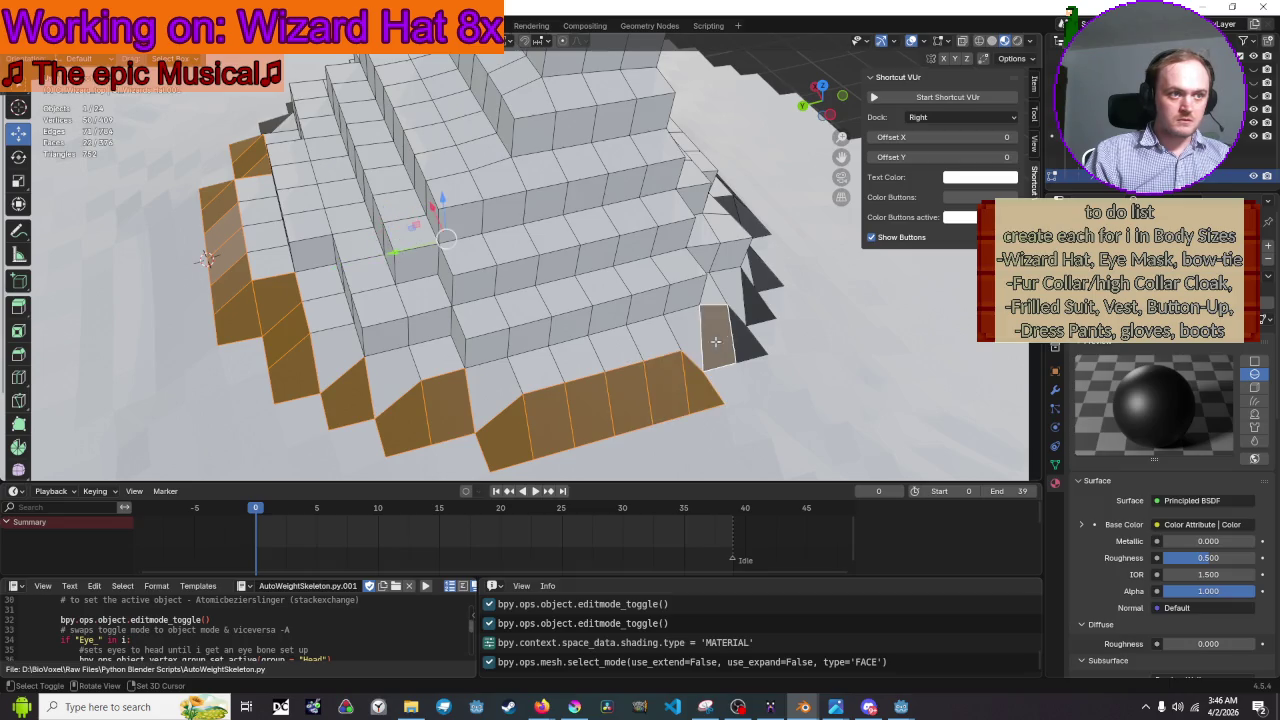
{"action": "left_click", "coordinate": [716, 342], "text": "shift"}
{"action": "left_click", "coordinate": [425, 348], "text": "shift"}
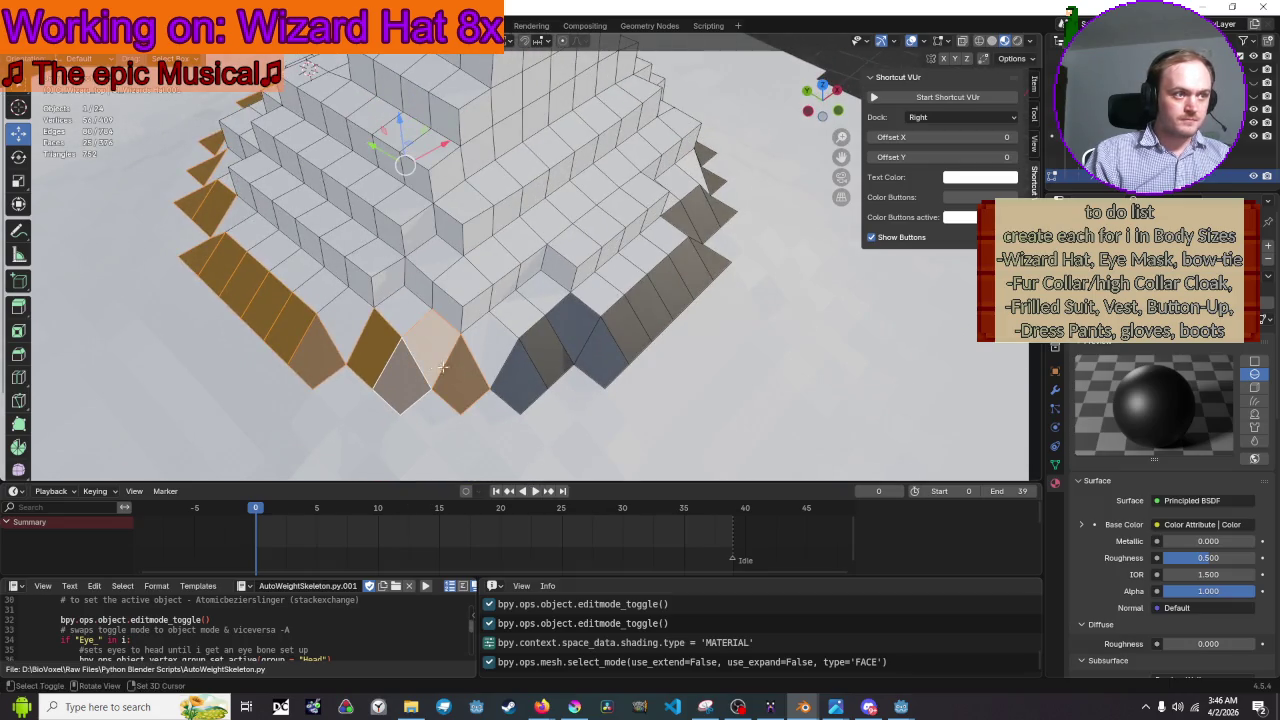
{"action": "left_click", "coordinate": [405, 378], "text": "shift"}
{"action": "left_click", "coordinate": [520, 370], "text": "shift"}
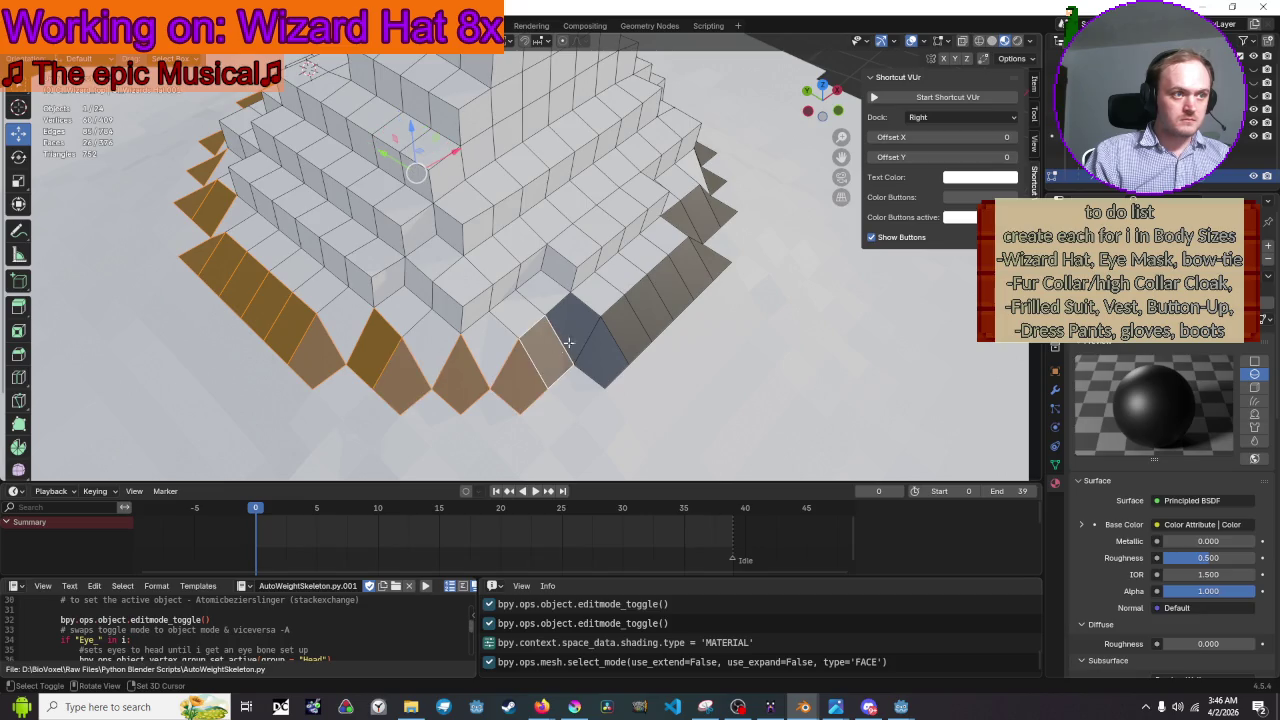
{"action": "left_click", "coordinate": [573, 340], "text": "shift"}
{"action": "left_click", "coordinate": [630, 328], "text": "shift"}
{"action": "left_click", "coordinate": [648, 310], "text": "shift"}
{"action": "left_click", "coordinate": [680, 286], "text": "shift"}
{"action": "left_click", "coordinate": [692, 276], "text": "shift"}
{"action": "left_click", "coordinate": [708, 260], "text": "shift"}
{"action": "left_click", "coordinate": [472, 348], "text": "shift"}
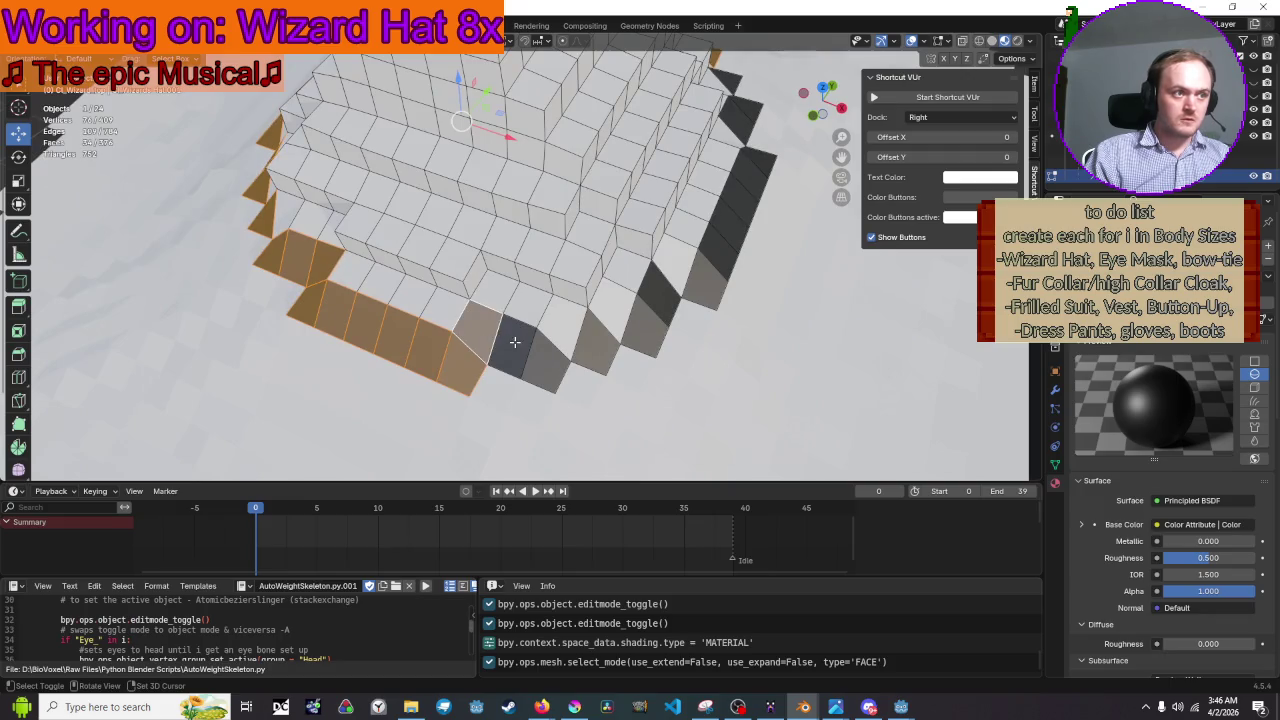
{"action": "left_click", "coordinate": [495, 339], "text": "shift"}
{"action": "left_click", "coordinate": [529, 353], "text": "shift"}
{"action": "left_click", "coordinate": [597, 340], "text": "shift"}
{"action": "left_click", "coordinate": [651, 330], "text": "shift"}
{"action": "left_click", "coordinate": [662, 292], "text": "shift"}
{"action": "left_click", "coordinate": [706, 278], "text": "shift"}
{"action": "left_click", "coordinate": [716, 250], "text": "shift"}
{"action": "left_click", "coordinate": [730, 222], "text": "shift"}
{"action": "left_click", "coordinate": [745, 196], "text": "shift"}
{"action": "left_click", "coordinate": [752, 176], "text": "shift"}
{"action": "left_click", "coordinate": [752, 188], "text": "shift"}
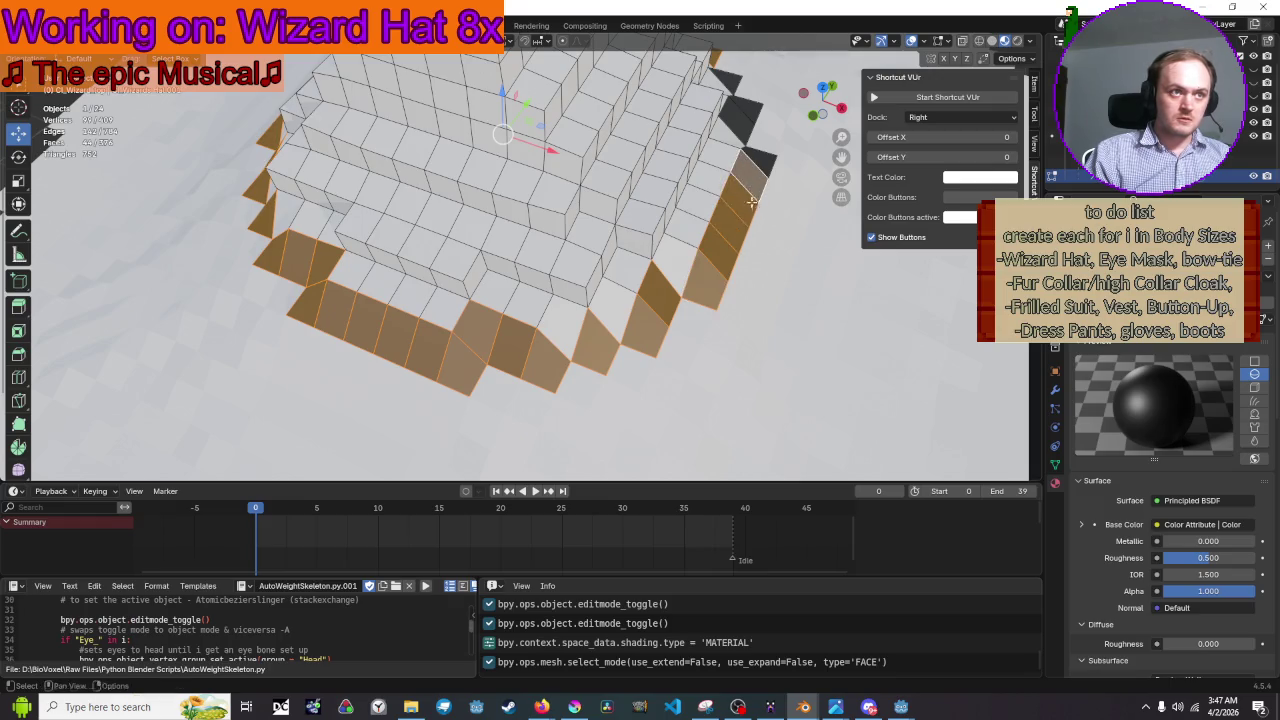
{"action": "left_click", "coordinate": [652, 348], "text": "shift"}
{"action": "left_click", "coordinate": [690, 308], "text": "shift"}
{"action": "left_click", "coordinate": [690, 308], "text": "shift"}
{"action": "left_click", "coordinate": [690, 308], "text": "shift"}
{"action": "left_click", "coordinate": [731, 312], "text": "shift"}
{"action": "left_click", "coordinate": [770, 293], "text": "shift"}
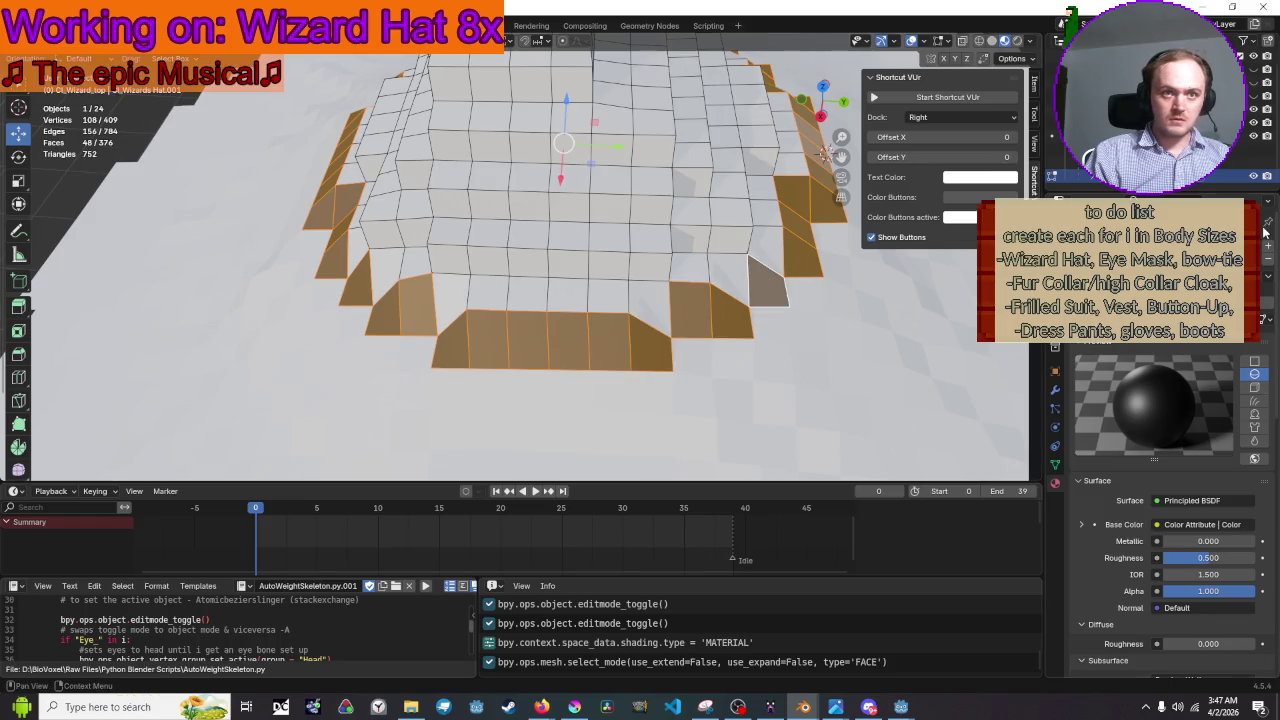
{"action": "left_click", "coordinate": [1268, 248]}
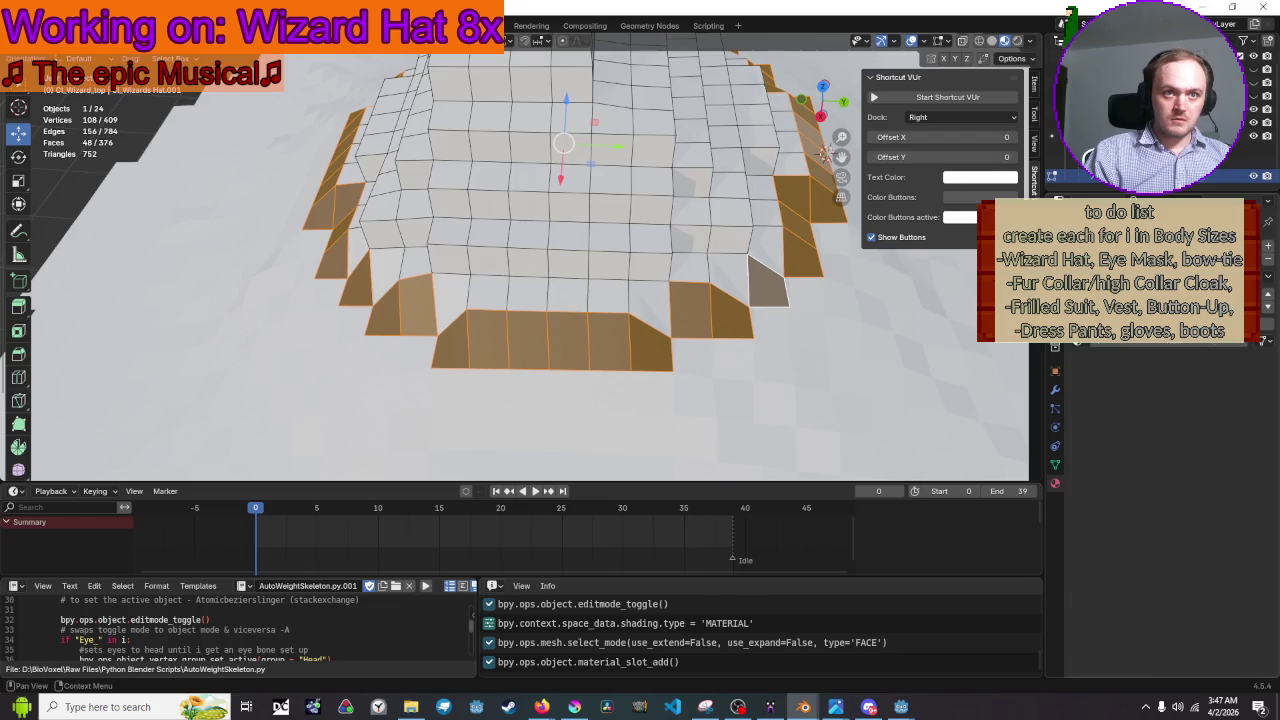
Copy the original hat material and paste it into a new material in the empty slot
{"action": "left_click", "coordinate": [1120, 246]}
{"action": "left_click", "coordinate": [1120, 266]}
{"action": "left_click", "coordinate": [1120, 246]}
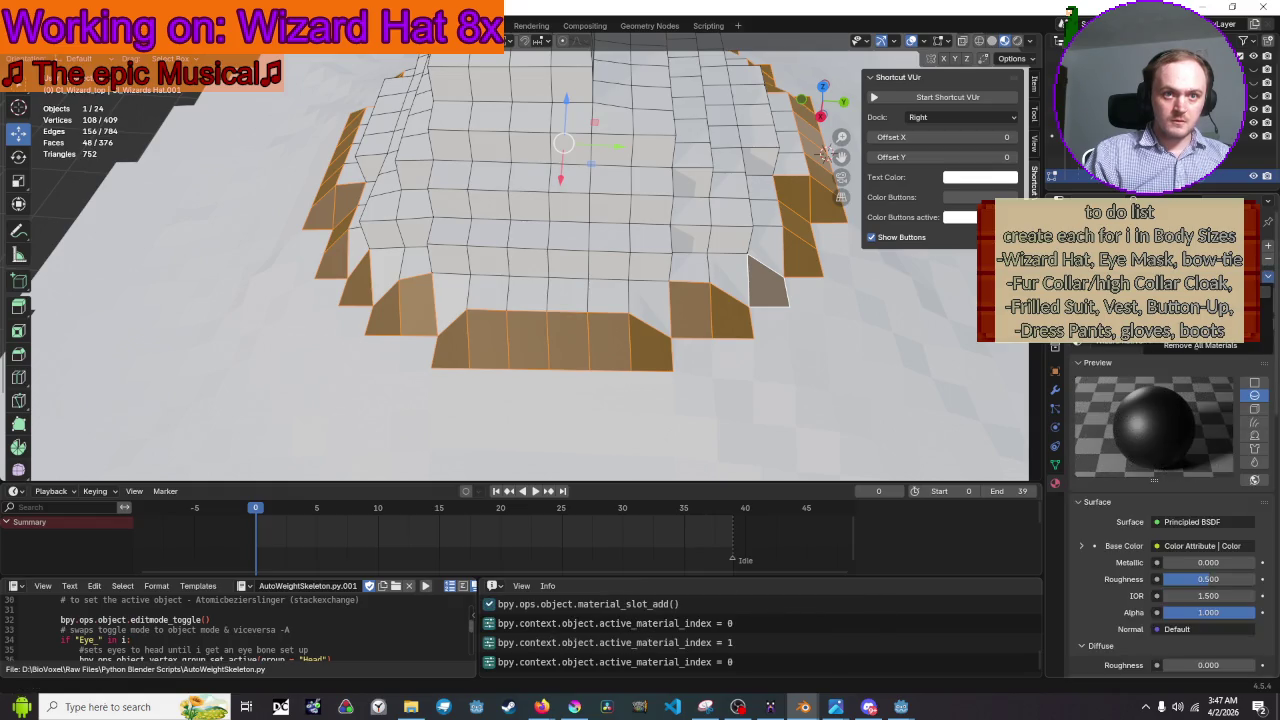
{"action": "left_click", "coordinate": [1190, 262]}
{"action": "left_click", "coordinate": [1120, 266]}
{"action": "left_click", "coordinate": [1268, 282]}
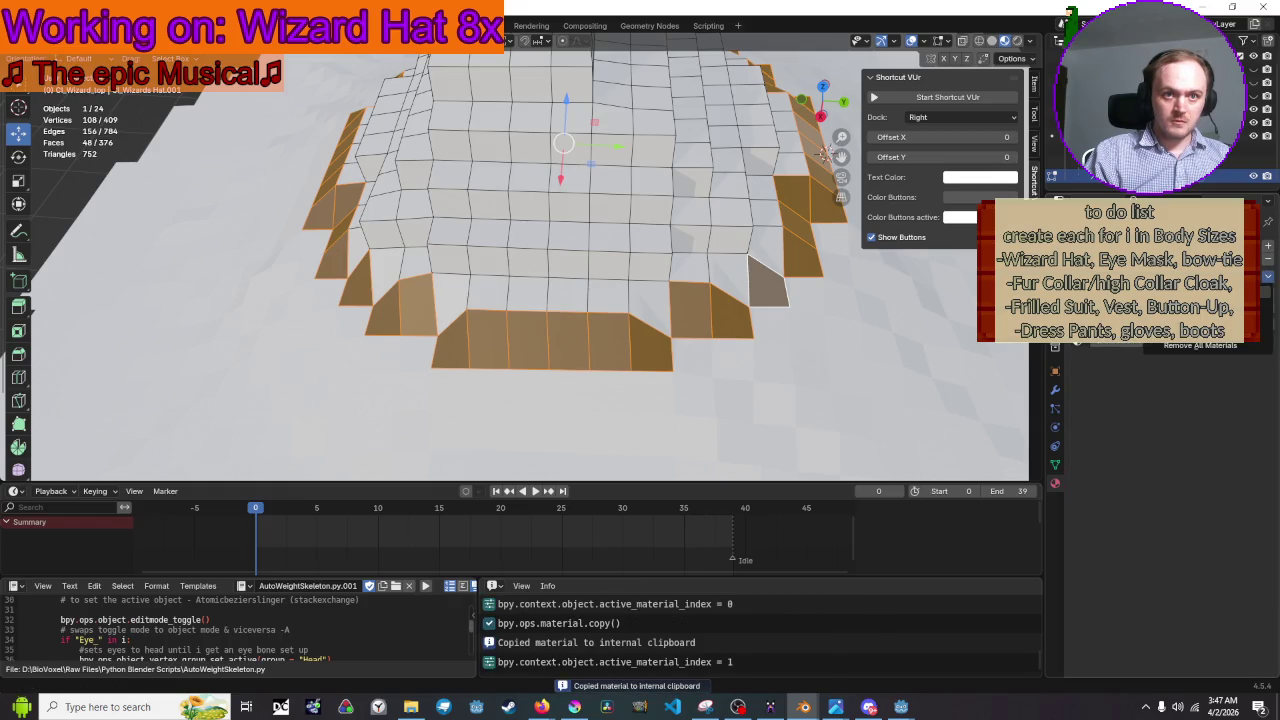
{"action": "left_click", "coordinate": [1250, 305]}
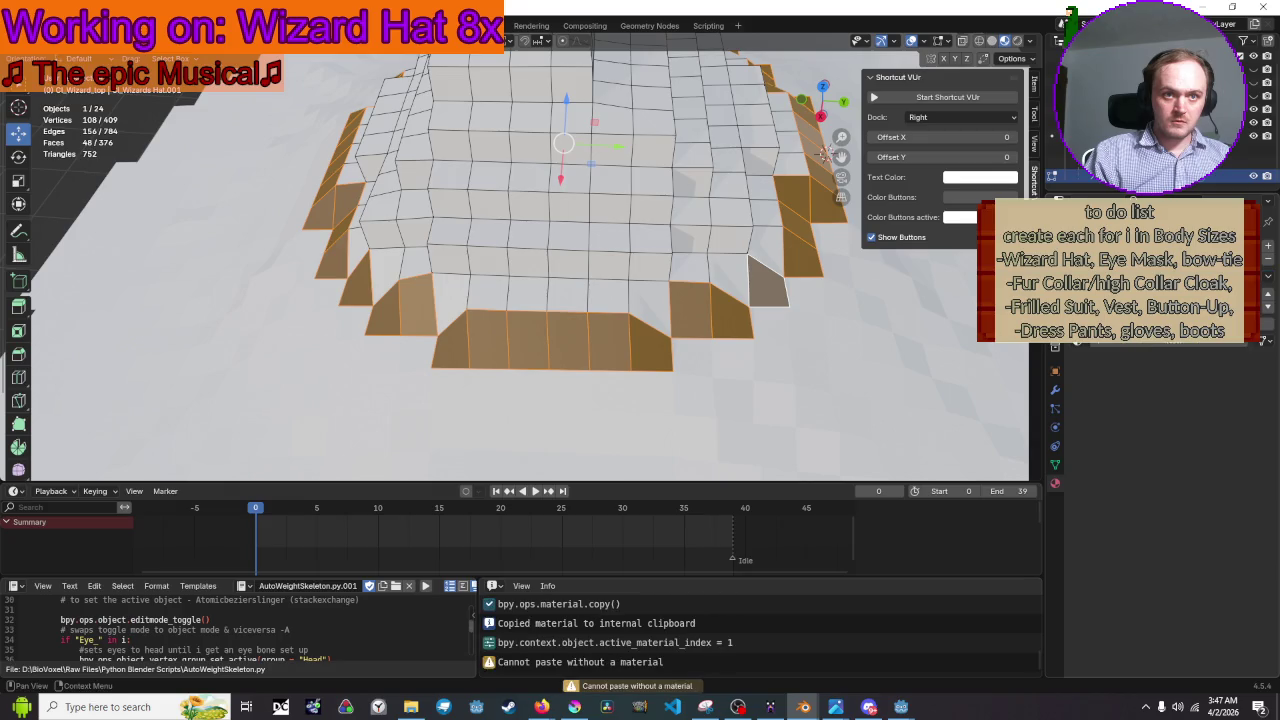
{"action": "left_click", "coordinate": [1130, 345]}
{"action": "left_click", "coordinate": [1268, 282]}
{"action": "left_click", "coordinate": [1250, 305]}
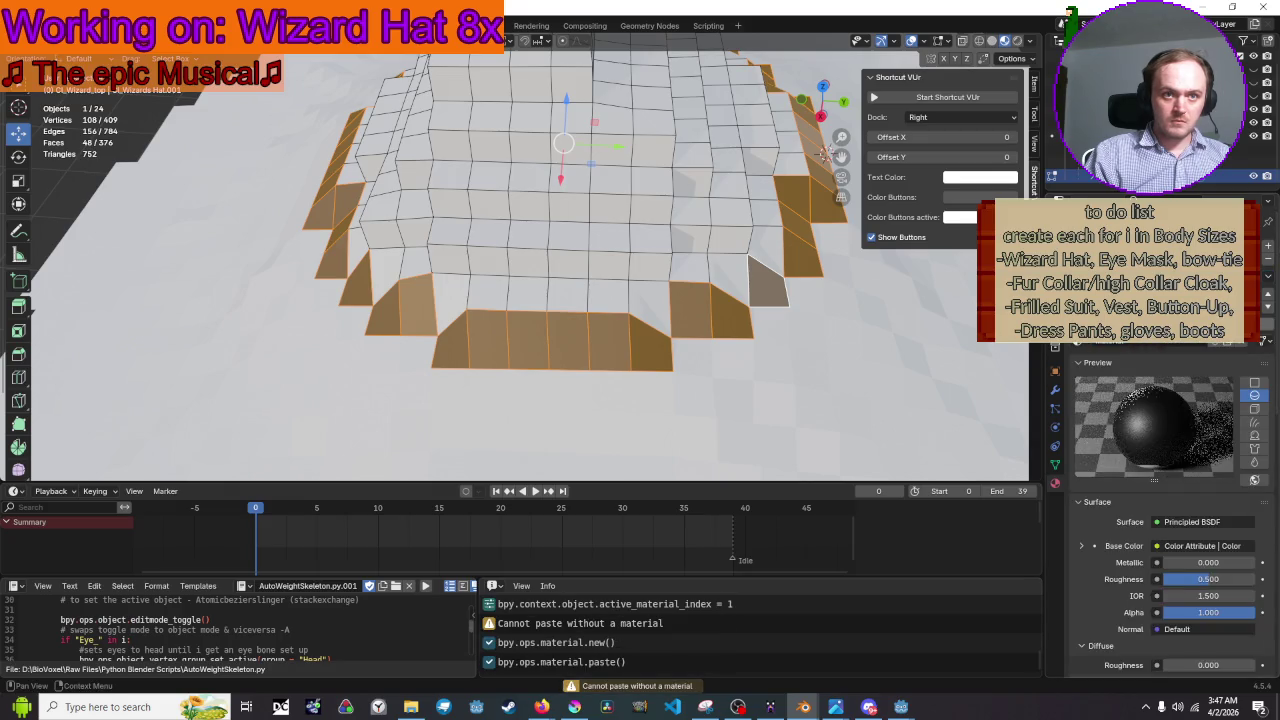
Assign the new material to the base-ring faces and check each material's face selection
{"action": "left_click", "coordinate": [1100, 320]}
{"action": "left_click", "coordinate": [1165, 320]}
{"action": "scroll", "coordinate": [884, 332], "scroll_direction": "down", "scroll_amount": 4}
{"action": "scroll", "coordinate": [884, 332], "scroll_direction": "down", "scroll_amount": 3}
{"action": "key", "text": "alt+a"}
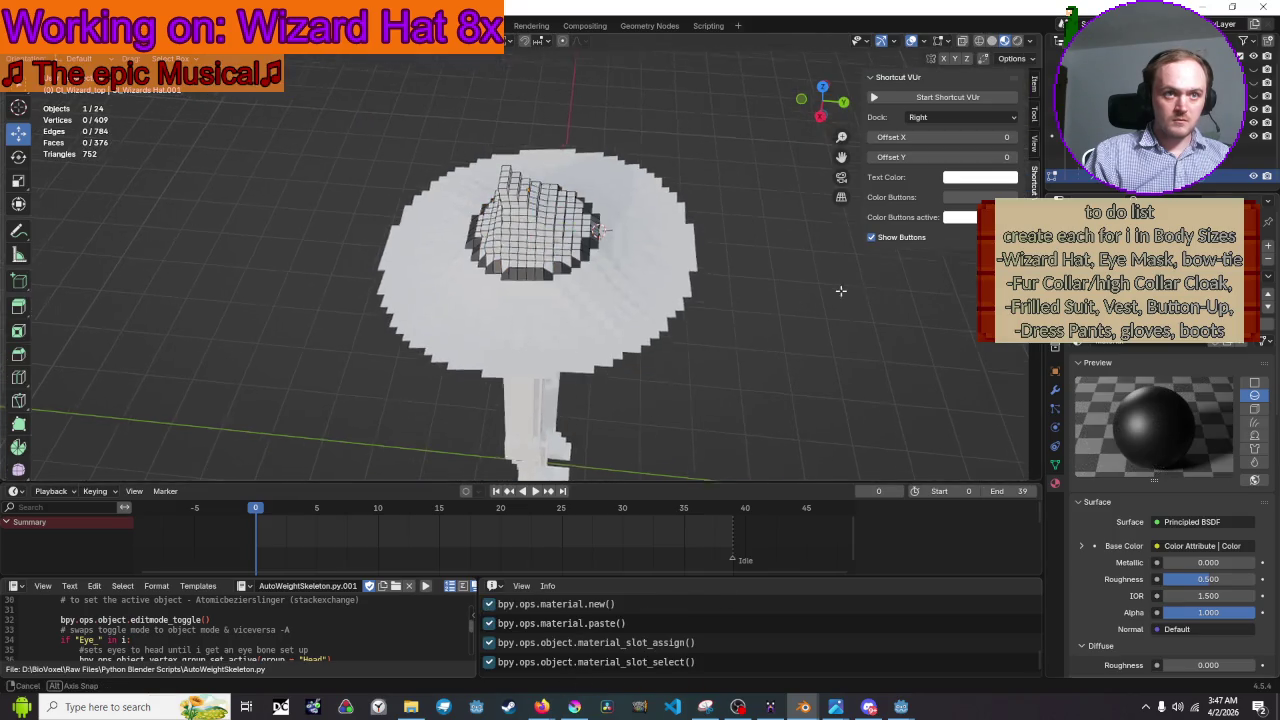
{"action": "scroll", "coordinate": [824, 250], "scroll_direction": "up", "scroll_amount": 3}
{"action": "left_click", "coordinate": [1120, 230]}
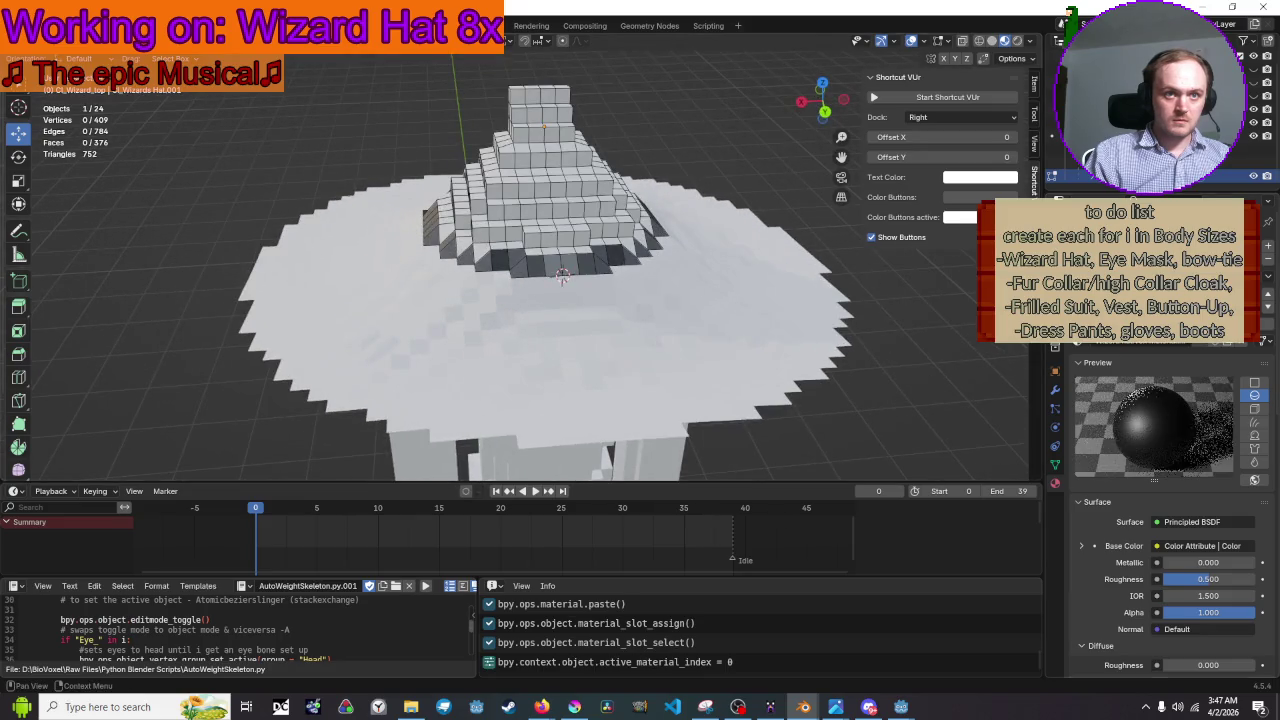
{"action": "left_click", "coordinate": [1165, 320]}
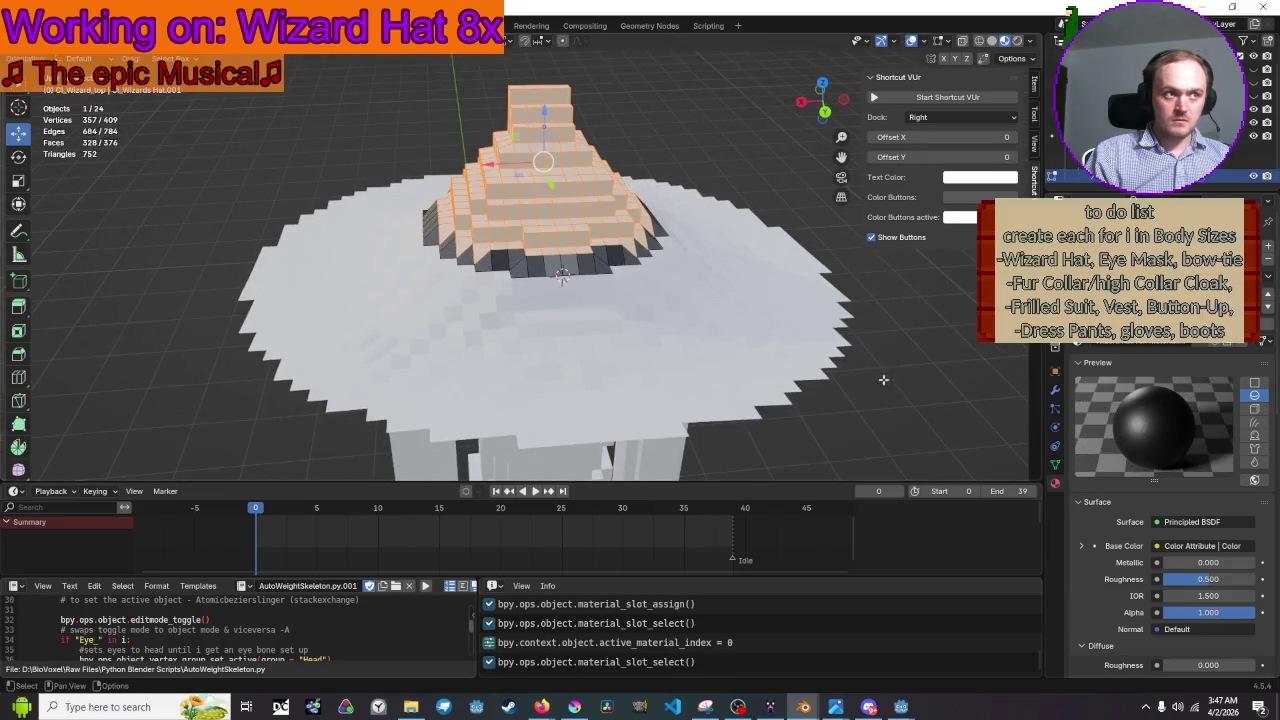
{"action": "key", "text": "alt+a"}
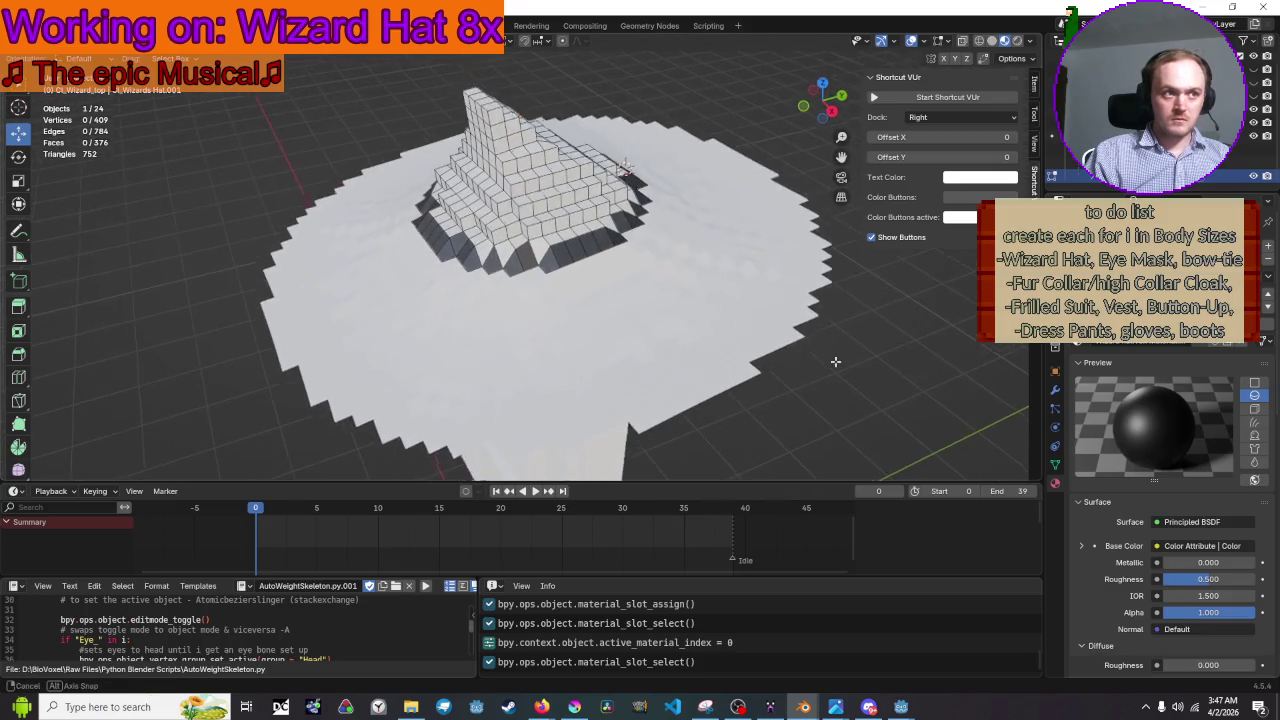
Save Wizard Hat.blend and leave Edit Mode
{"action": "left_click_drag", "start_coordinate": [834, 365], "coordinate": [828, 371]}
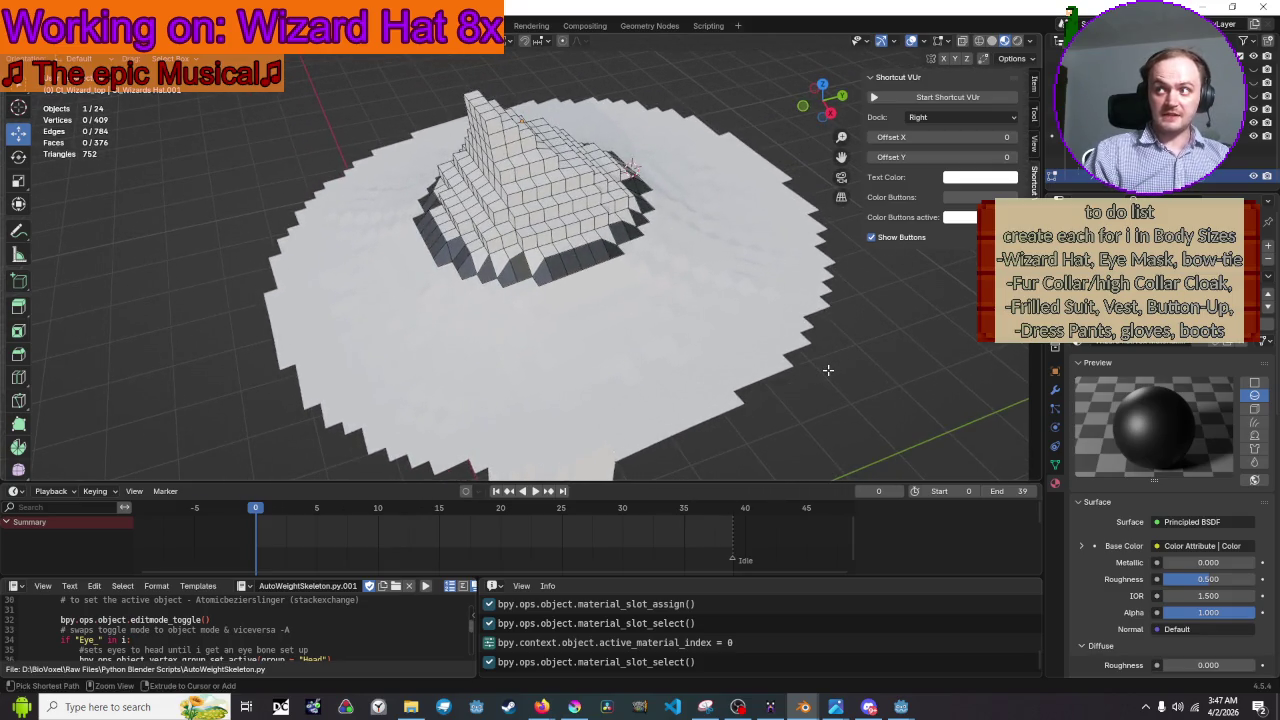
{"action": "key", "text": "ctrl+s"}
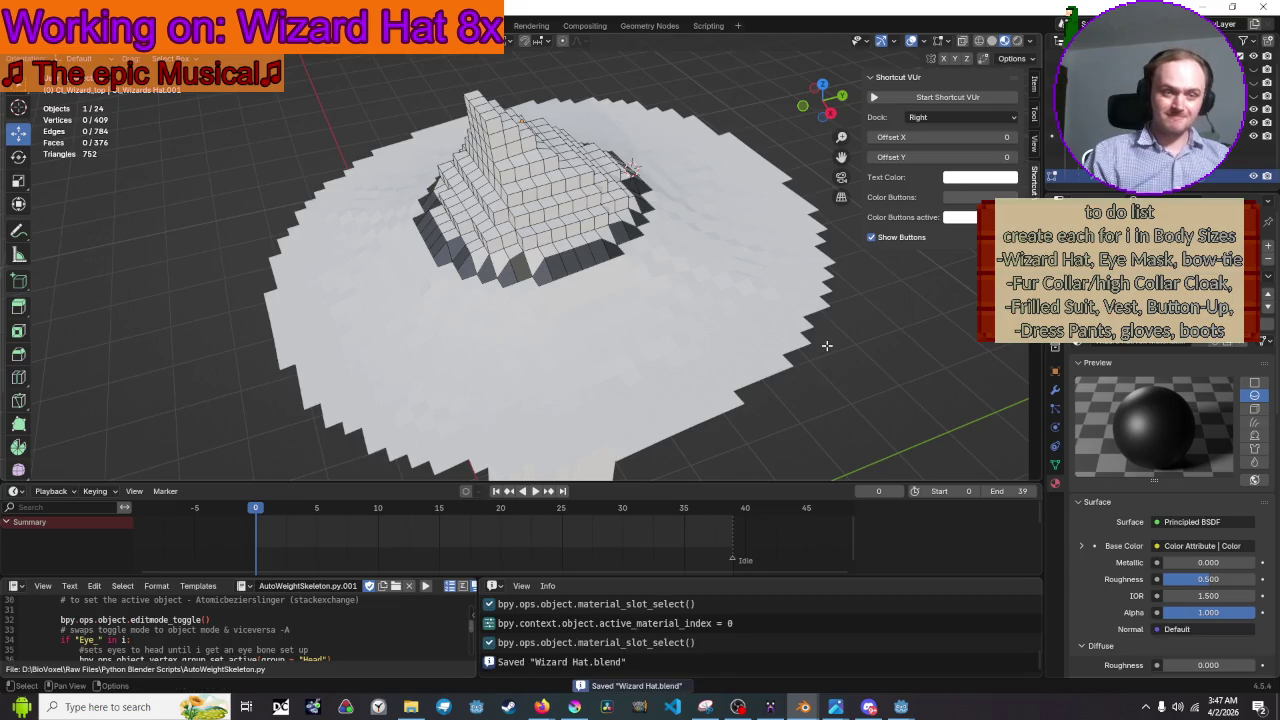
{"action": "left_click_drag", "start_coordinate": [723, 281], "coordinate": [680, 272]}
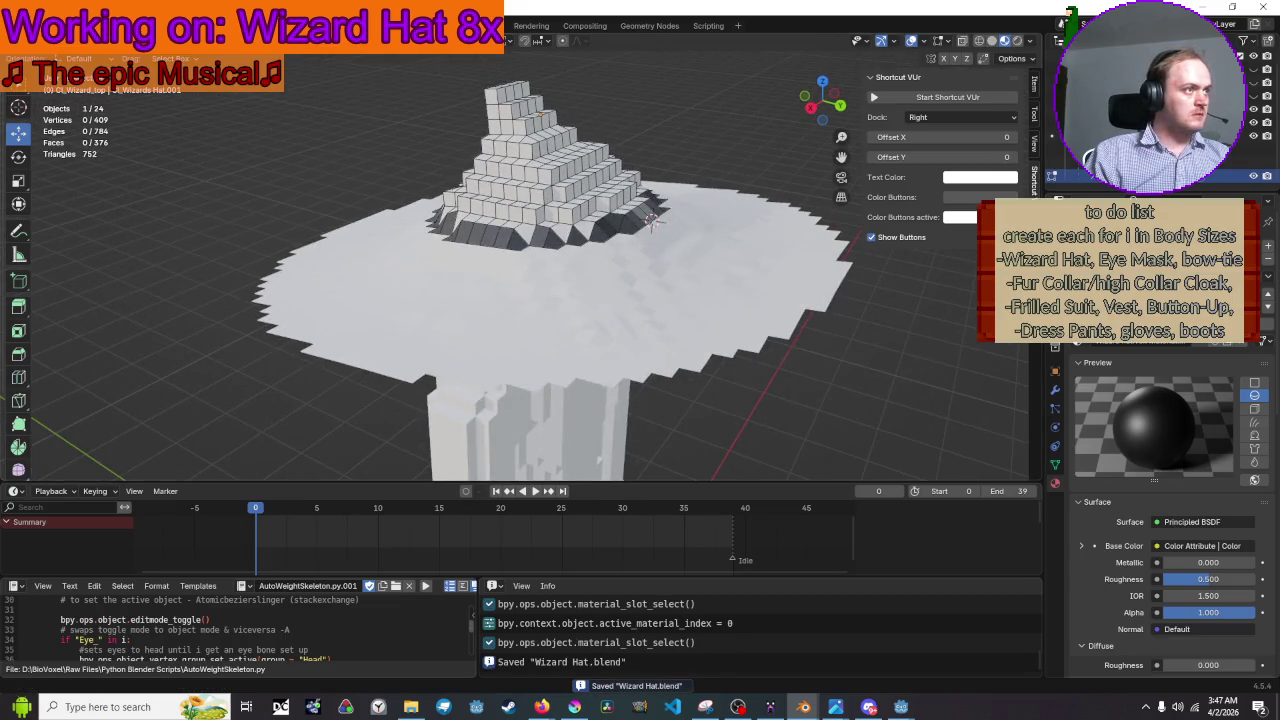
{"action": "key", "text": "Tab"}
With all objects selected and the hat top active, export glTF 2.0 over Wizard Hat.glb
{"action": "key", "text": "a"}
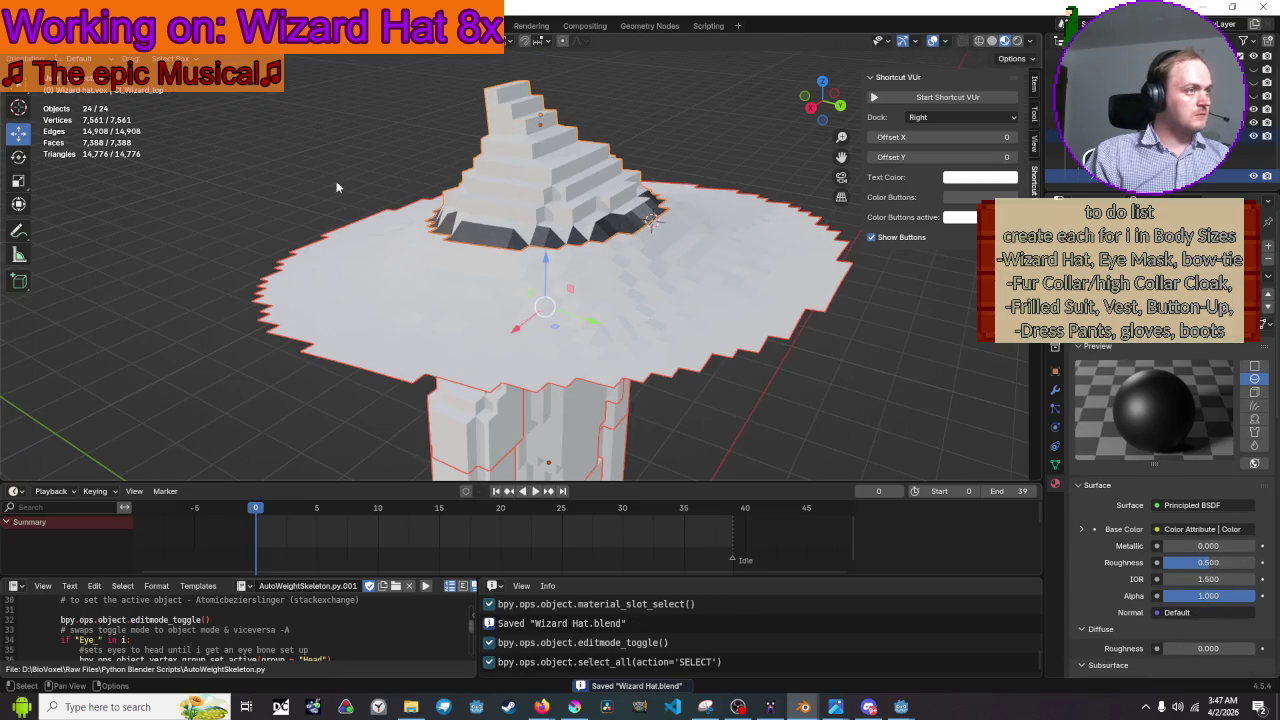
{"action": "left_click", "coordinate": [520, 245], "text": "shift"}
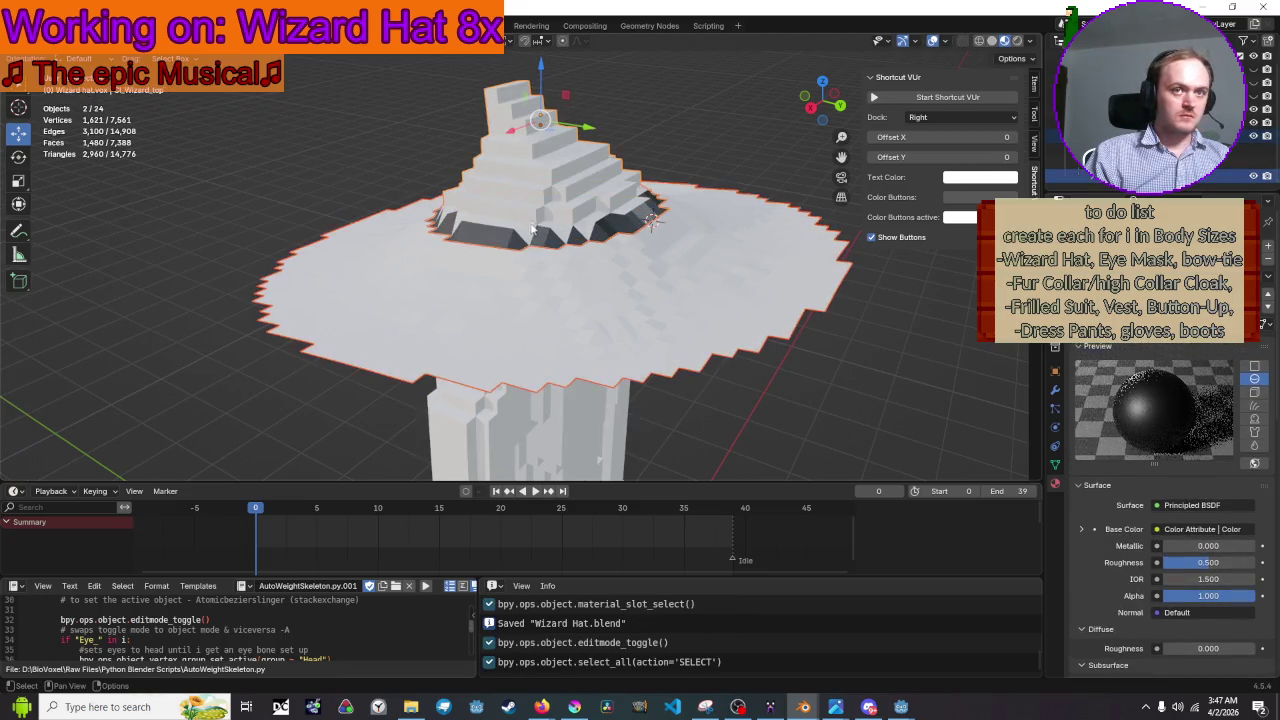
{"action": "left_click", "coordinate": [38, 25]}
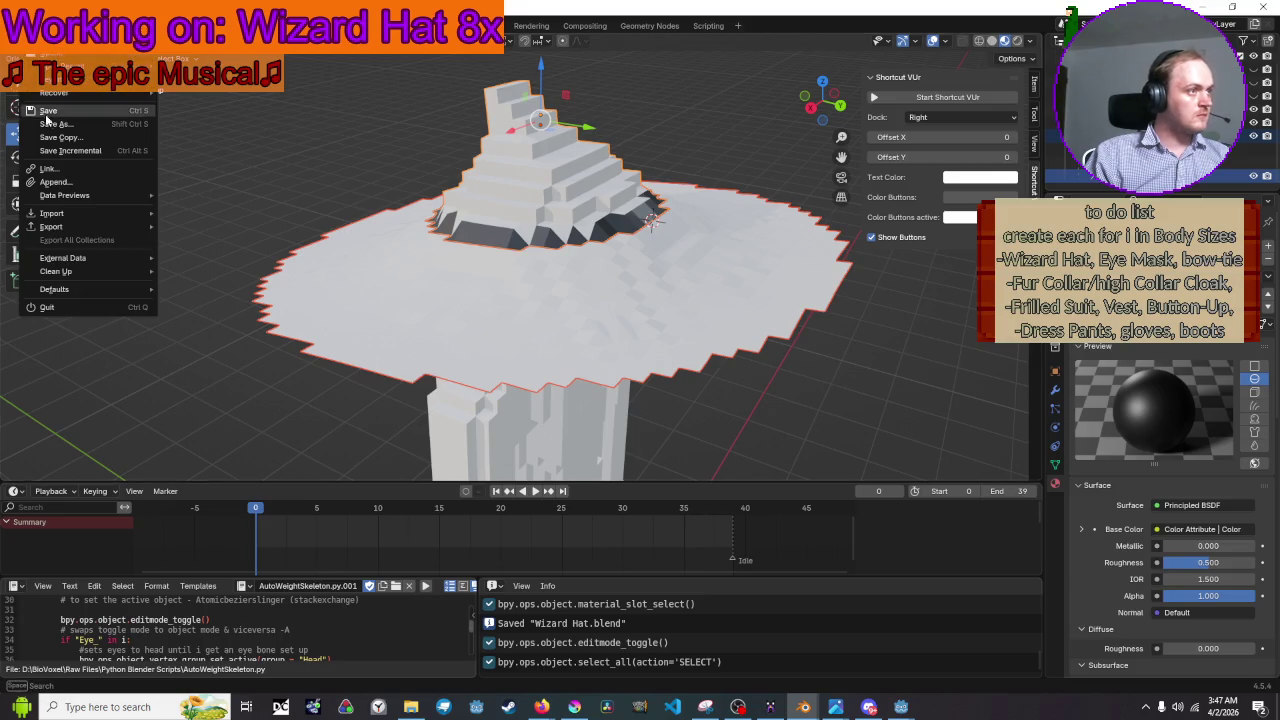
{"action": "mouse_move", "coordinate": [61, 233]}
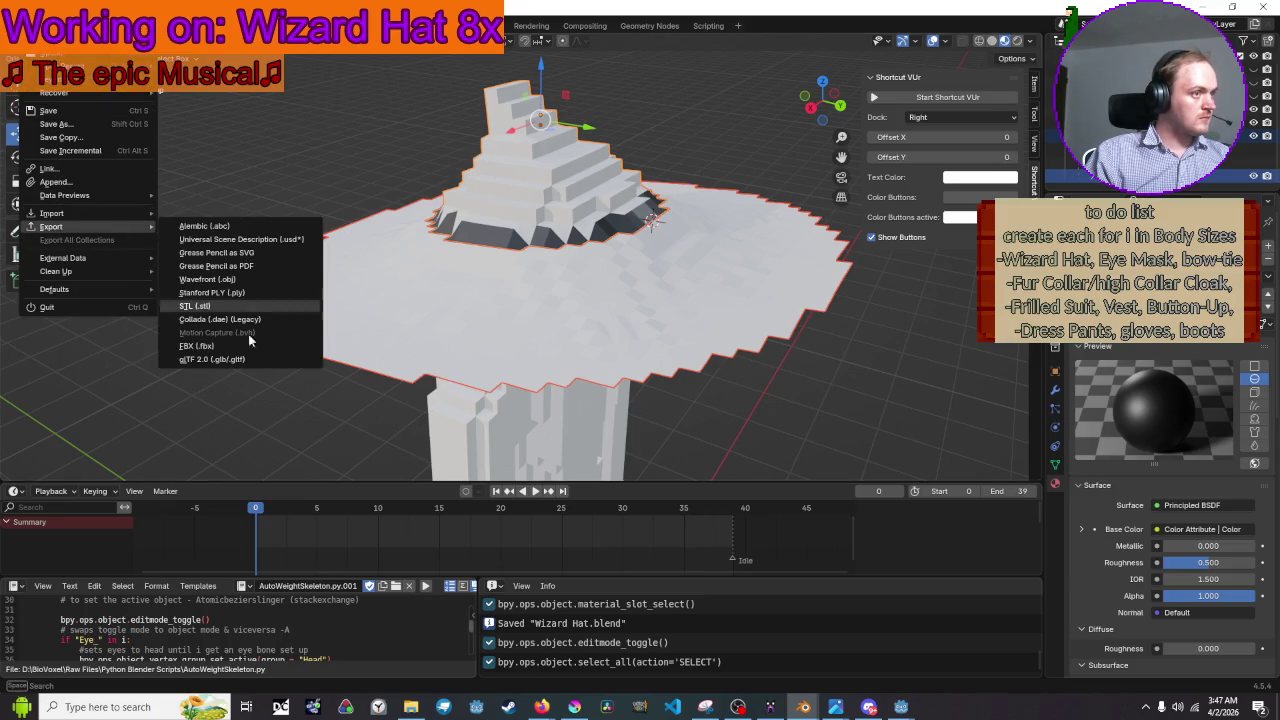
{"action": "left_click", "coordinate": [228, 361]}
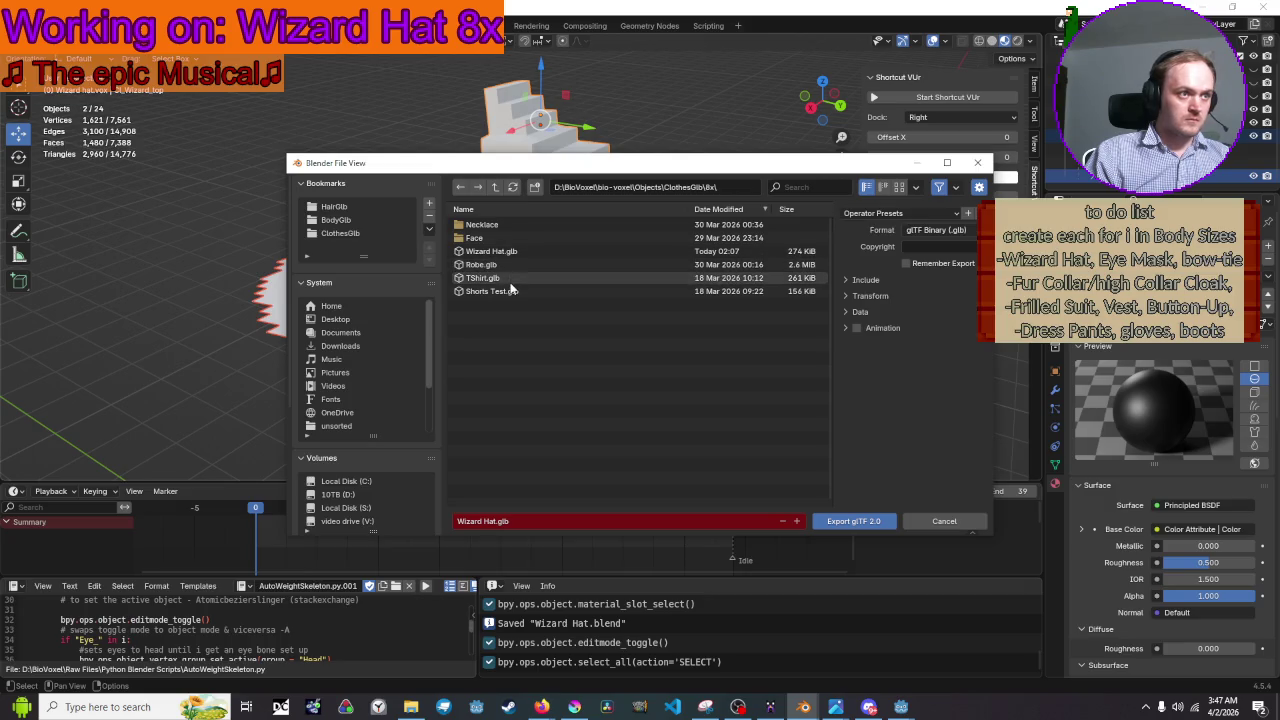
{"action": "left_click", "coordinate": [519, 254]}
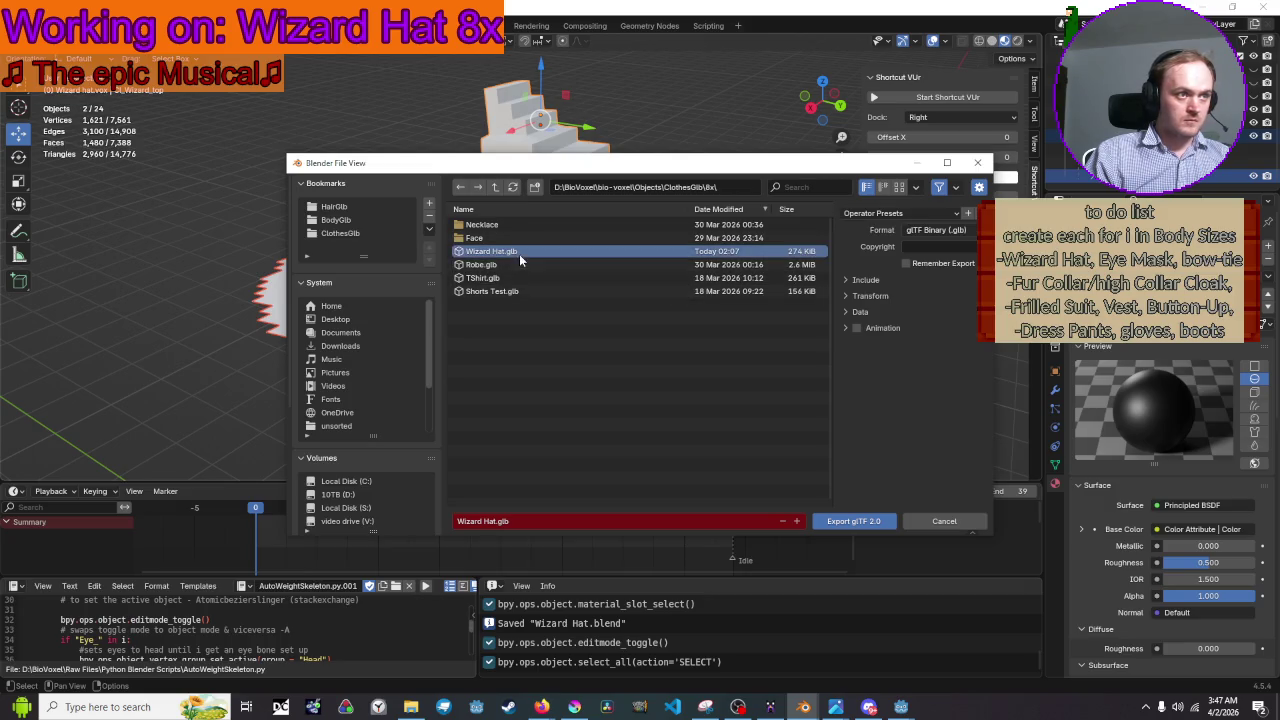
{"action": "left_click", "coordinate": [866, 521]}
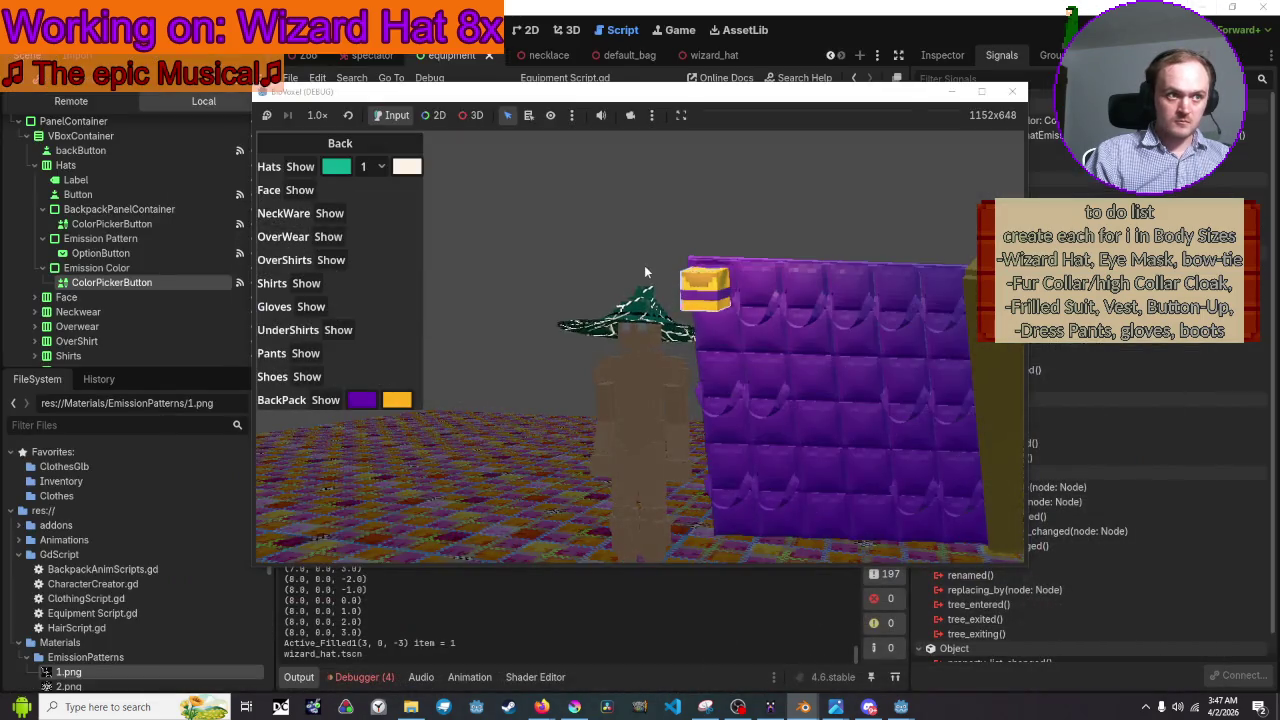
Stop the game and inspect CL_Wizard_top in the wizard_hat scene, collapsing Surface 0
{"action": "left_click", "coordinate": [1012, 91]}
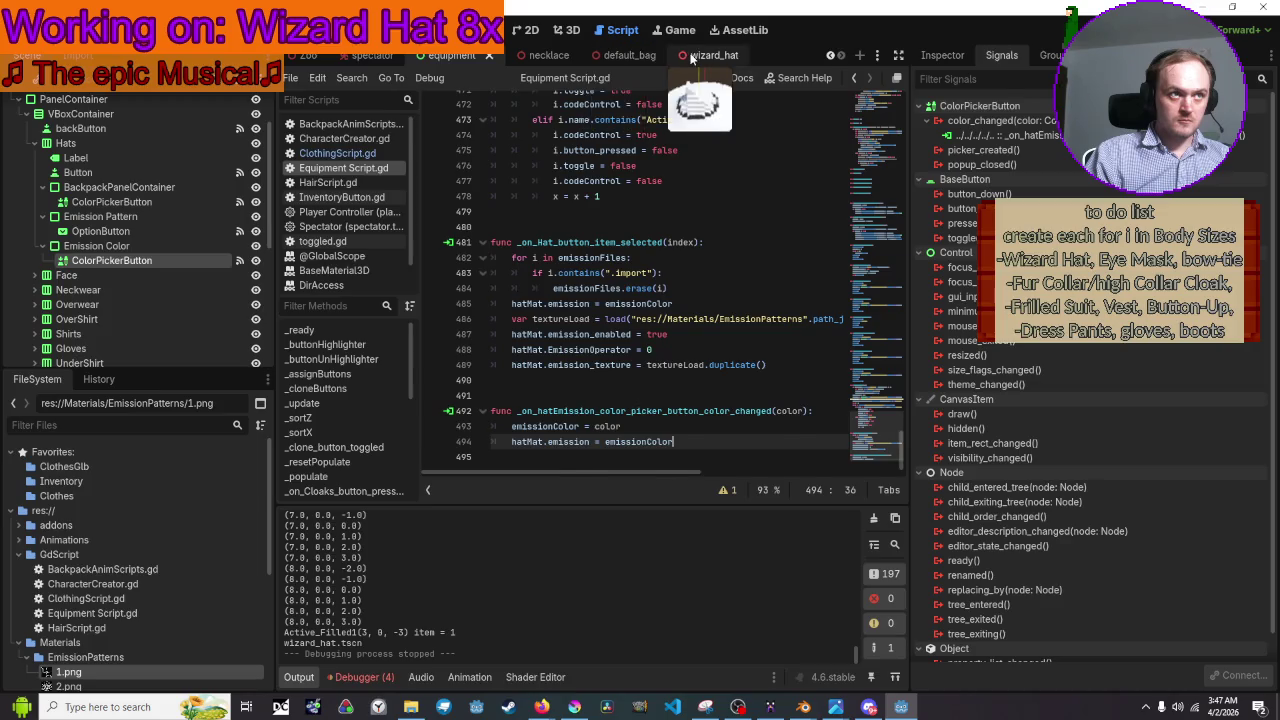
{"action": "left_click", "coordinate": [695, 55]}
{"action": "left_click", "coordinate": [136, 132]}
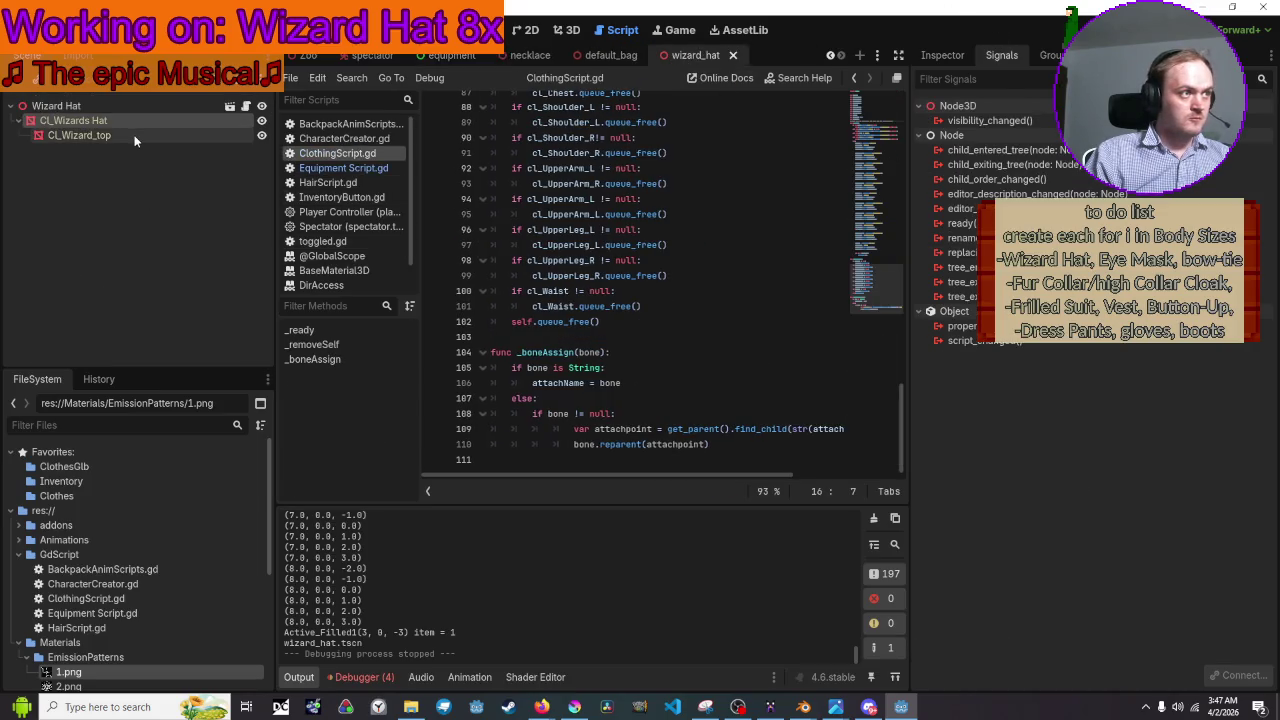
{"action": "left_click", "coordinate": [940, 55]}
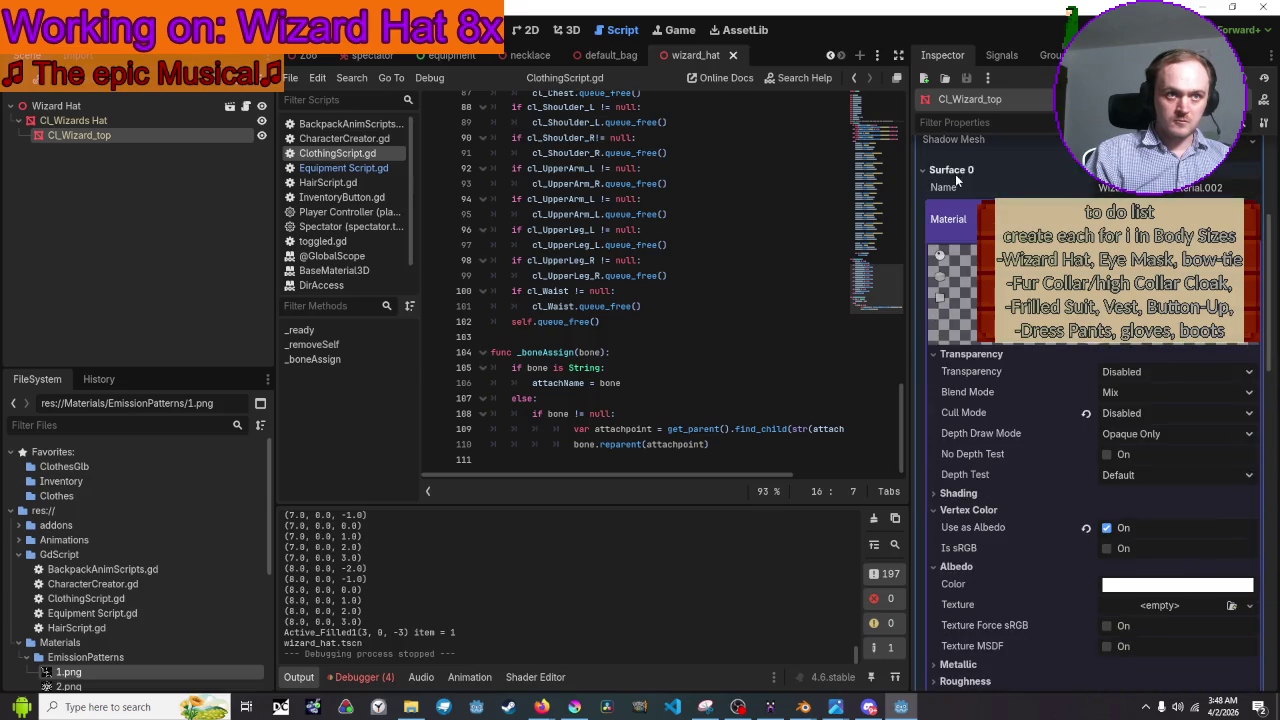
{"action": "left_click", "coordinate": [926, 171]}
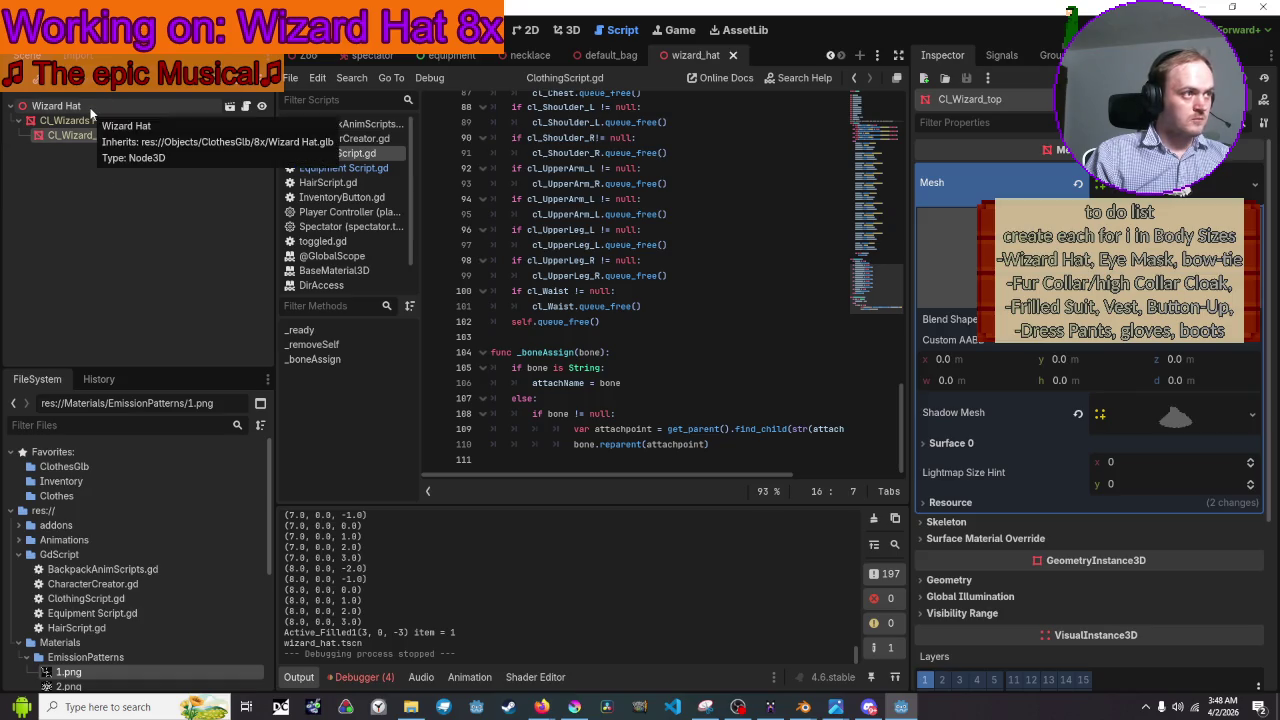
Find Wizard Hat.glb under Objects > ClothesGlb > 8x, preview its import, and drag it into the scene
{"action": "scroll", "coordinate": [115, 679], "scroll_direction": "down", "scroll_amount": 3}
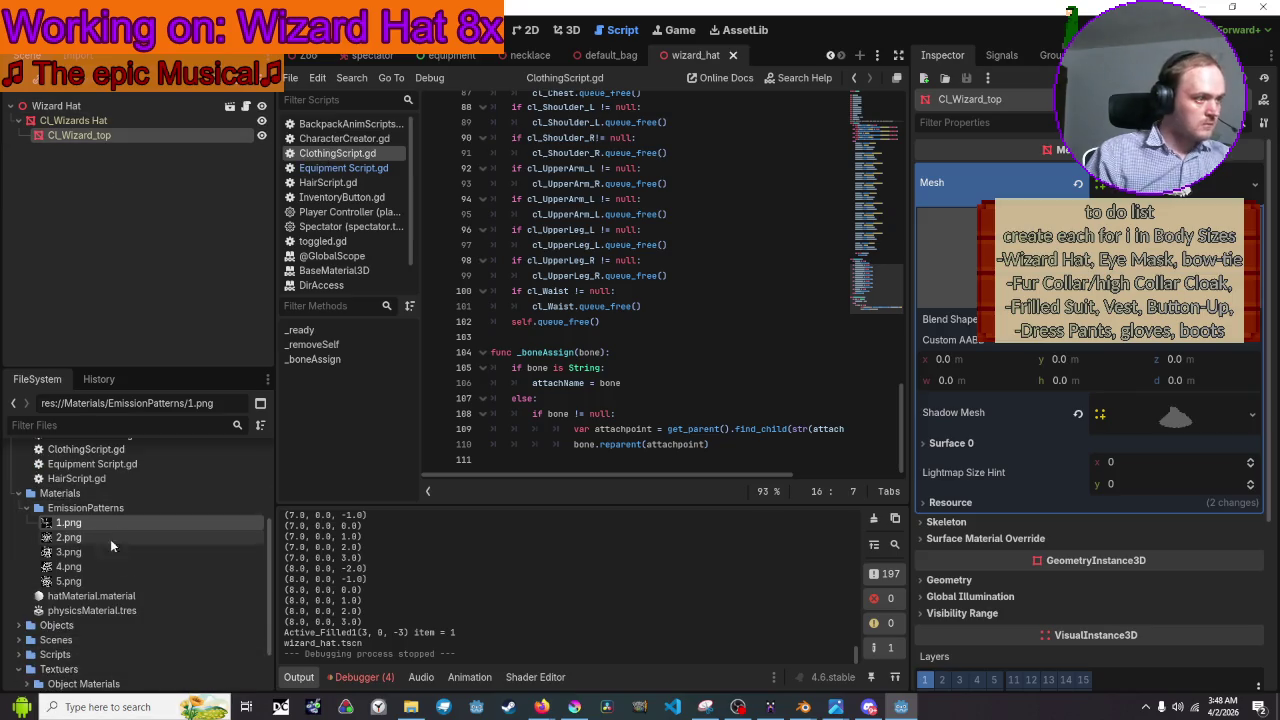
{"action": "scroll", "coordinate": [109, 474], "scroll_direction": "up", "scroll_amount": 4}
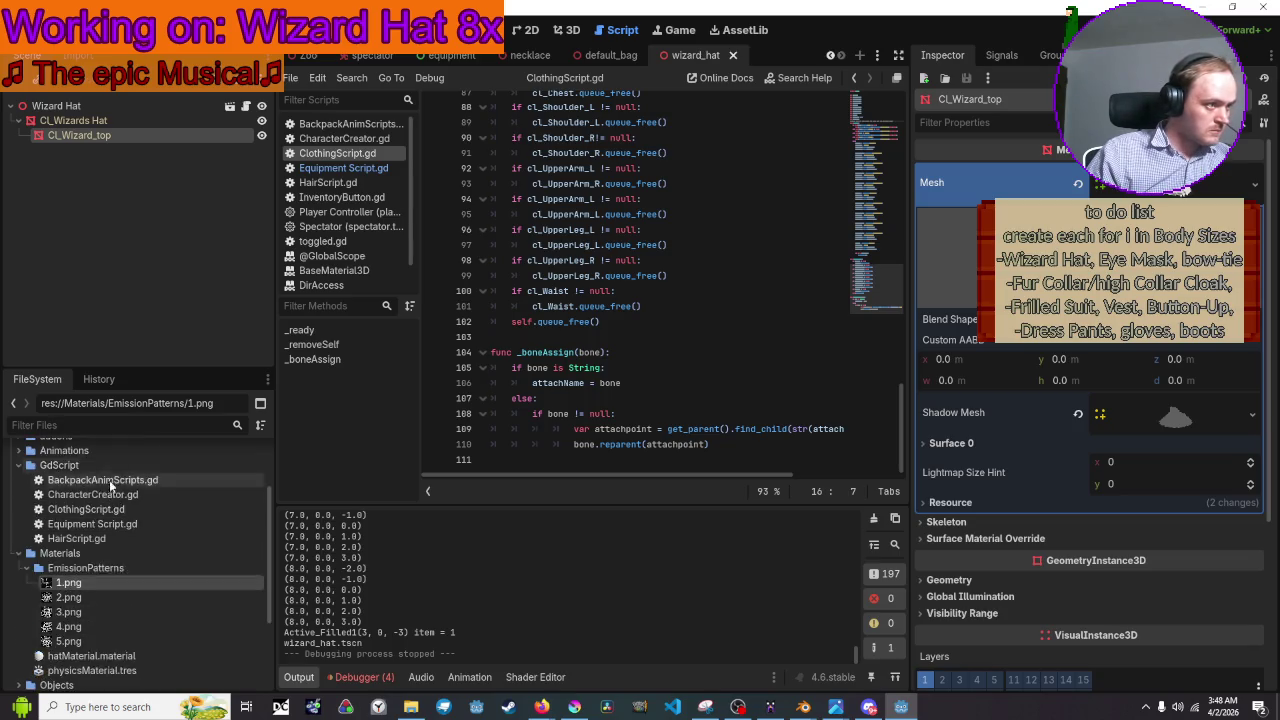
{"action": "scroll", "coordinate": [105, 508], "scroll_direction": "down", "scroll_amount": 5}
{"action": "scroll", "coordinate": [101, 520], "scroll_direction": "down", "scroll_amount": 1}
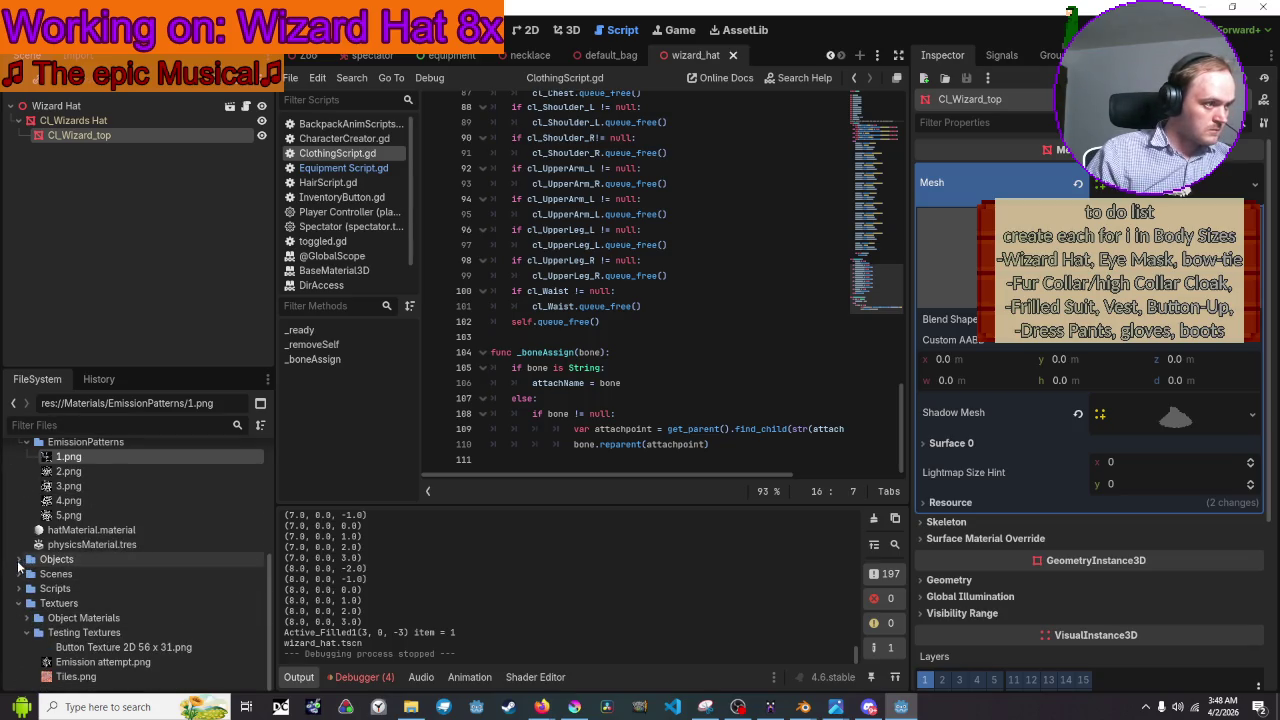
{"action": "left_click", "coordinate": [20, 563]}
{"action": "scroll", "coordinate": [30, 560], "scroll_direction": "down", "scroll_amount": 1}
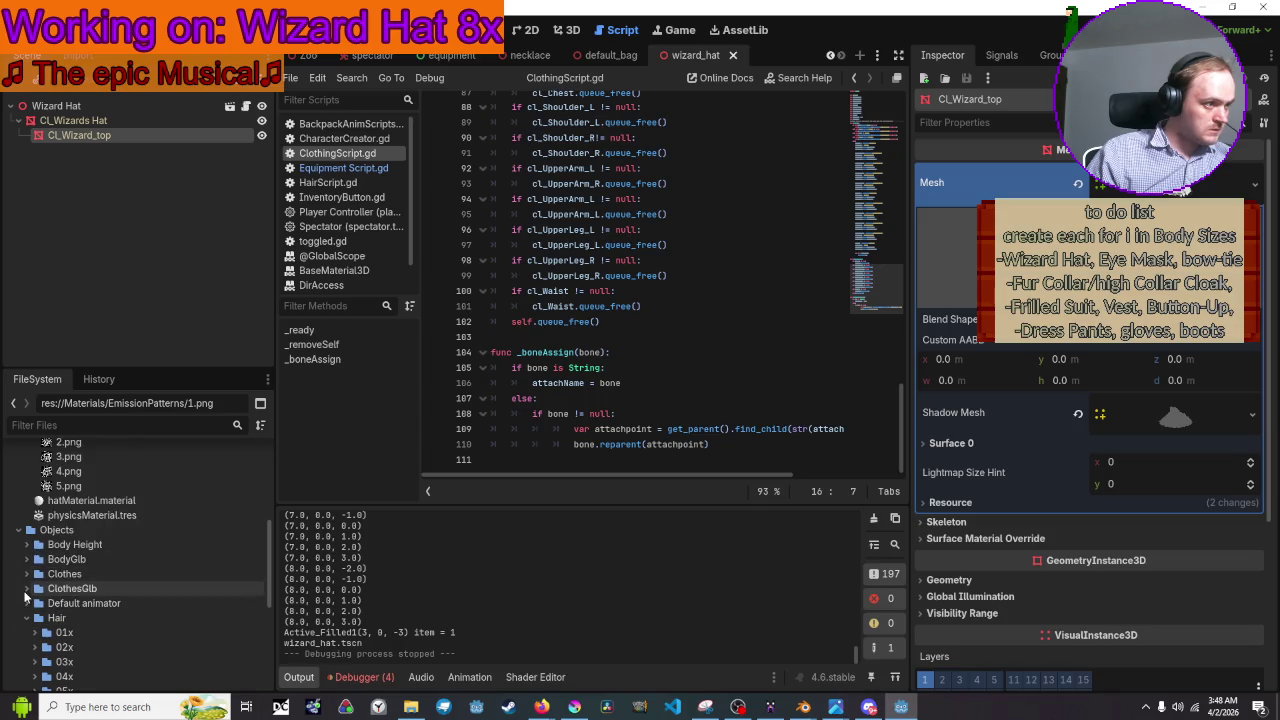
{"action": "left_click", "coordinate": [26, 589]}
{"action": "scroll", "coordinate": [62, 578], "scroll_direction": "down", "scroll_amount": 2}
{"action": "scroll", "coordinate": [62, 578], "scroll_direction": "down", "scroll_amount": 2}
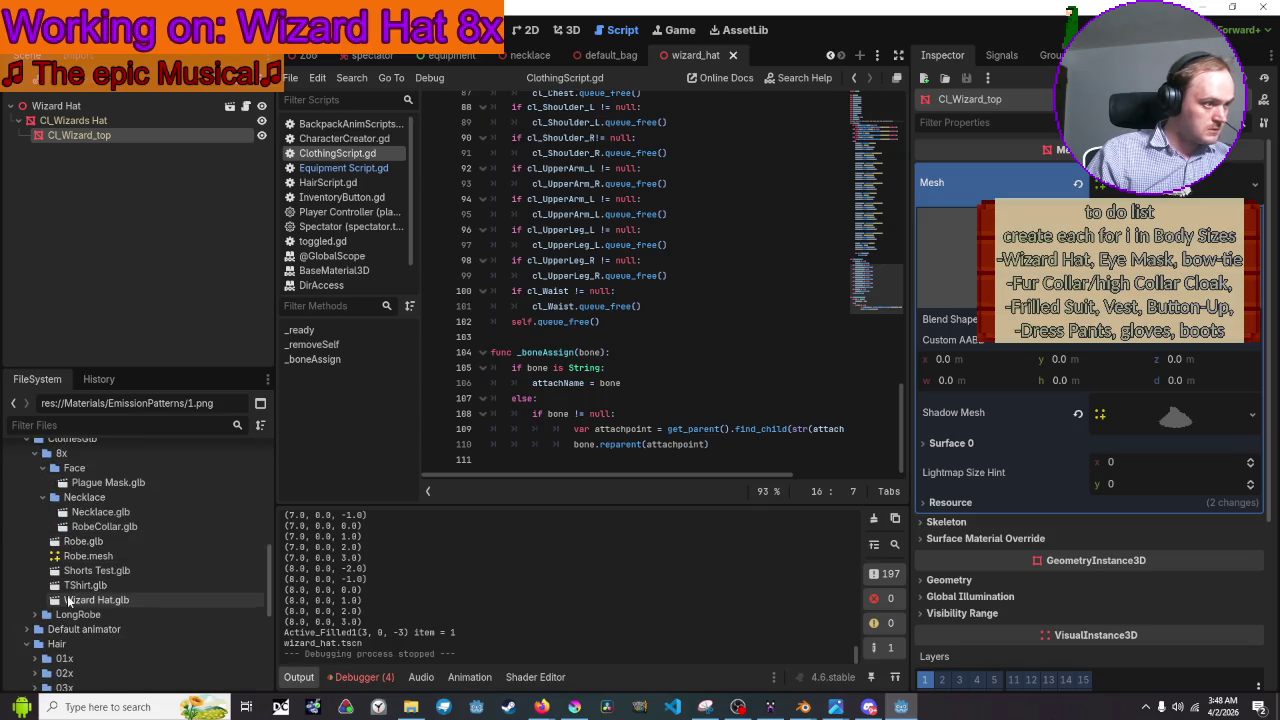
{"action": "double_click", "coordinate": [126, 599]}
{"action": "mouse_move", "coordinate": [627, 320]}
{"action": "left_mouse_down"}
{"action": "mouse_move", "coordinate": [668, 259]}
{"action": "mouse_move", "coordinate": [765, 288]}
{"action": "mouse_move", "coordinate": [814, 328]}
{"action": "left_mouse_up"}
{"action": "left_click", "coordinate": [824, 630]}
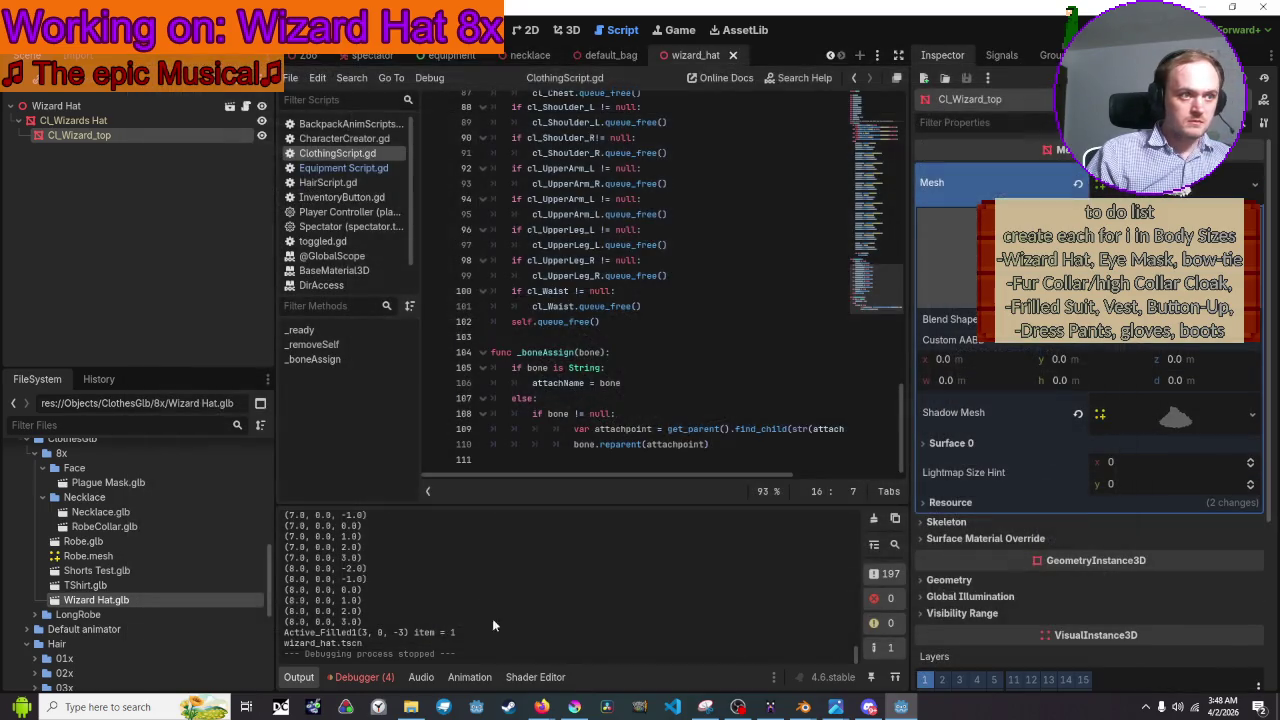
{"action": "mouse_move", "coordinate": [127, 601]}
{"action": "left_mouse_down"}
{"action": "mouse_move", "coordinate": [118, 137]}
{"action": "mouse_move", "coordinate": [98, 106]}
{"action": "left_mouse_up"}
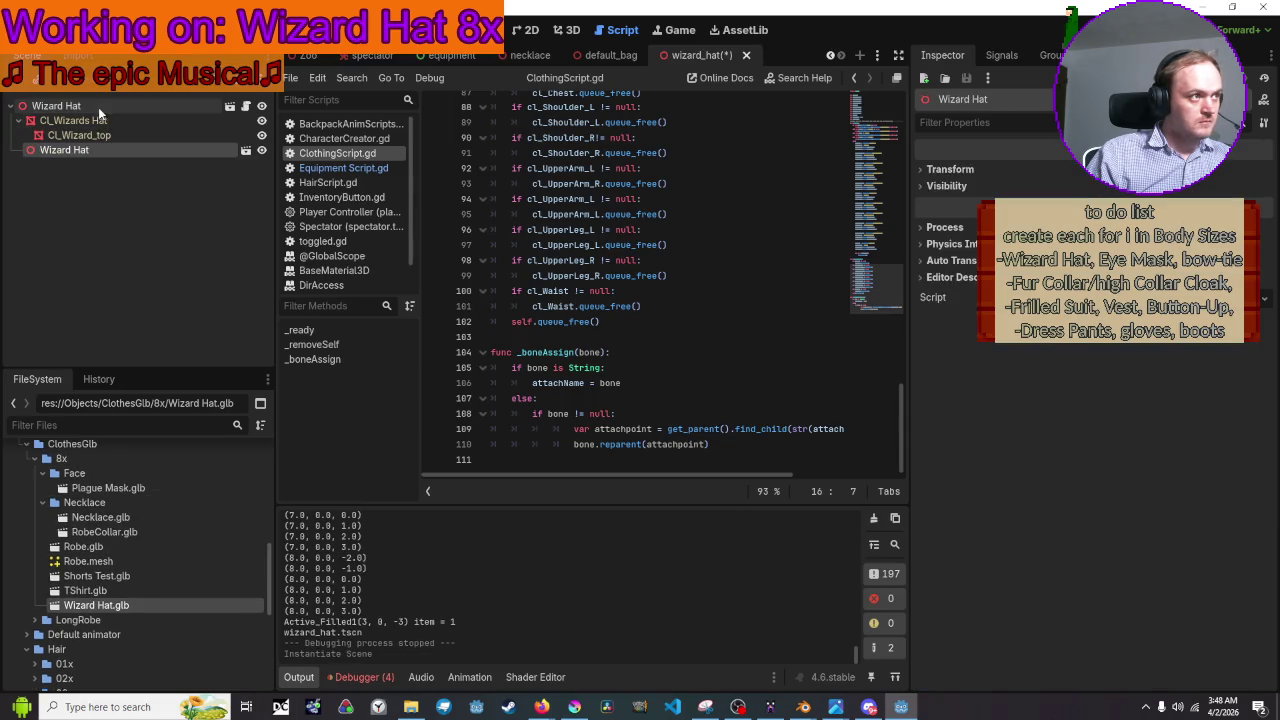
Create a new inherited scene from Wizard Hat.glb and close the old wizard_hat tab without saving
{"action": "left_click", "coordinate": [246, 150]}
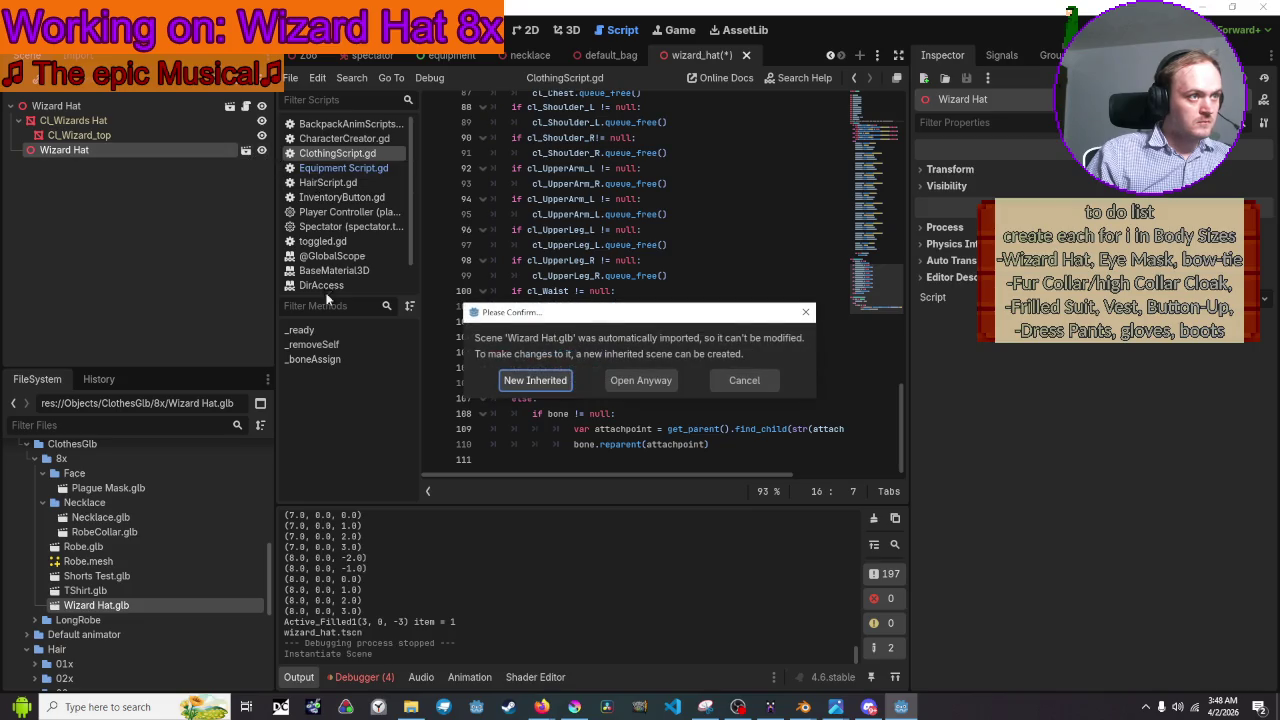
{"action": "left_click", "coordinate": [535, 380]}
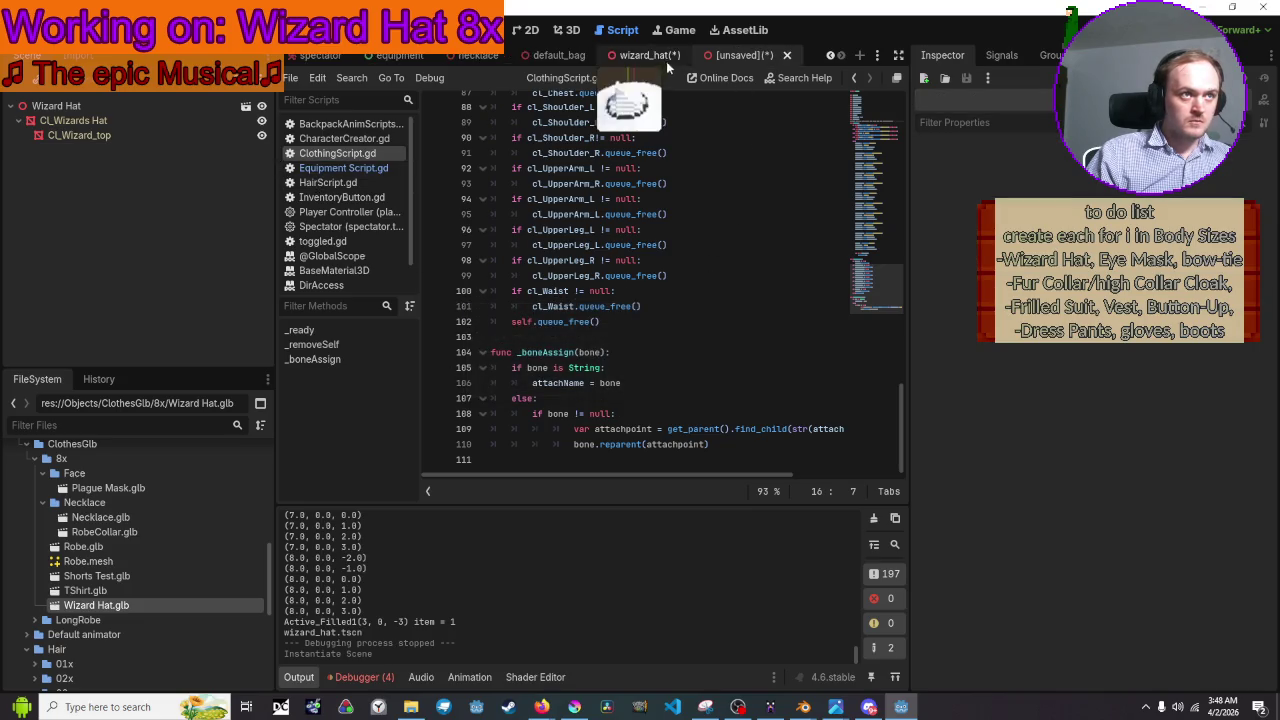
{"action": "left_click", "coordinate": [693, 55]}
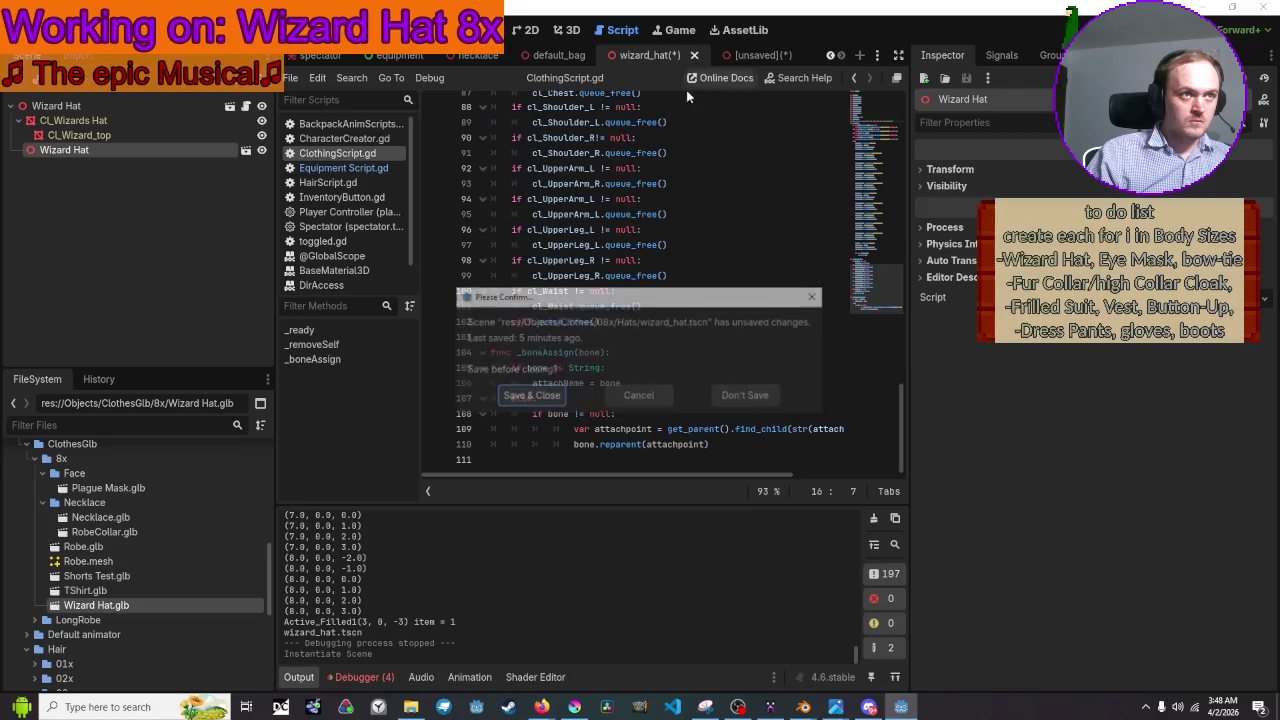
{"action": "left_click", "coordinate": [748, 396]}
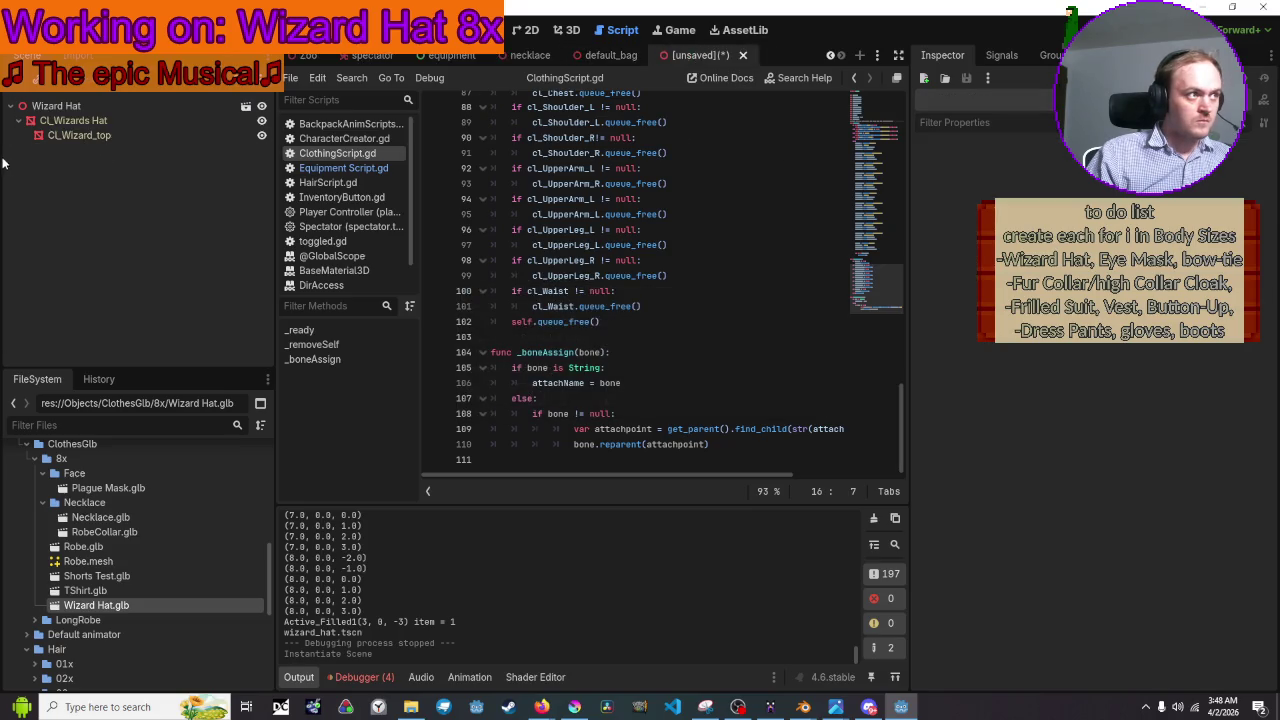
Inspect the CL_Wizard_top mesh's Surface 0 material in the new scene
{"action": "left_click", "coordinate": [66, 118]}
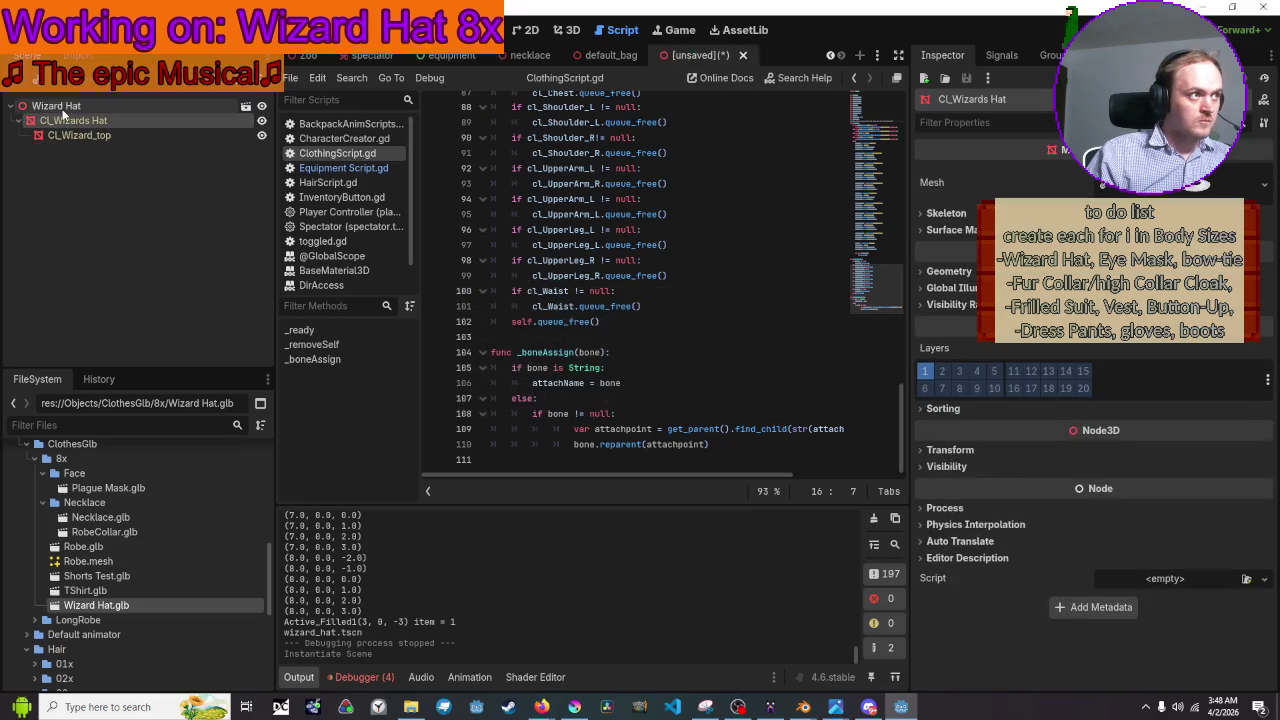
{"action": "left_click", "coordinate": [130, 137]}
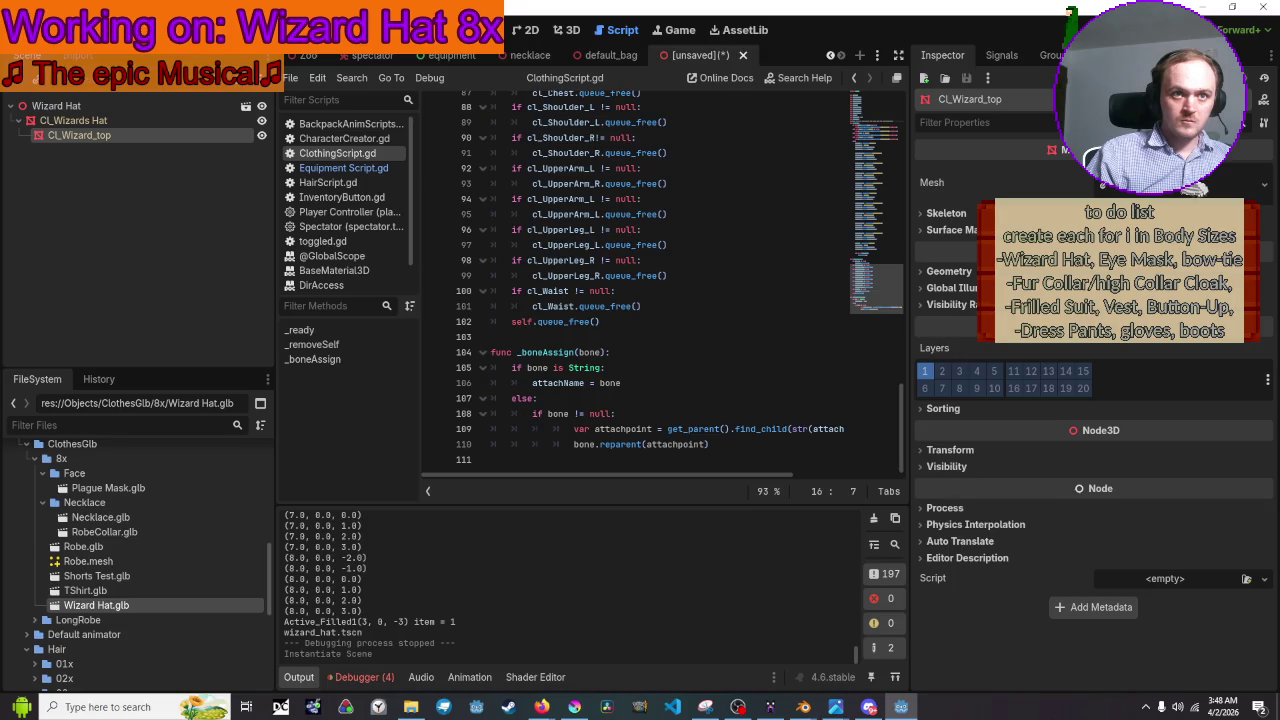
{"action": "left_click", "coordinate": [1100, 184]}
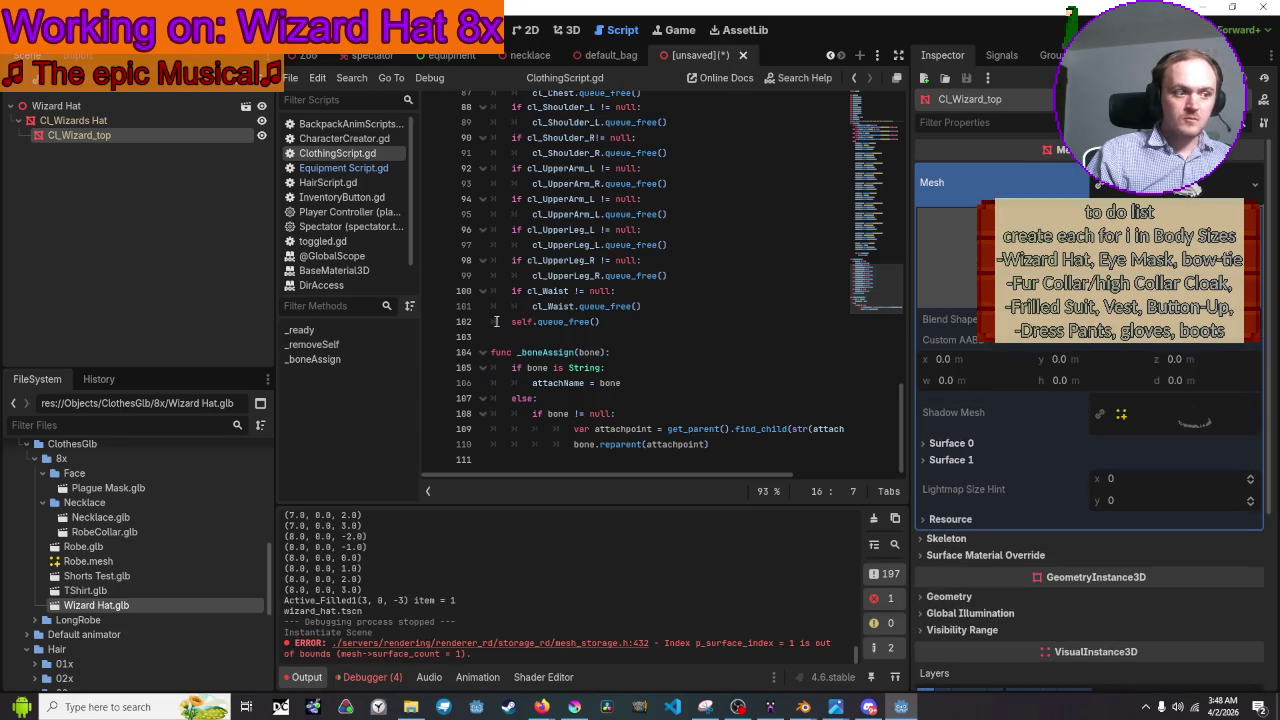
{"action": "left_click", "coordinate": [952, 444]}
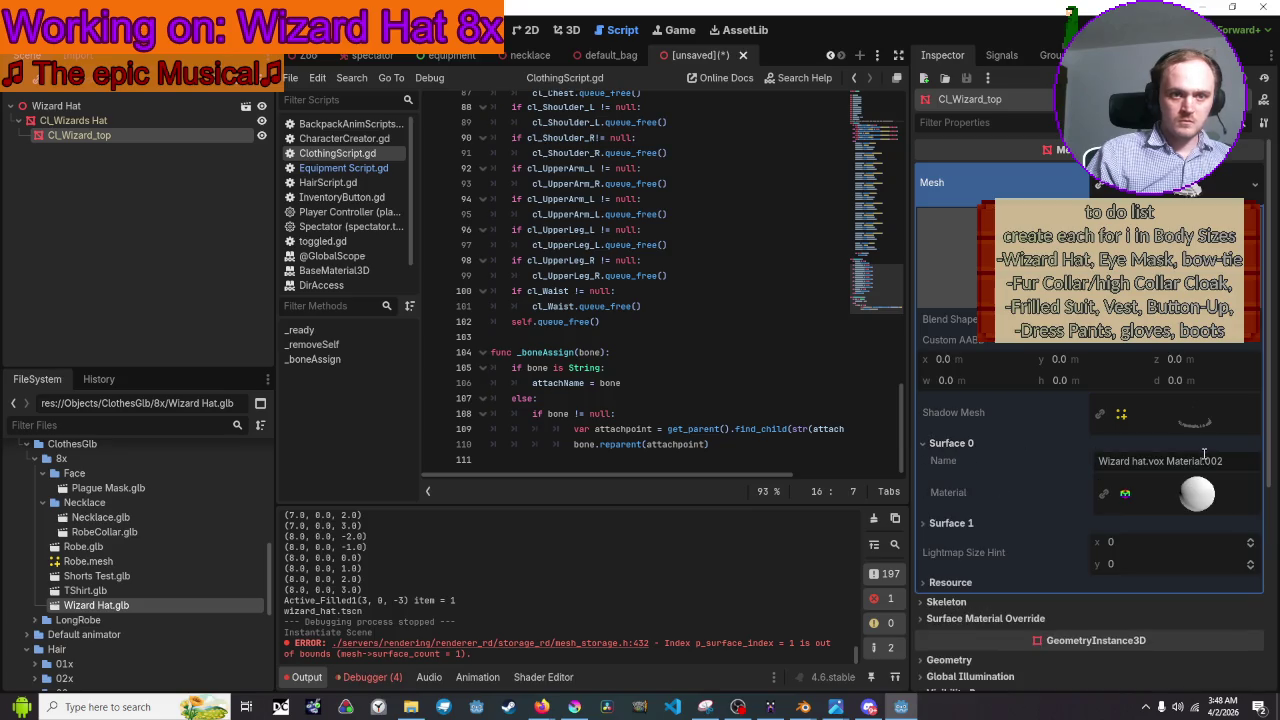
{"action": "left_click", "coordinate": [1123, 484]}
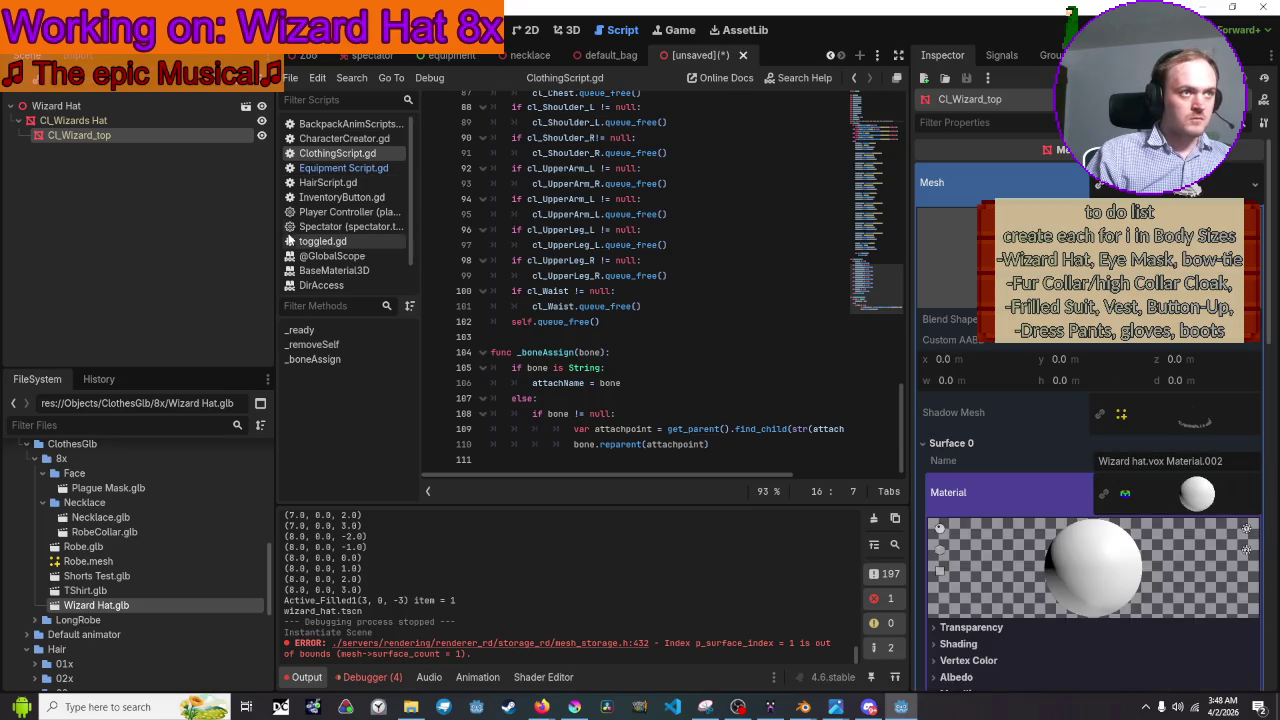
Save the scene as wizard_hat.tscn in Clothes/08x/Hats, overwriting the existing file
{"action": "key", "text": "ctrl+s"}
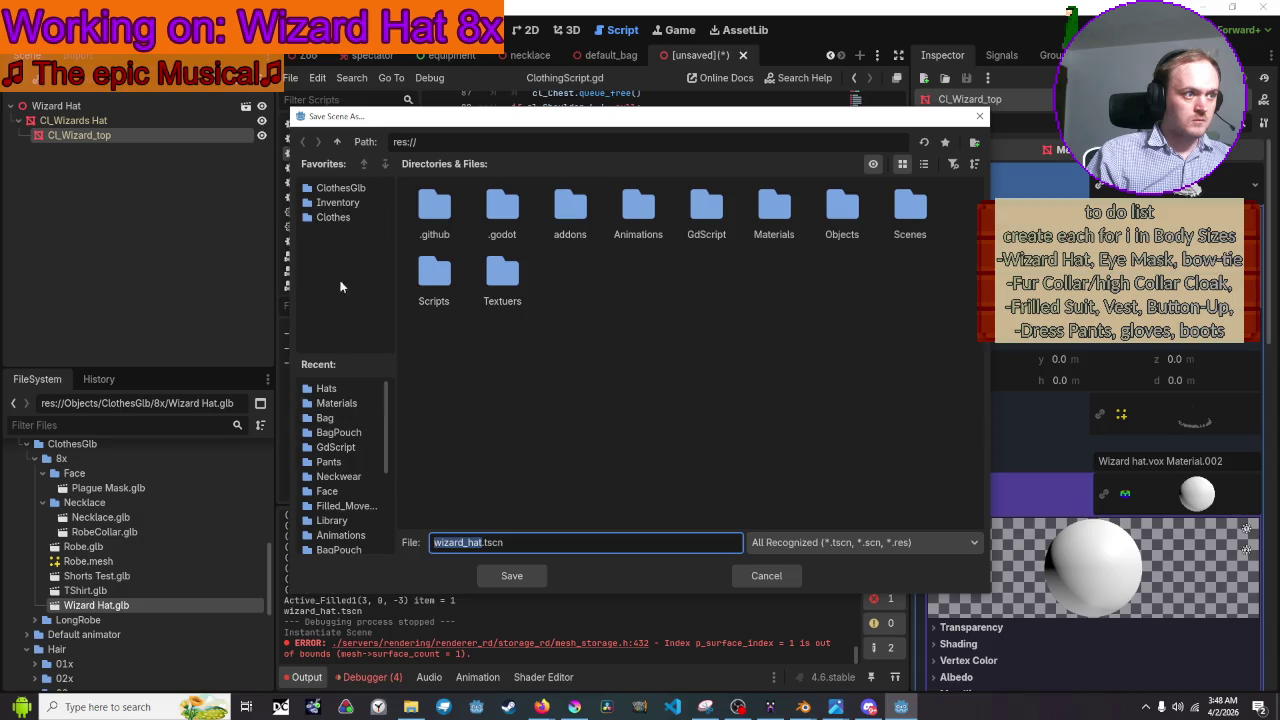
{"action": "left_click", "coordinate": [337, 188]}
{"action": "left_click", "coordinate": [335, 217]}
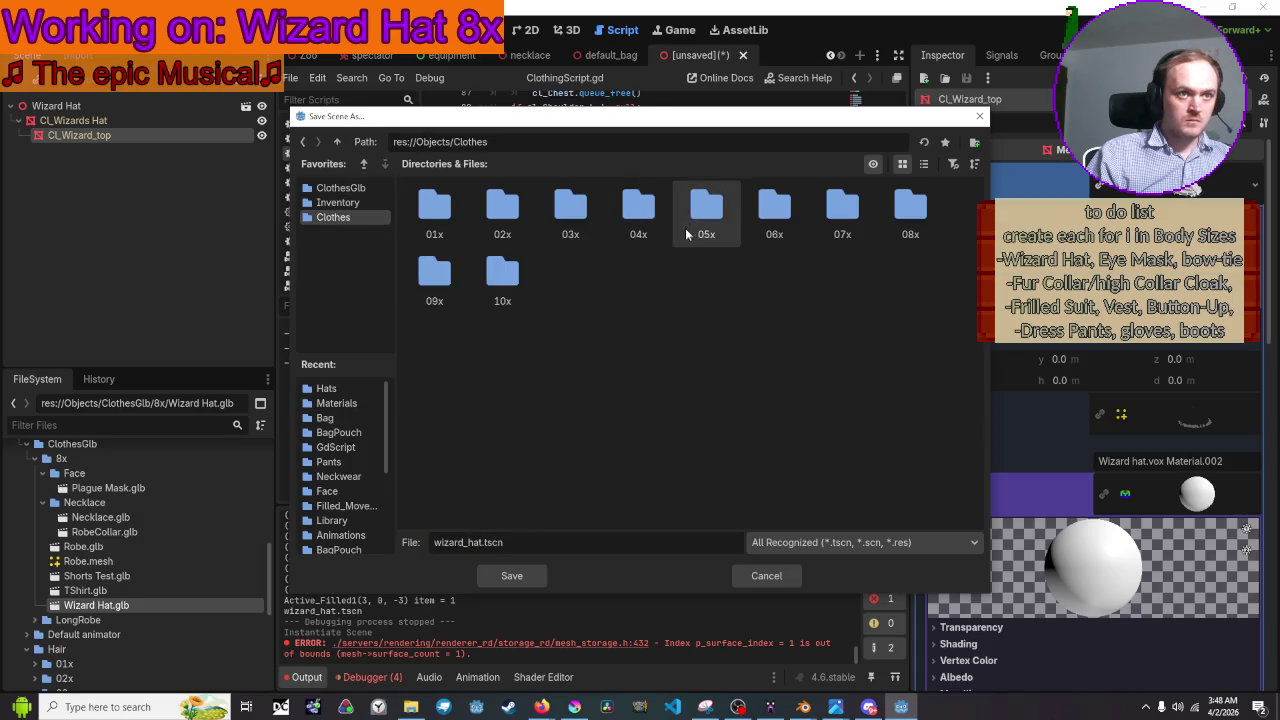
{"action": "double_click", "coordinate": [909, 205]}
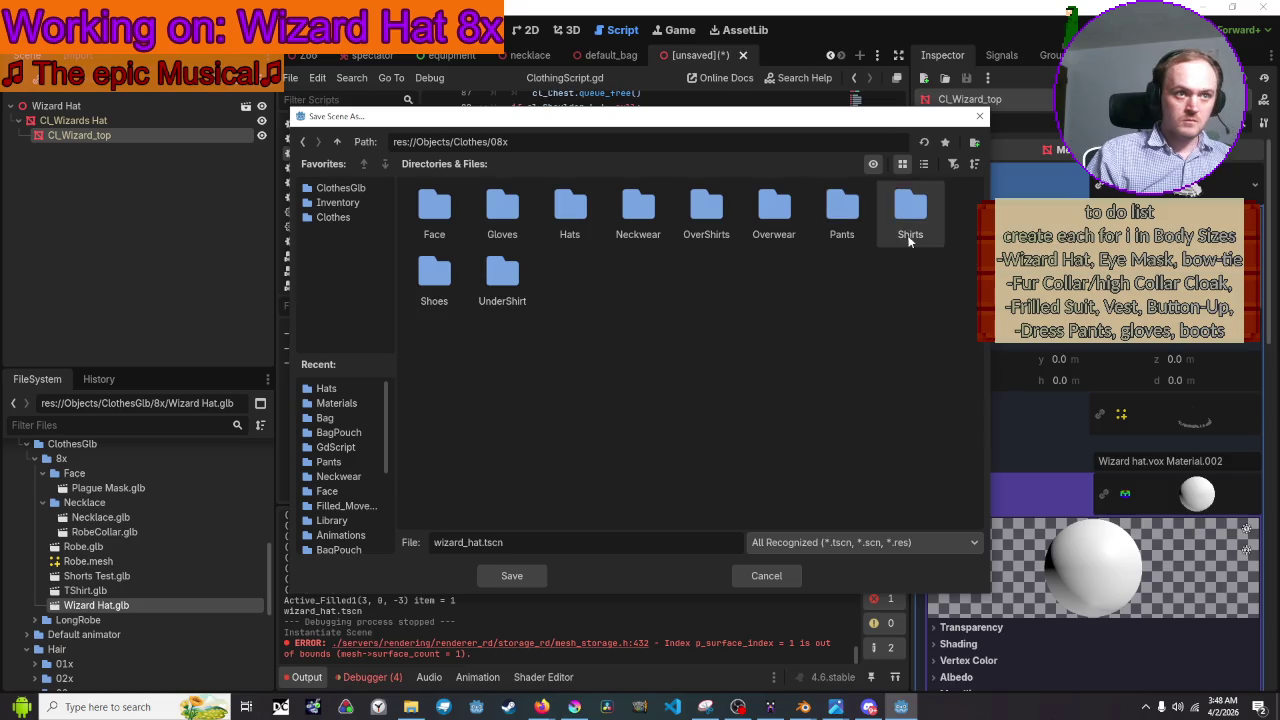
{"action": "double_click", "coordinate": [592, 205]}
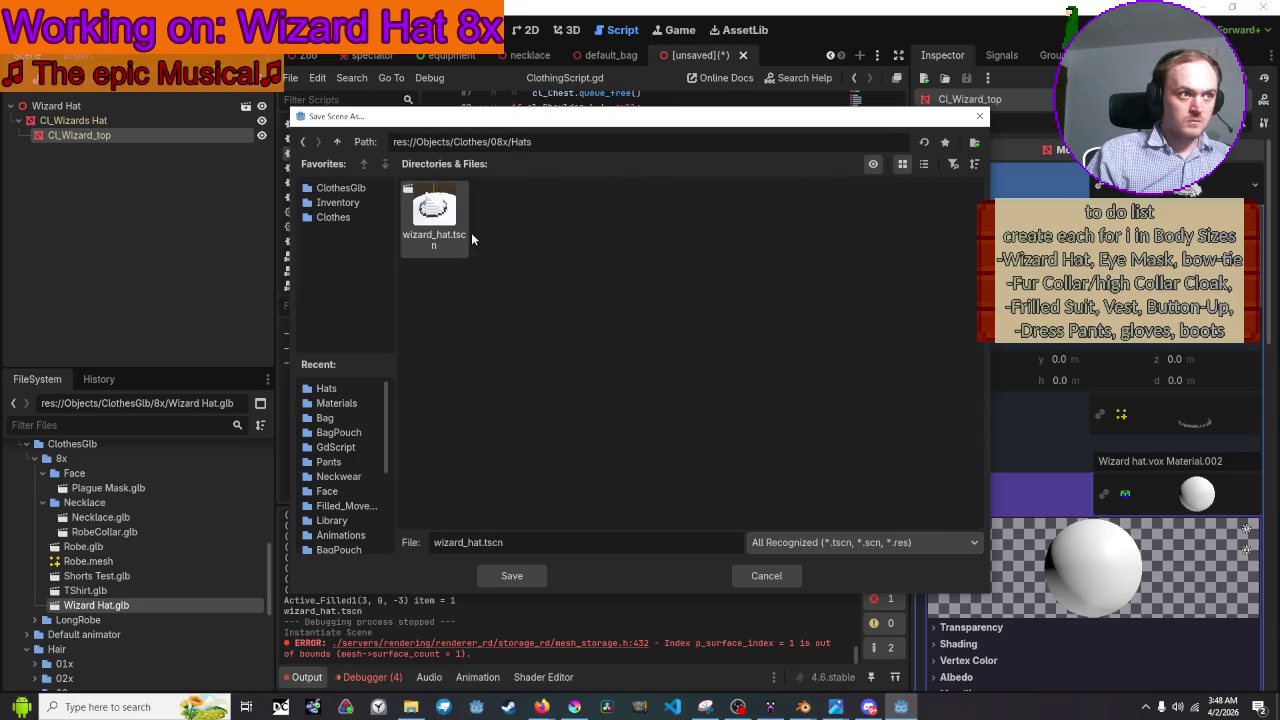
{"action": "left_click", "coordinate": [526, 577]}
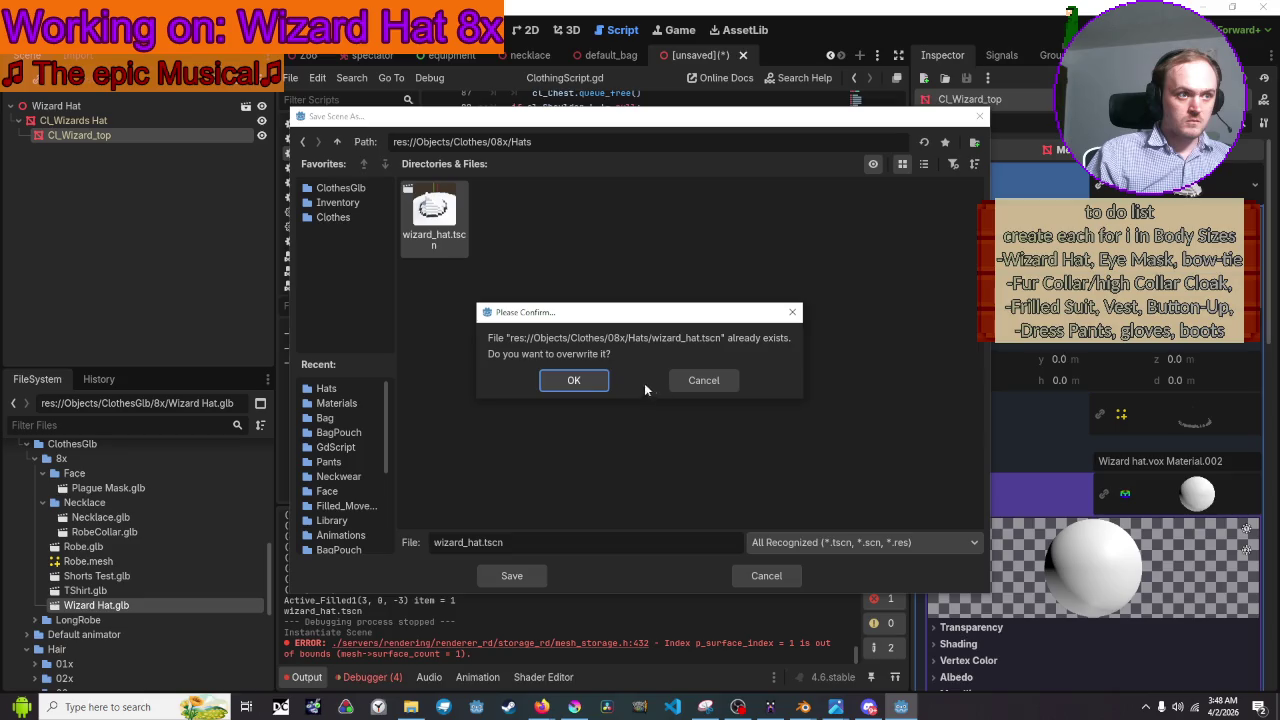
{"action": "left_click", "coordinate": [574, 381]}
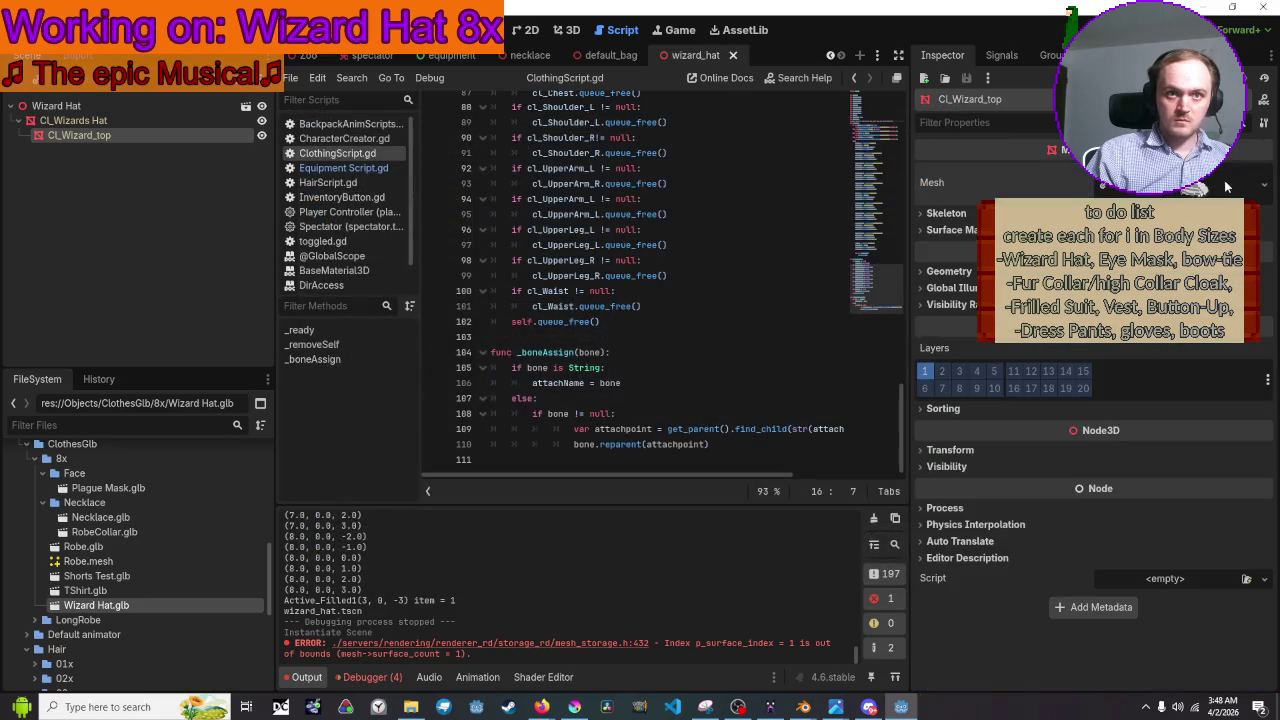
Load res://Materials/hatMaterial.material onto CL_Wizard_top's mesh Surface 0 material slot
{"action": "left_click_drag", "start_coordinate": [1085, 178], "coordinate": [1086, 180]}
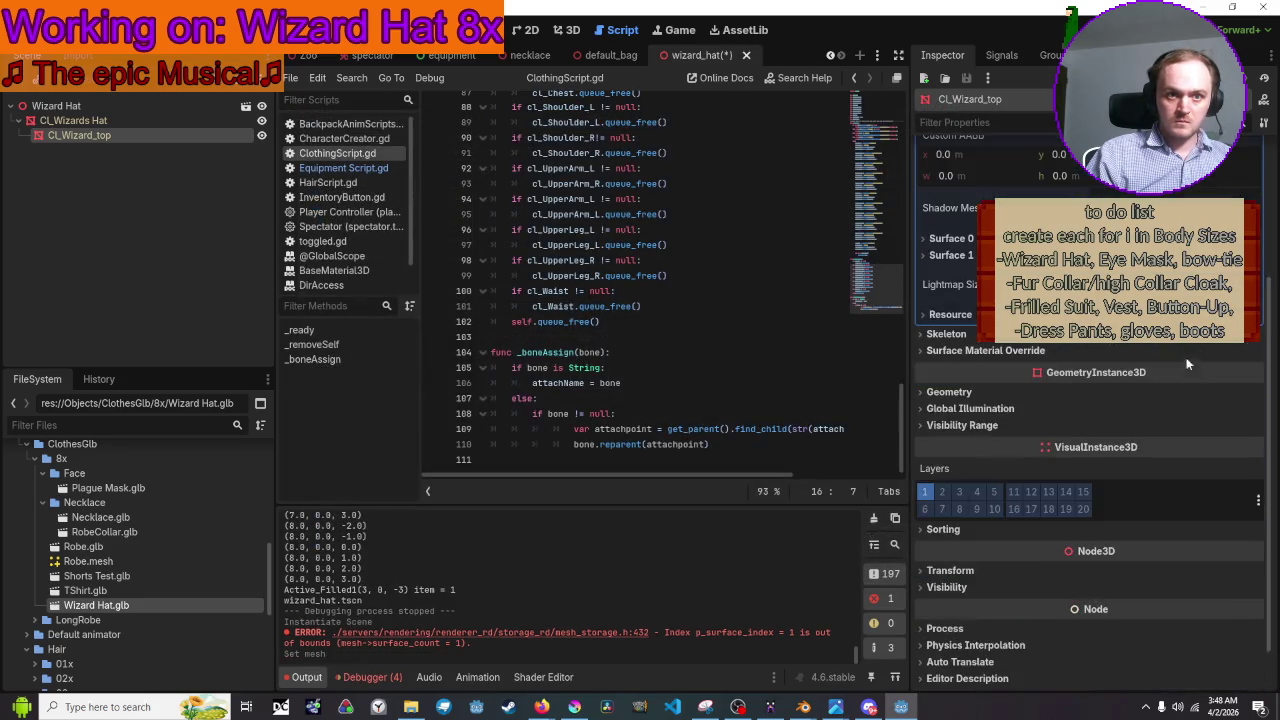
{"action": "left_click", "coordinate": [1184, 190]}
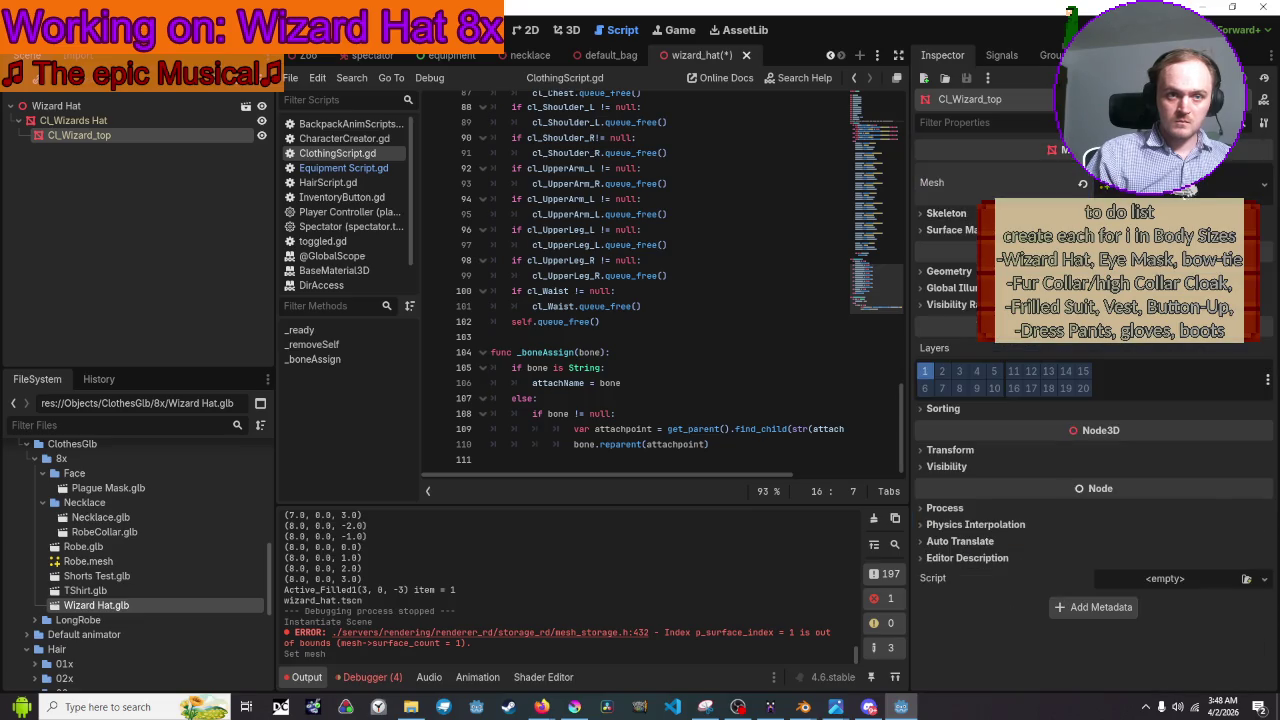
{"action": "left_click", "coordinate": [1184, 188]}
{"action": "left_click", "coordinate": [950, 443]}
{"action": "left_click", "coordinate": [1149, 500]}
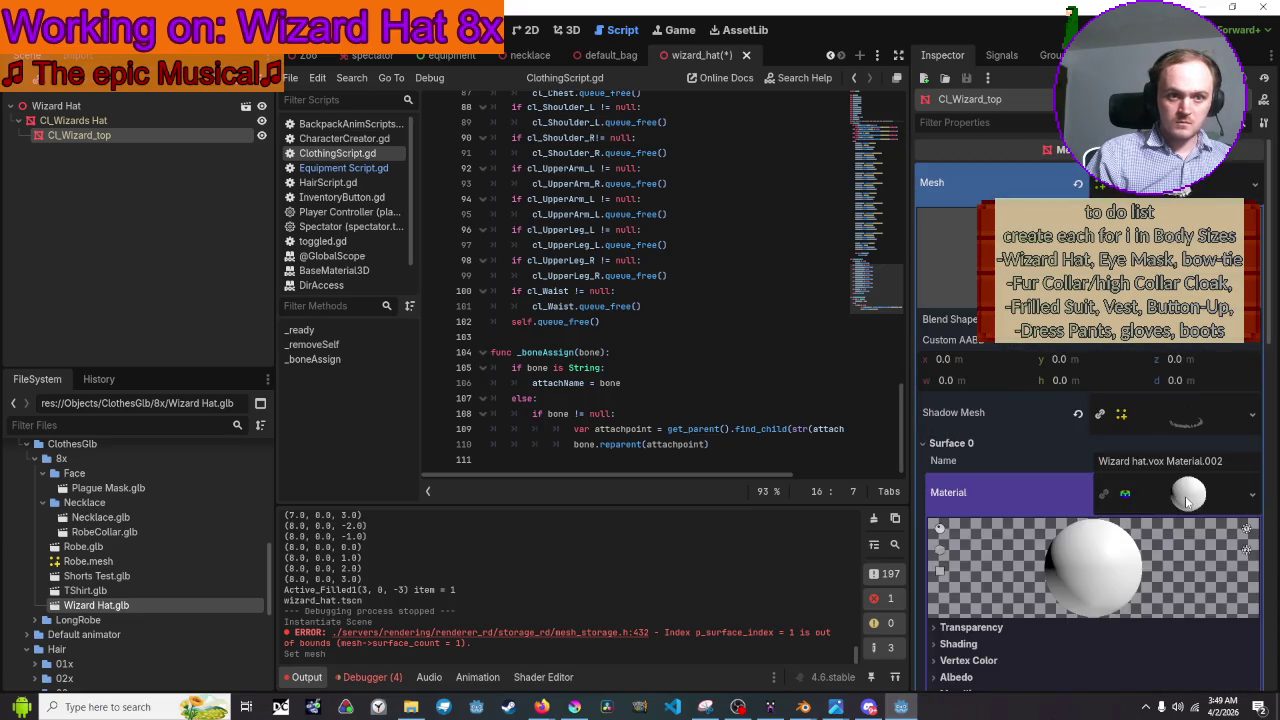
{"action": "scroll", "coordinate": [1136, 462], "scroll_direction": "down", "scroll_amount": 3}
{"action": "left_click", "coordinate": [1250, 288]}
{"action": "left_click", "coordinate": [1140, 407]}
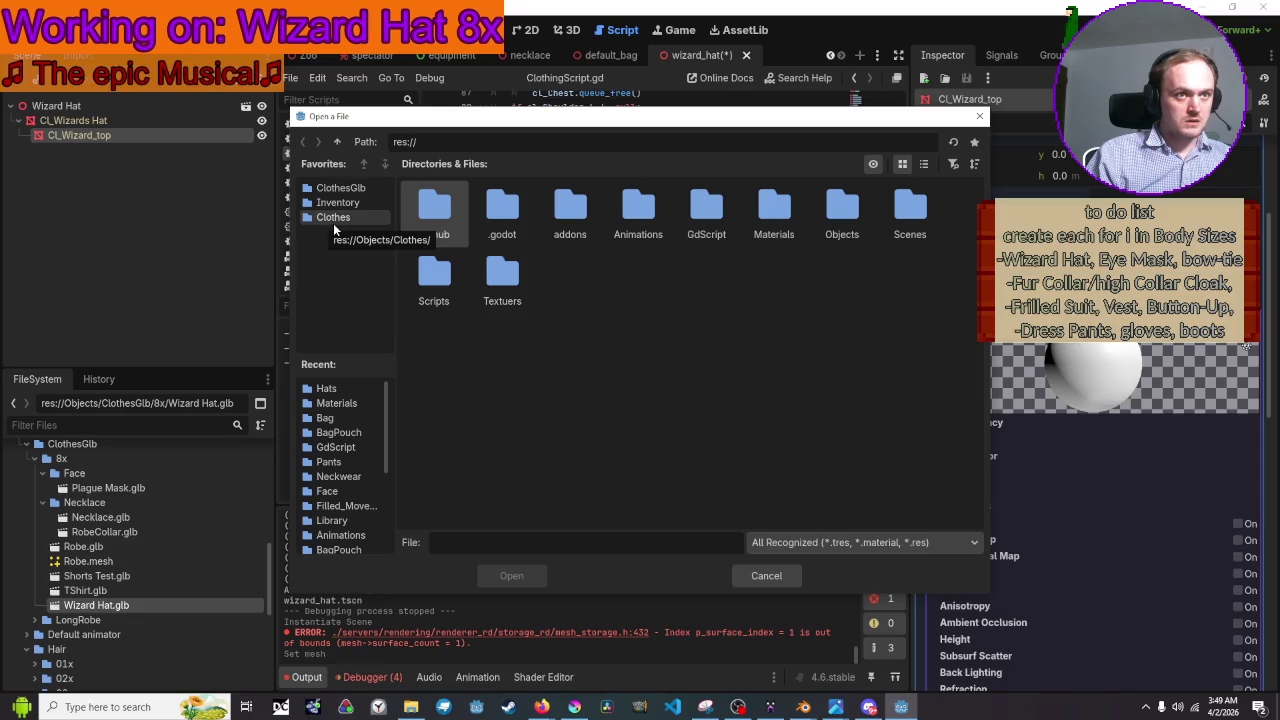
{"action": "double_click", "coordinate": [774, 210]}
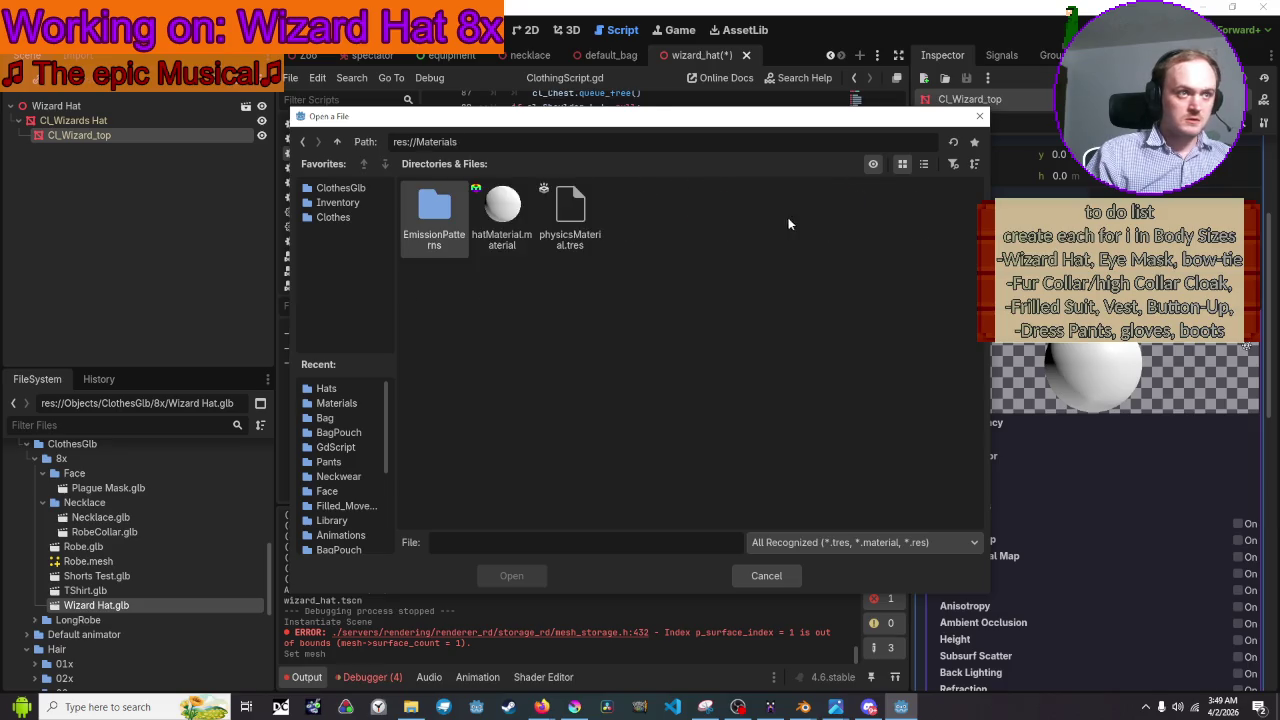
{"action": "left_click", "coordinate": [510, 218]}
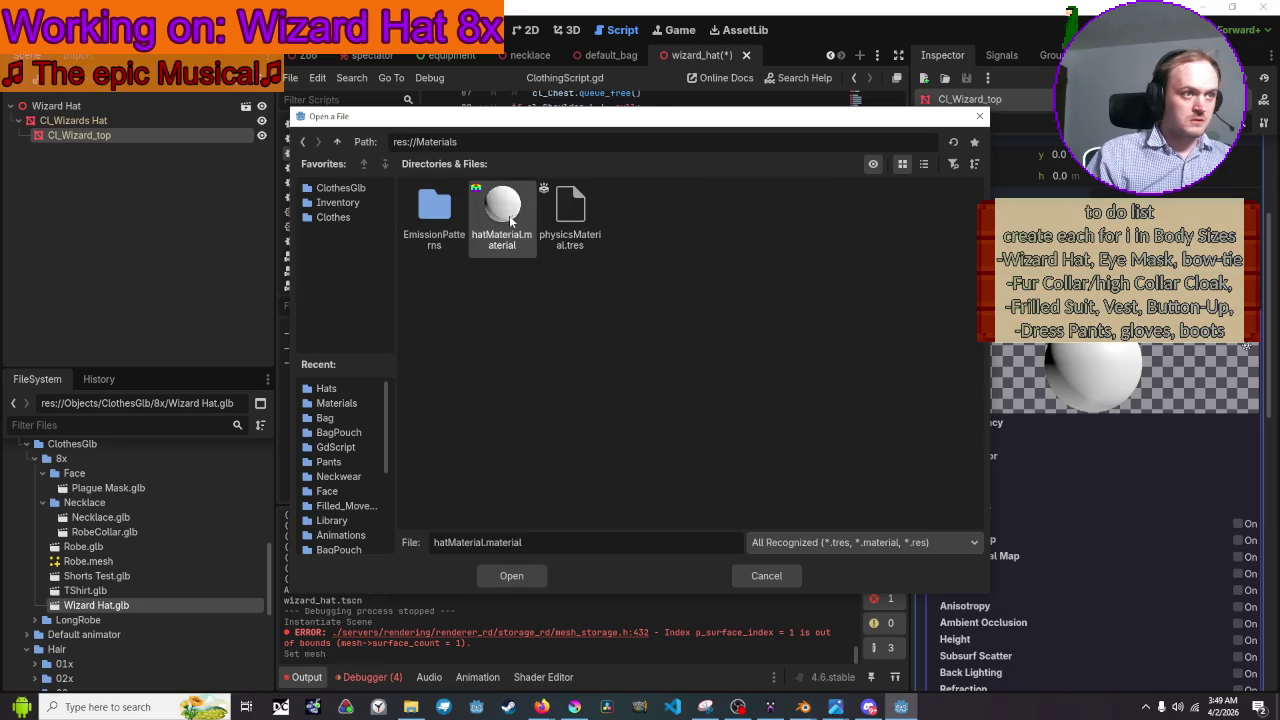
{"action": "left_click", "coordinate": [514, 576]}
Set the hat material's UV1 scale to 0.25
{"action": "scroll", "coordinate": [1081, 342], "scroll_direction": "down", "scroll_amount": 4}
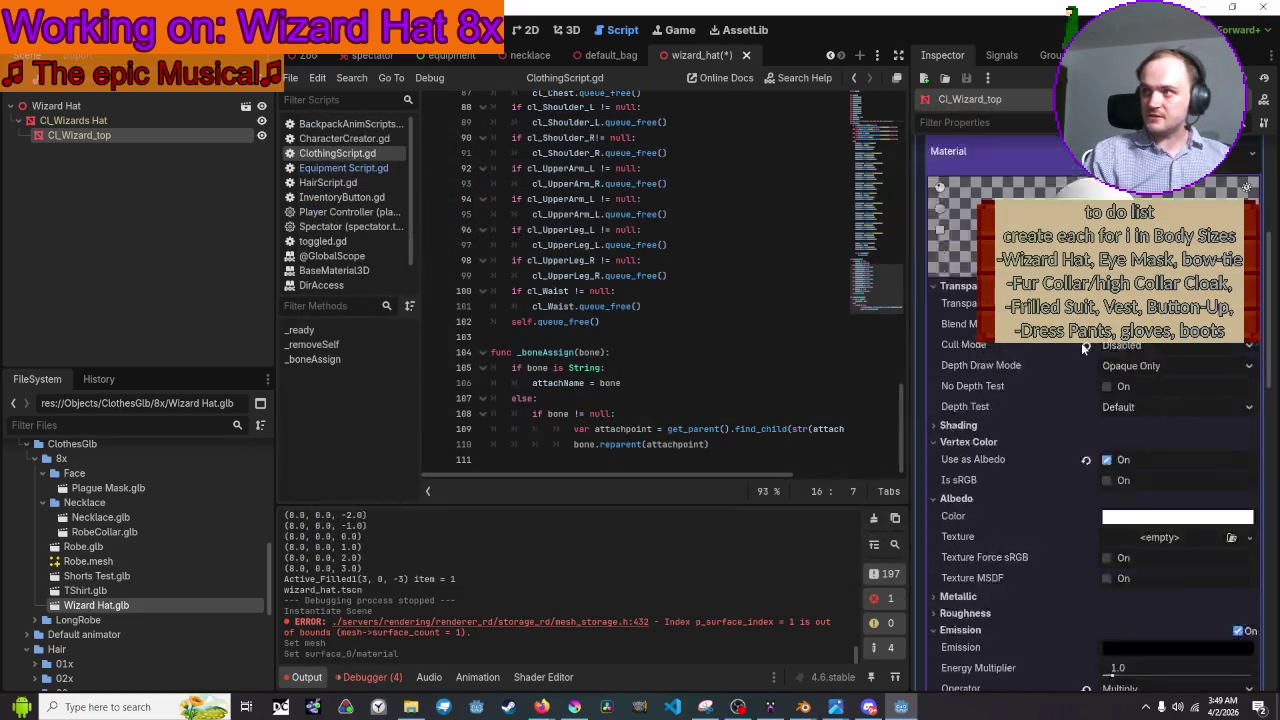
{"action": "scroll", "coordinate": [1081, 344], "scroll_direction": "down", "scroll_amount": 8}
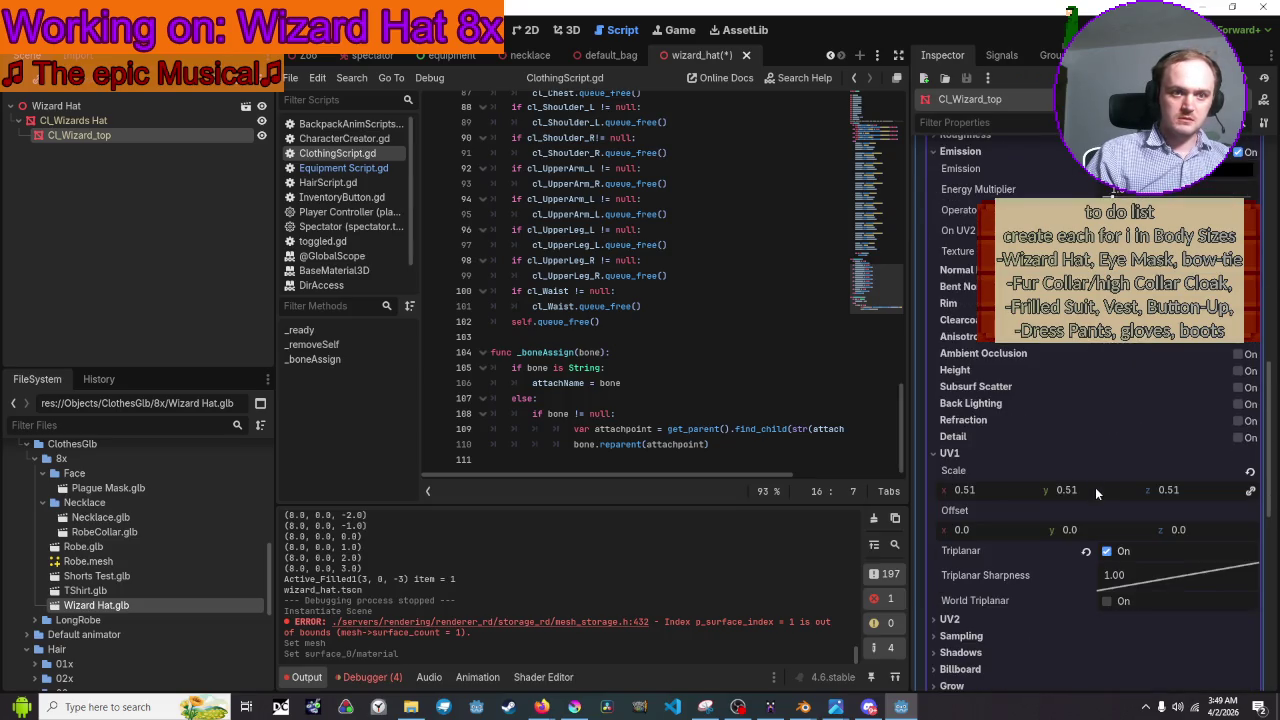
{"action": "scroll", "coordinate": [1095, 487], "scroll_direction": "down", "scroll_amount": 5}
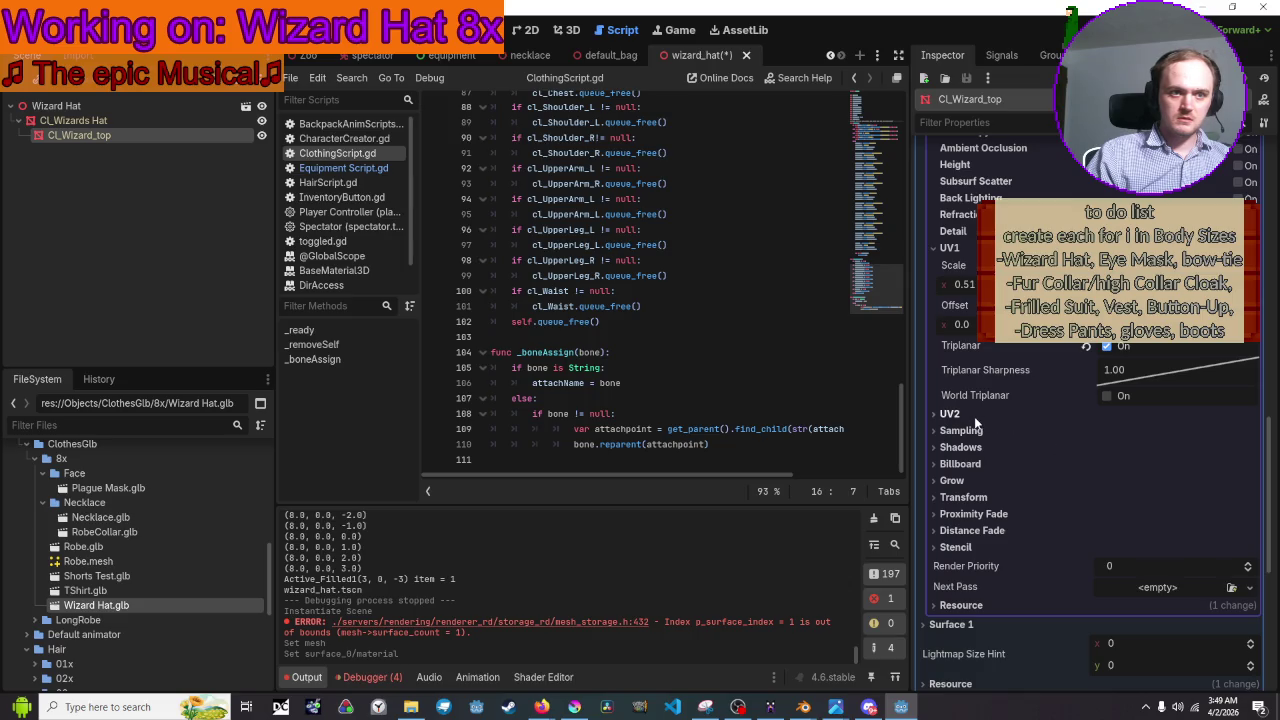
{"action": "scroll", "coordinate": [1020, 448], "scroll_direction": "up", "scroll_amount": 3}
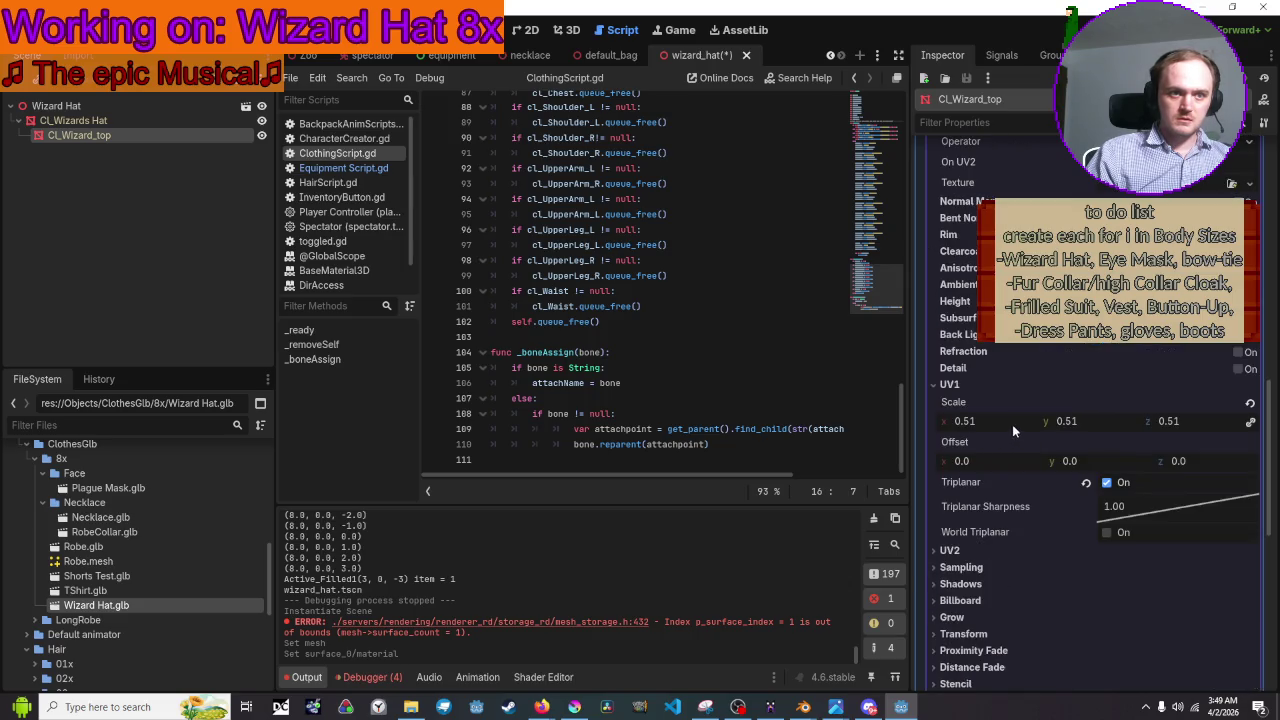
{"action": "mouse_move", "coordinate": [1010, 424]}
{"action": "left_mouse_down"}
{"action": "mouse_move", "coordinate": [1040, 424]}
{"action": "mouse_move", "coordinate": [1012, 424]}
{"action": "left_mouse_up"}
{"action": "type", "text": "0.545"}
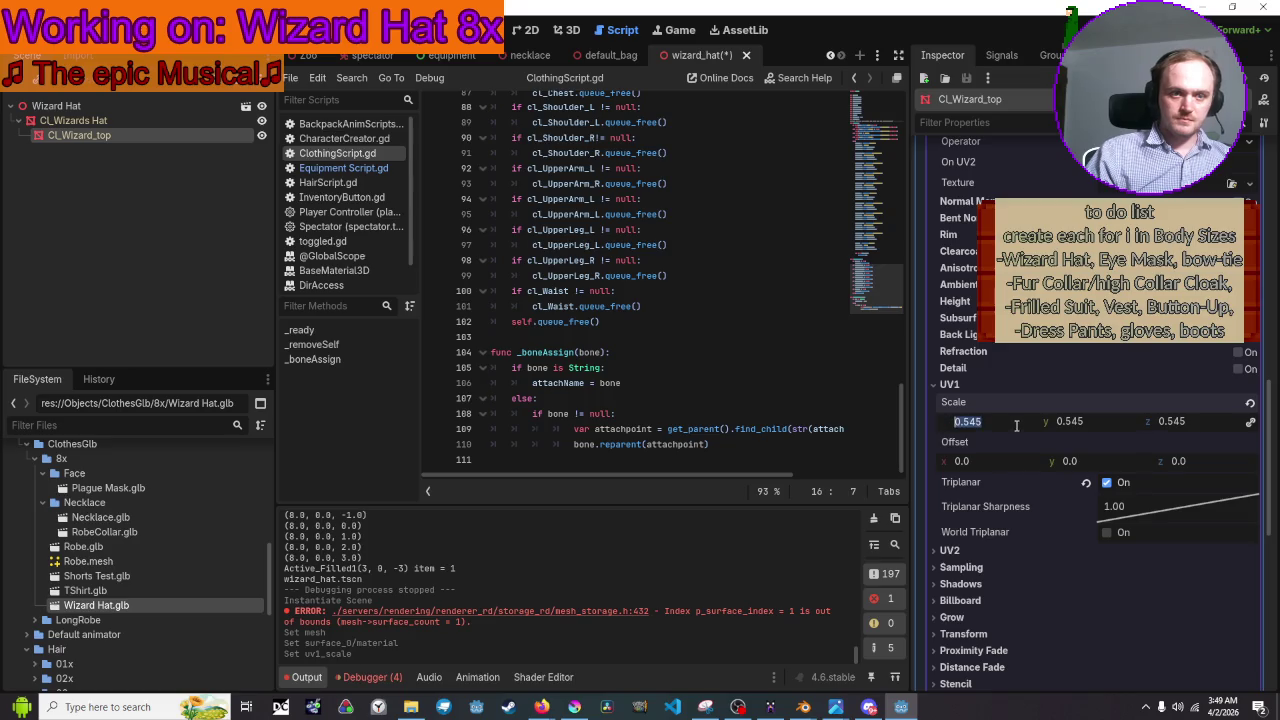
{"action": "type", "text": "0.25"}
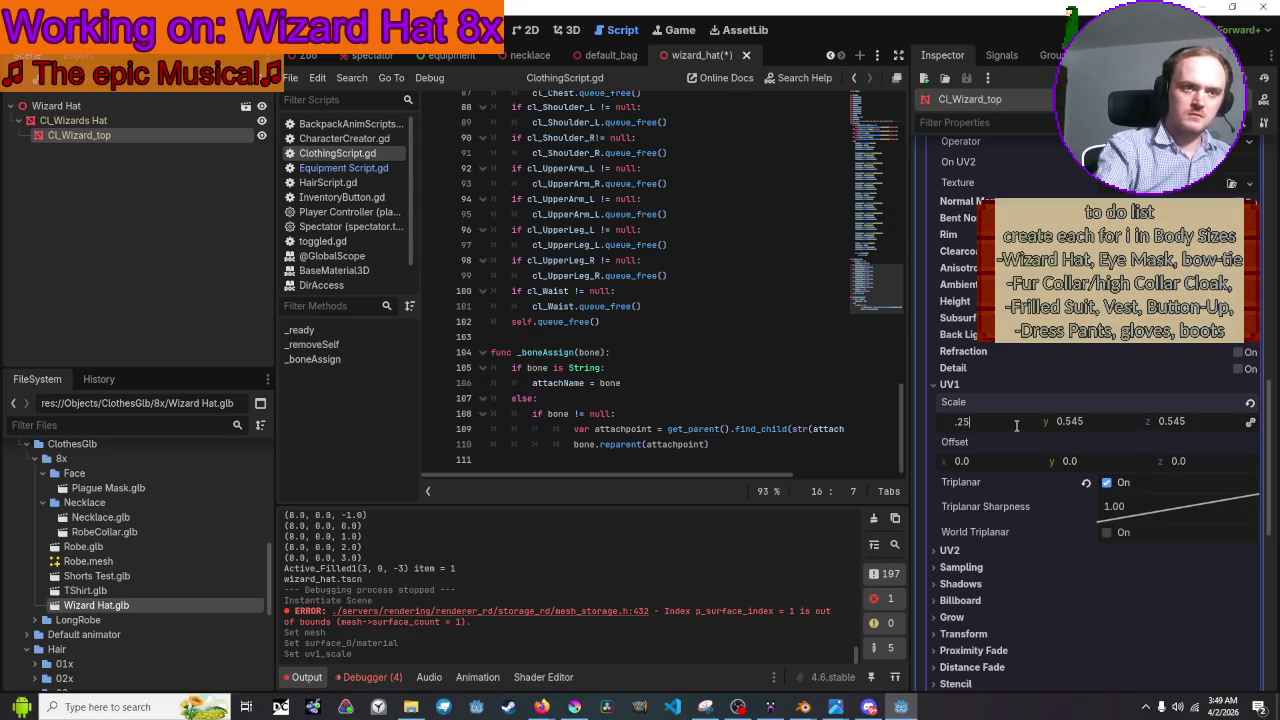
{"action": "key", "text": "Return"}
Save the wizard_hat scene and collapse the surface section
{"action": "key", "text": "ctrl+s"}
{"action": "scroll", "coordinate": [1016, 430], "scroll_direction": "down", "scroll_amount": 5}
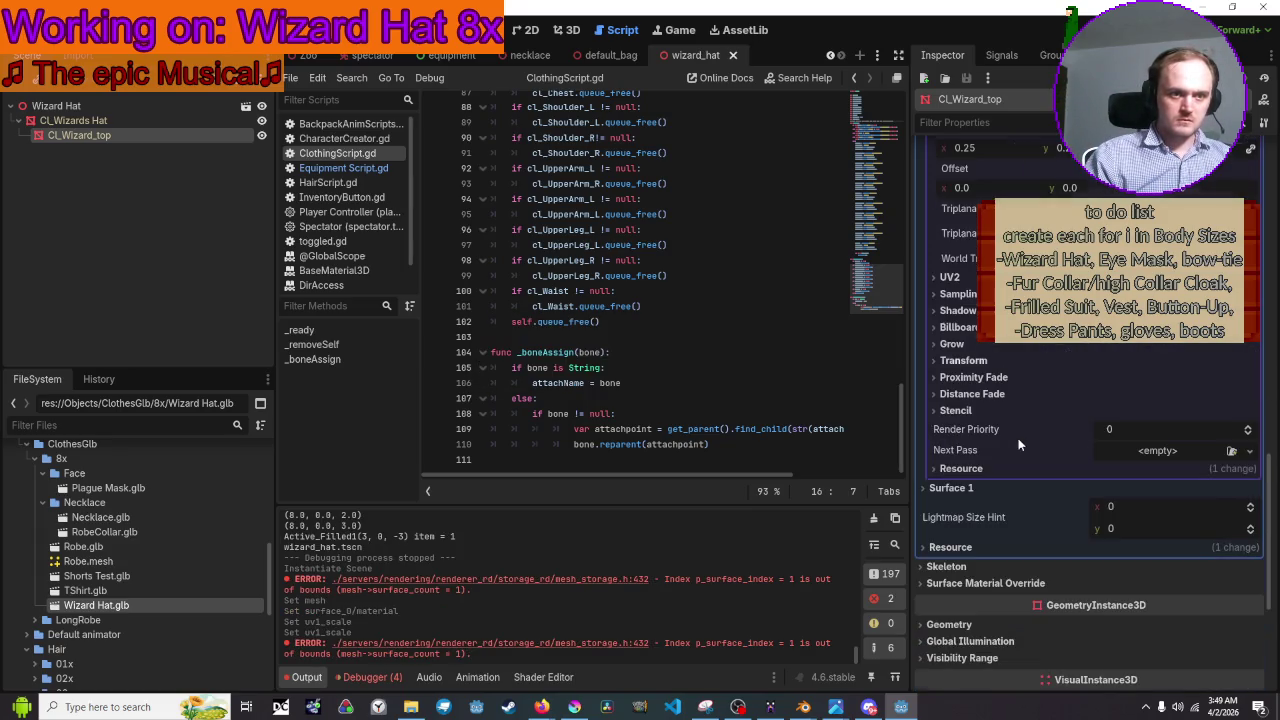
{"action": "scroll", "coordinate": [991, 453], "scroll_direction": "up", "scroll_amount": 3}
{"action": "scroll", "coordinate": [991, 453], "scroll_direction": "down", "scroll_amount": 3}
{"action": "scroll", "coordinate": [991, 453], "scroll_direction": "up", "scroll_amount": 8}
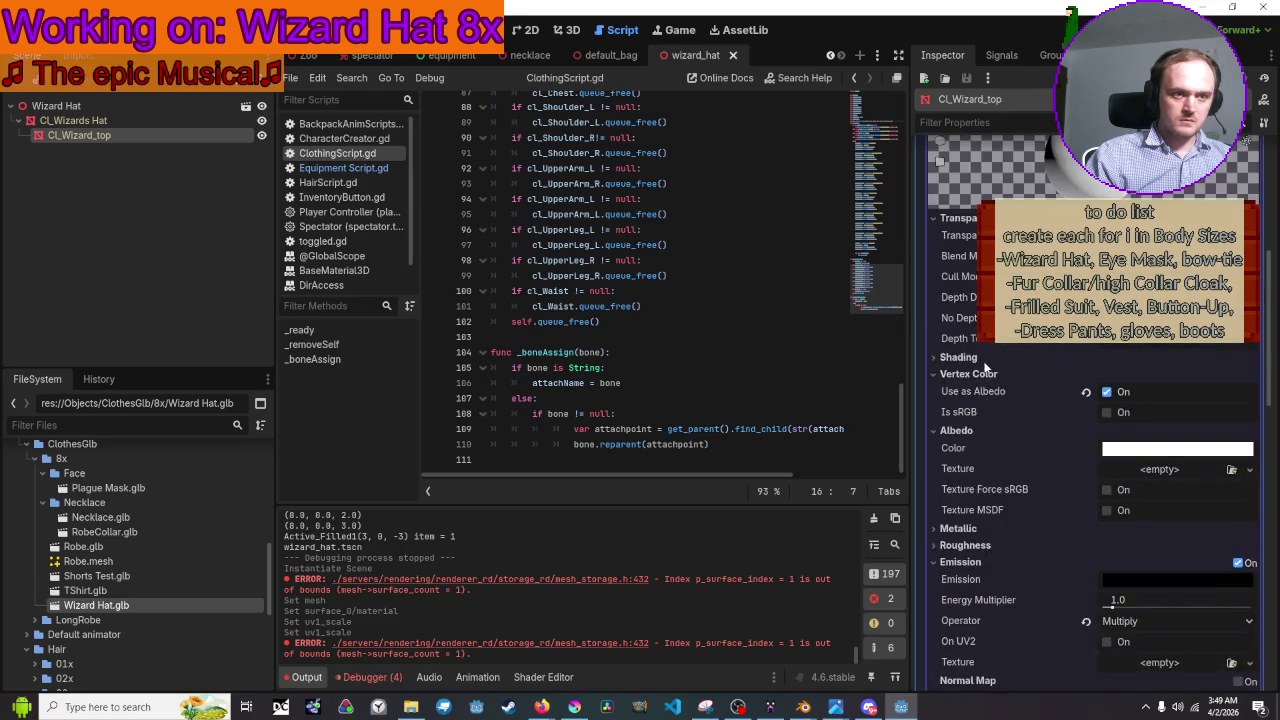
{"action": "scroll", "coordinate": [984, 371], "scroll_direction": "up", "scroll_amount": 5}
{"action": "left_click", "coordinate": [955, 307]}
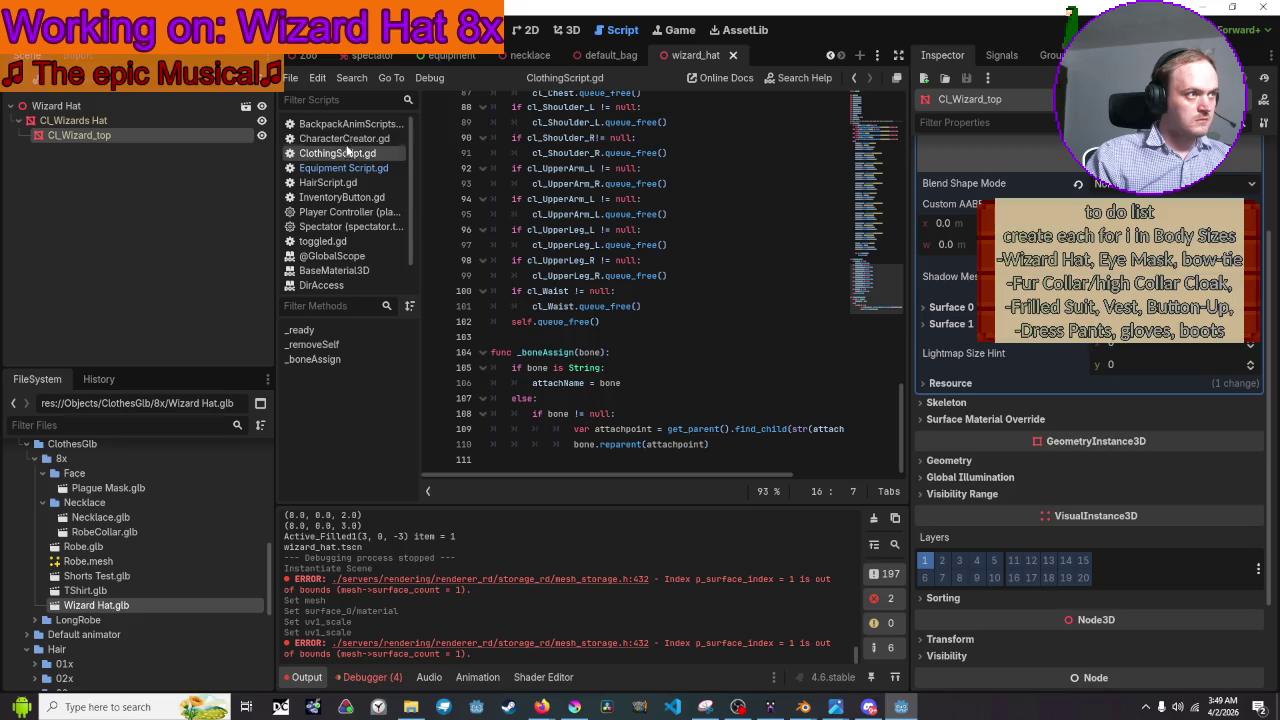
Quick-load hatMaterial onto the CL_Wizards Hat mesh's Surface 0
{"action": "left_click", "coordinate": [176, 116]}
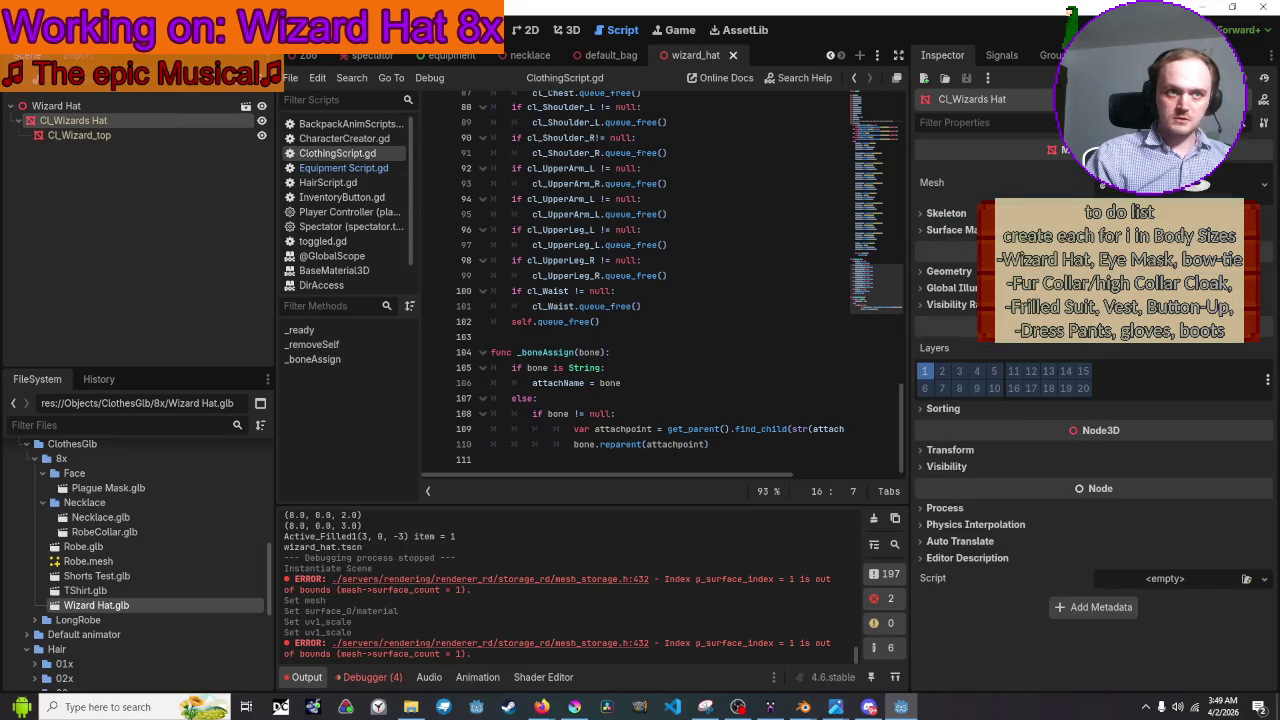
{"action": "left_click", "coordinate": [1255, 185]}
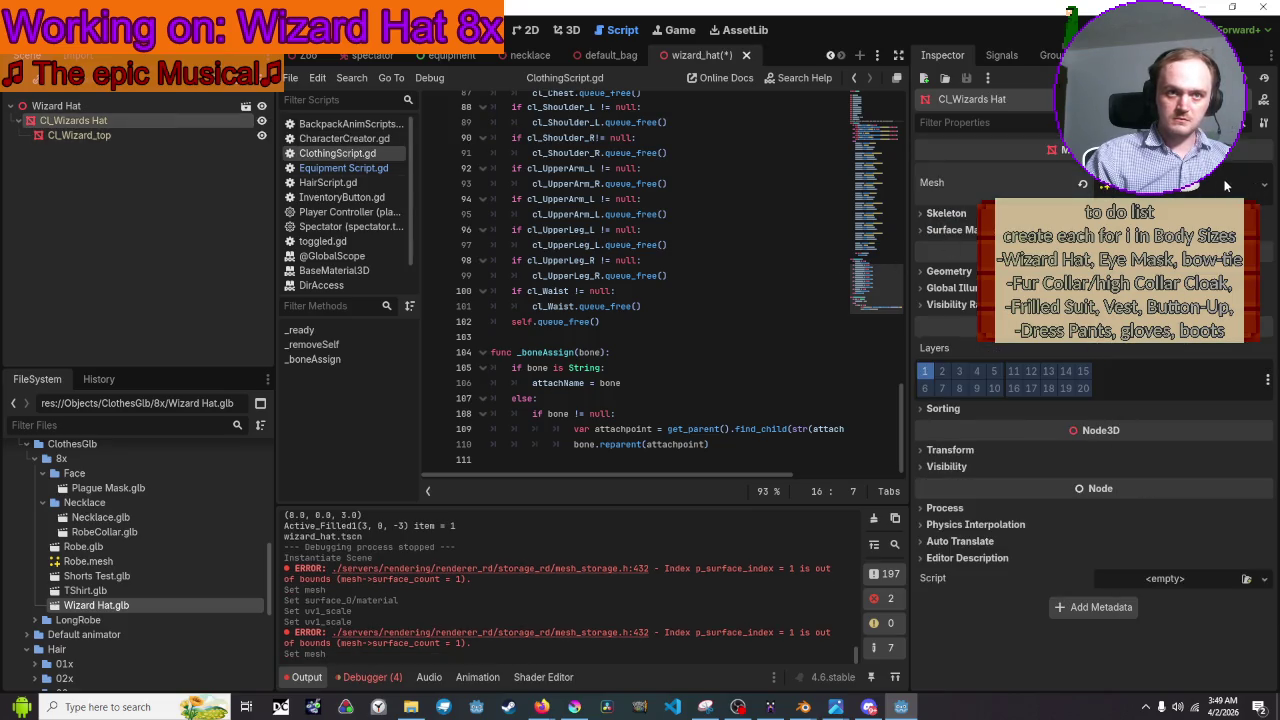
{"action": "left_click", "coordinate": [1226, 180]}
{"action": "left_click", "coordinate": [945, 443]}
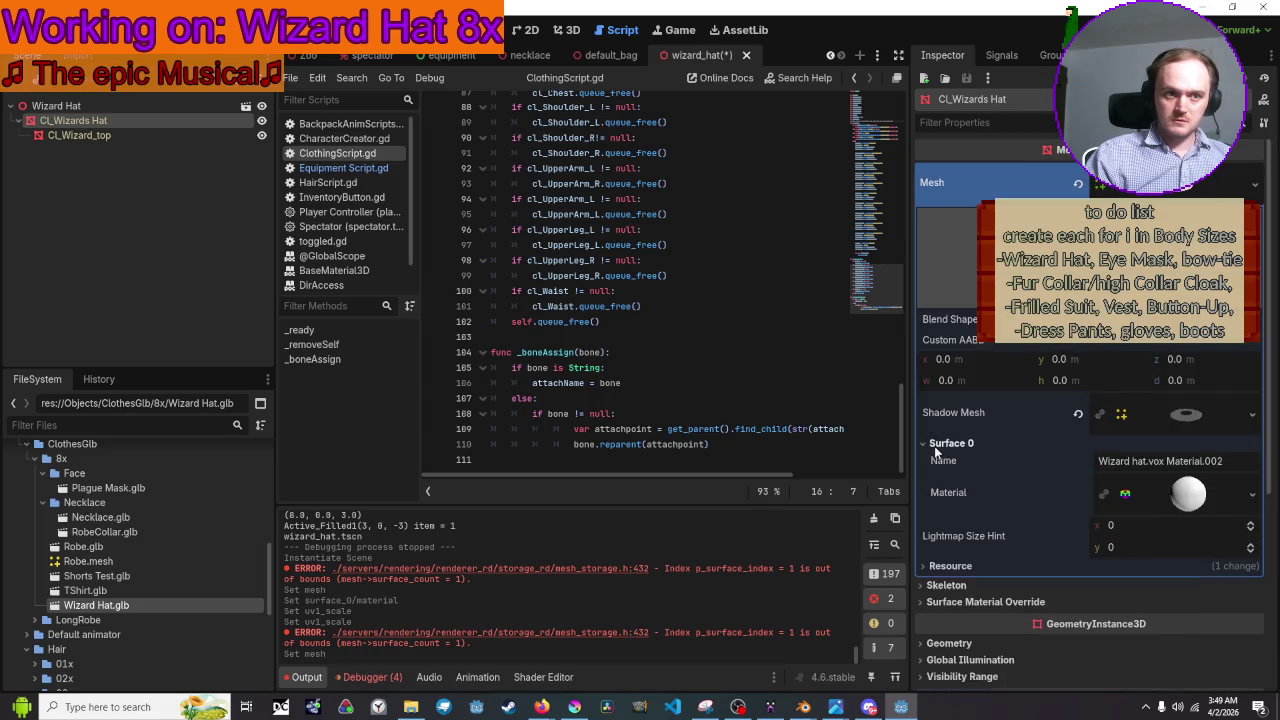
{"action": "left_click", "coordinate": [1183, 491]}
{"action": "left_click", "coordinate": [1250, 494]}
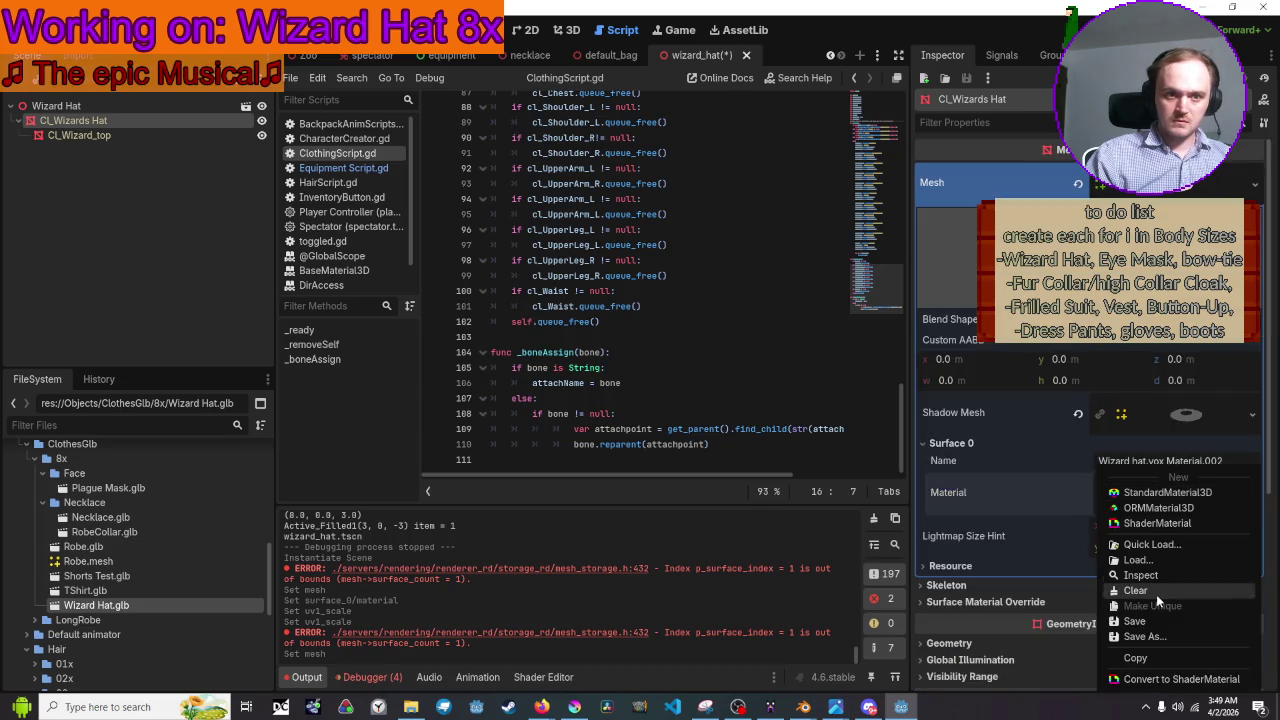
{"action": "left_click", "coordinate": [1160, 546]}
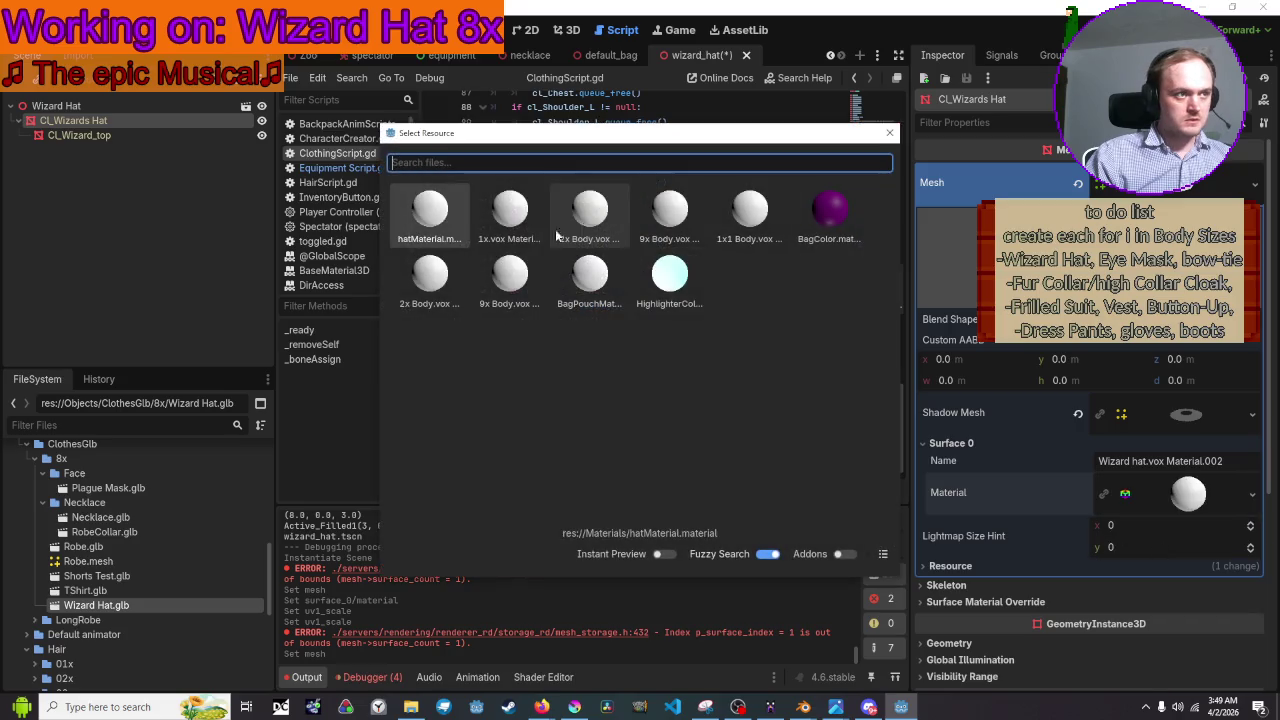
{"action": "double_click", "coordinate": [444, 218]}
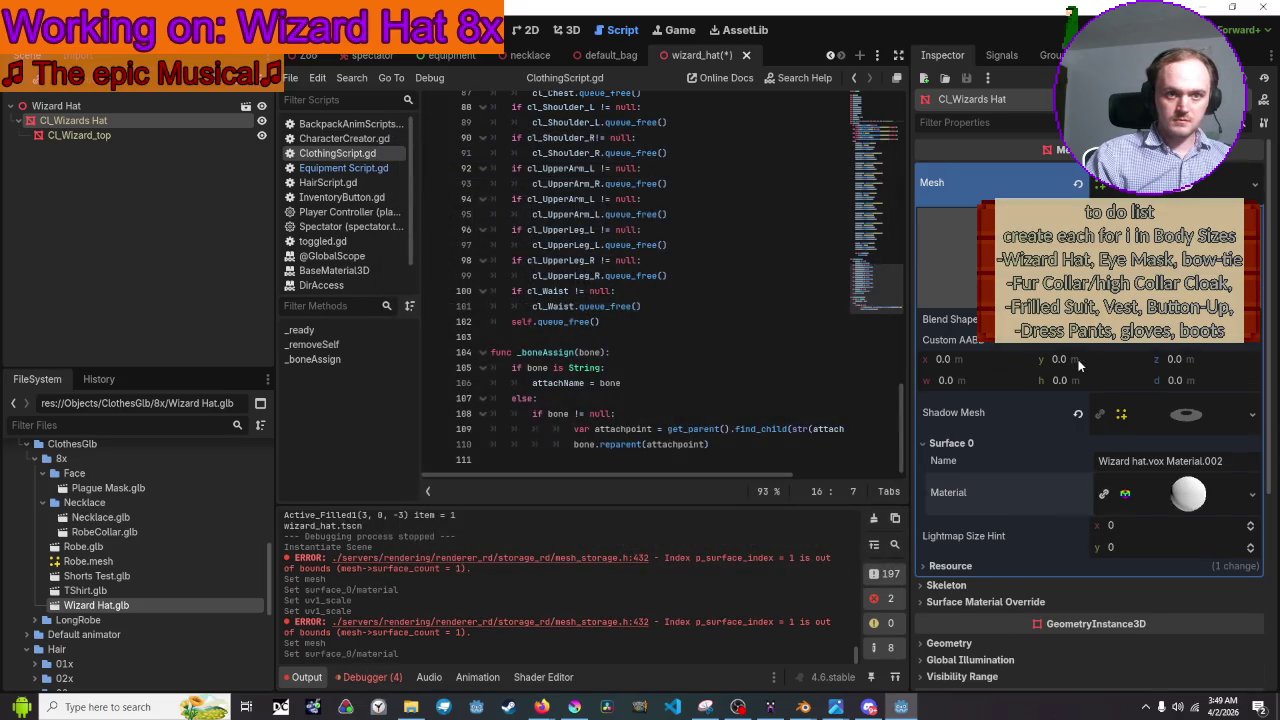
Save the wizard_hat scene and run the game to test the hat
{"action": "scroll", "coordinate": [1078, 491], "scroll_direction": "down", "scroll_amount": 3}
{"action": "key", "text": "ctrl+s"}
{"action": "left_click", "coordinate": [1060, 38]}
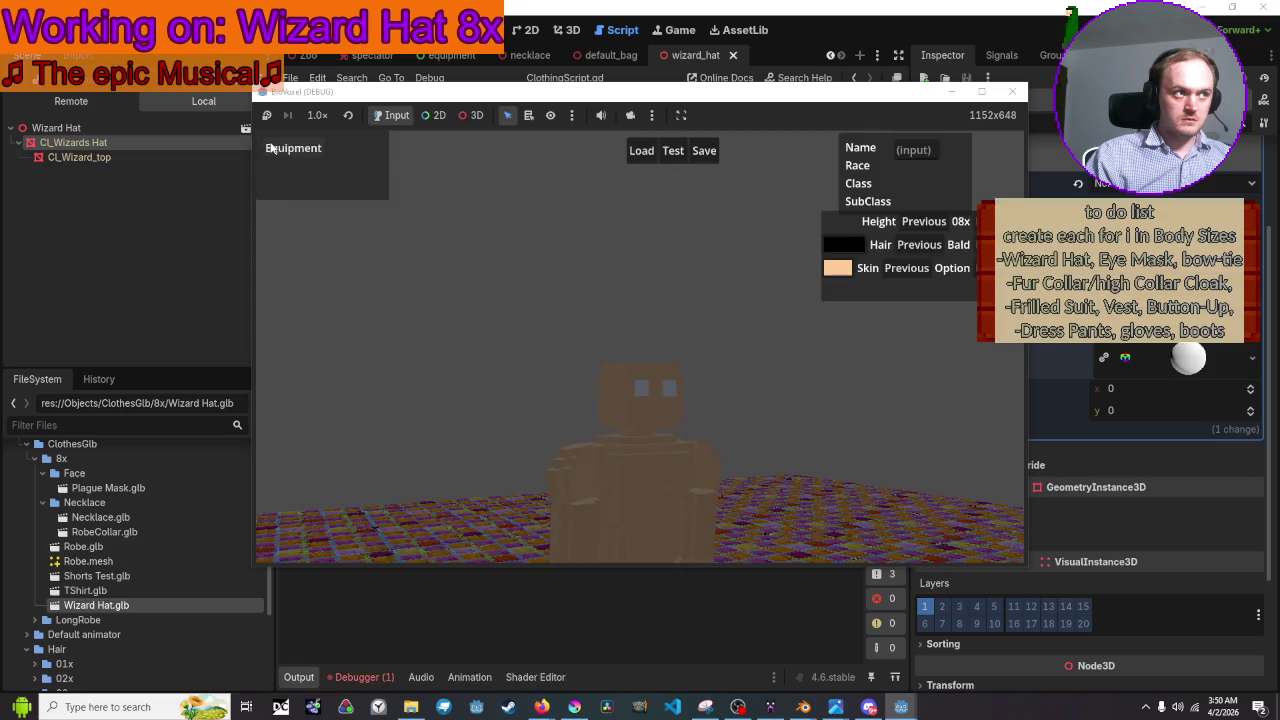
Open the Equipment panel, show the hat, and cycle hat variants 2, 1, 2, 3
{"action": "left_click", "coordinate": [270, 148]}
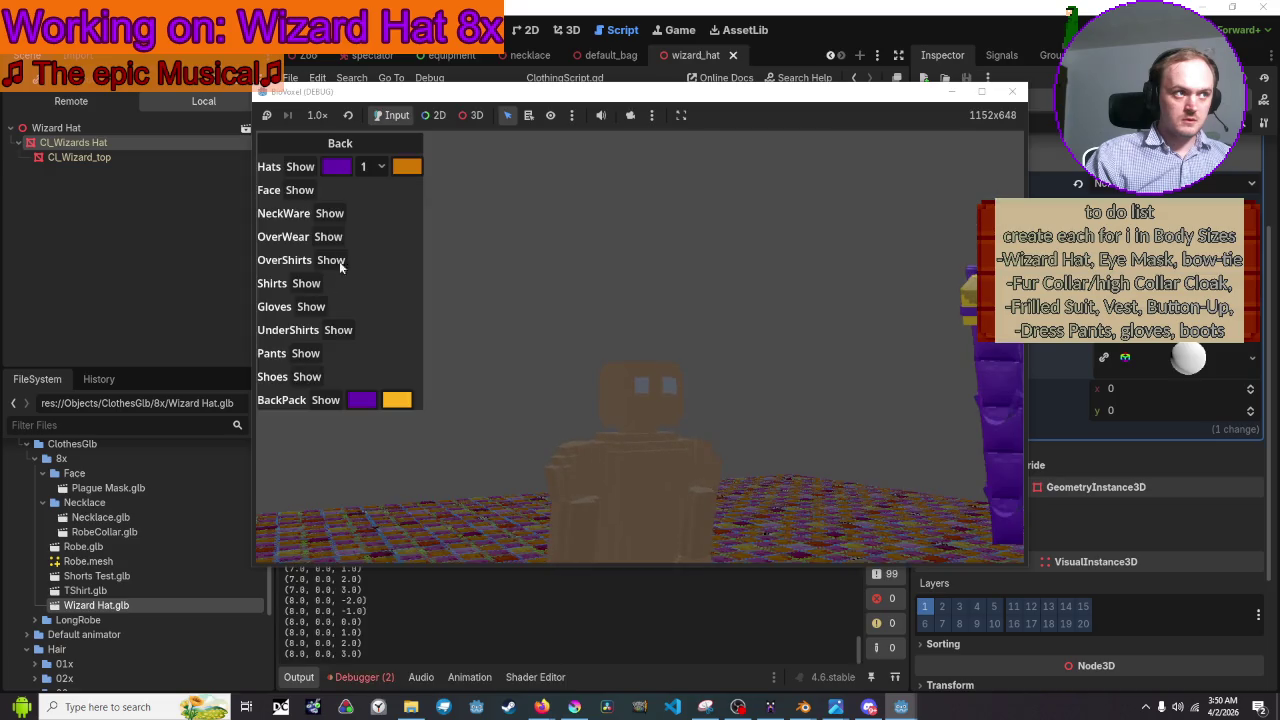
{"action": "left_click", "coordinate": [300, 167]}
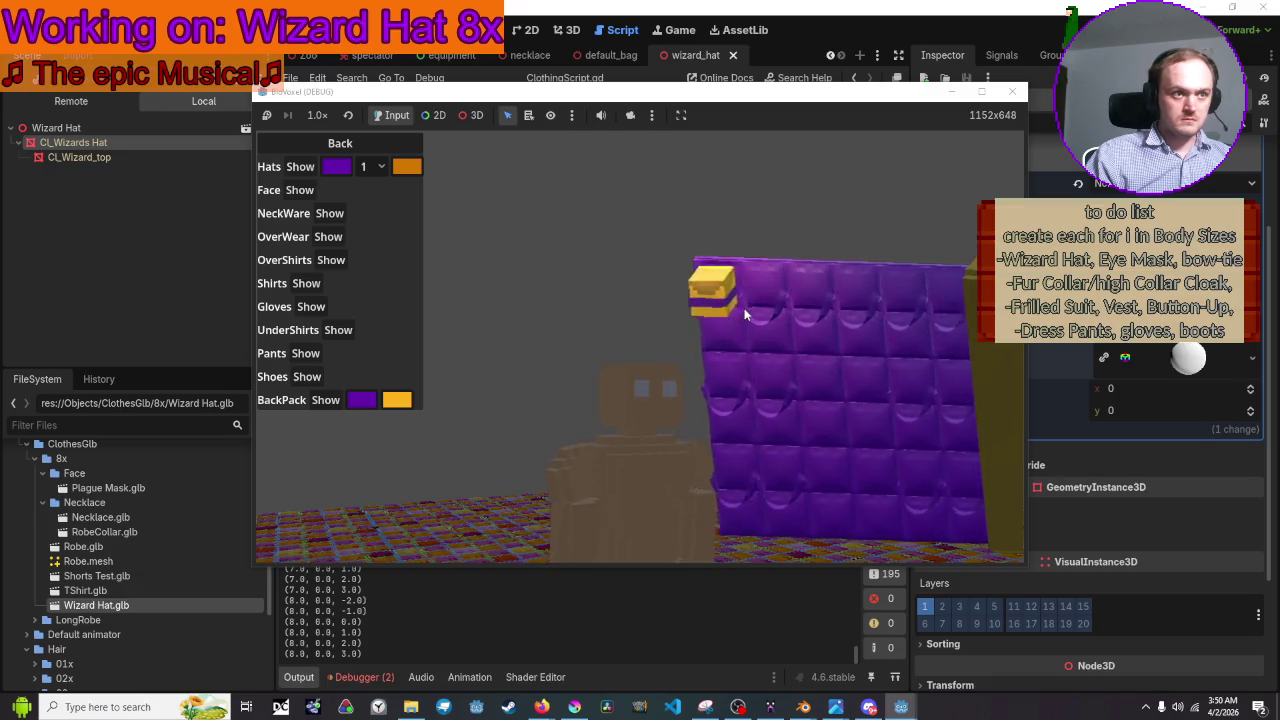
{"action": "left_click", "coordinate": [372, 167]}
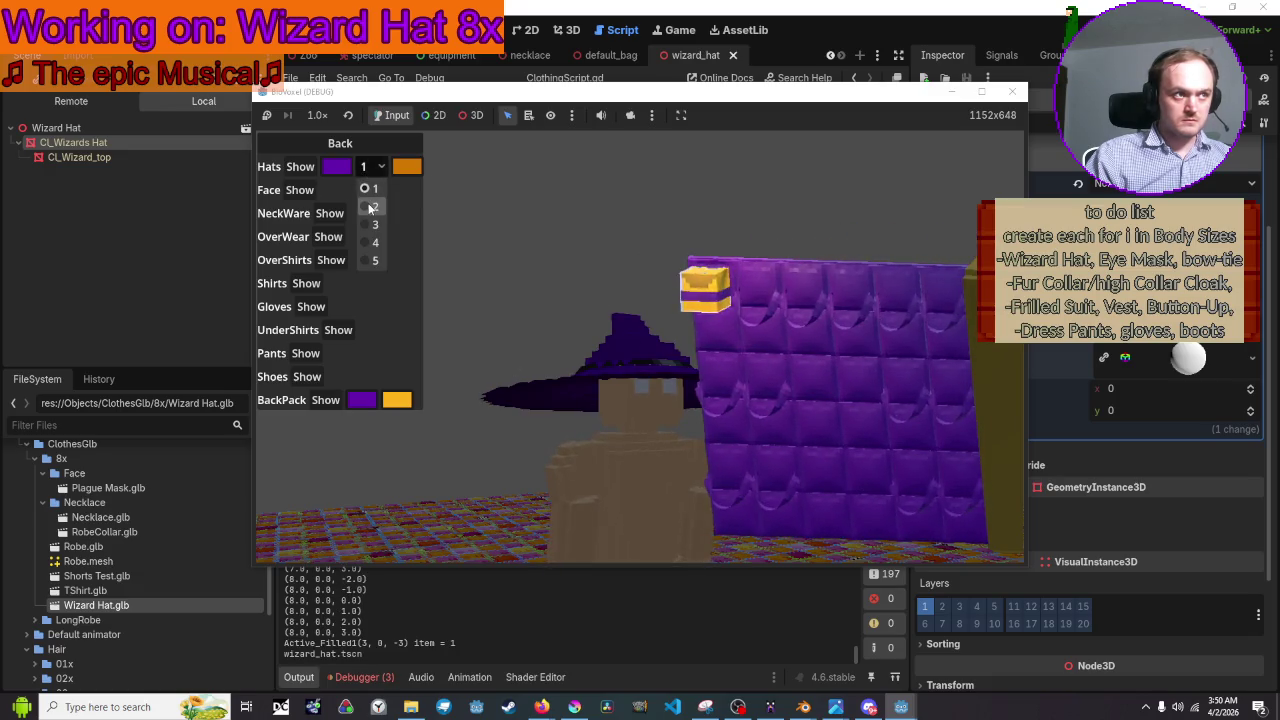
{"action": "left_click", "coordinate": [372, 206]}
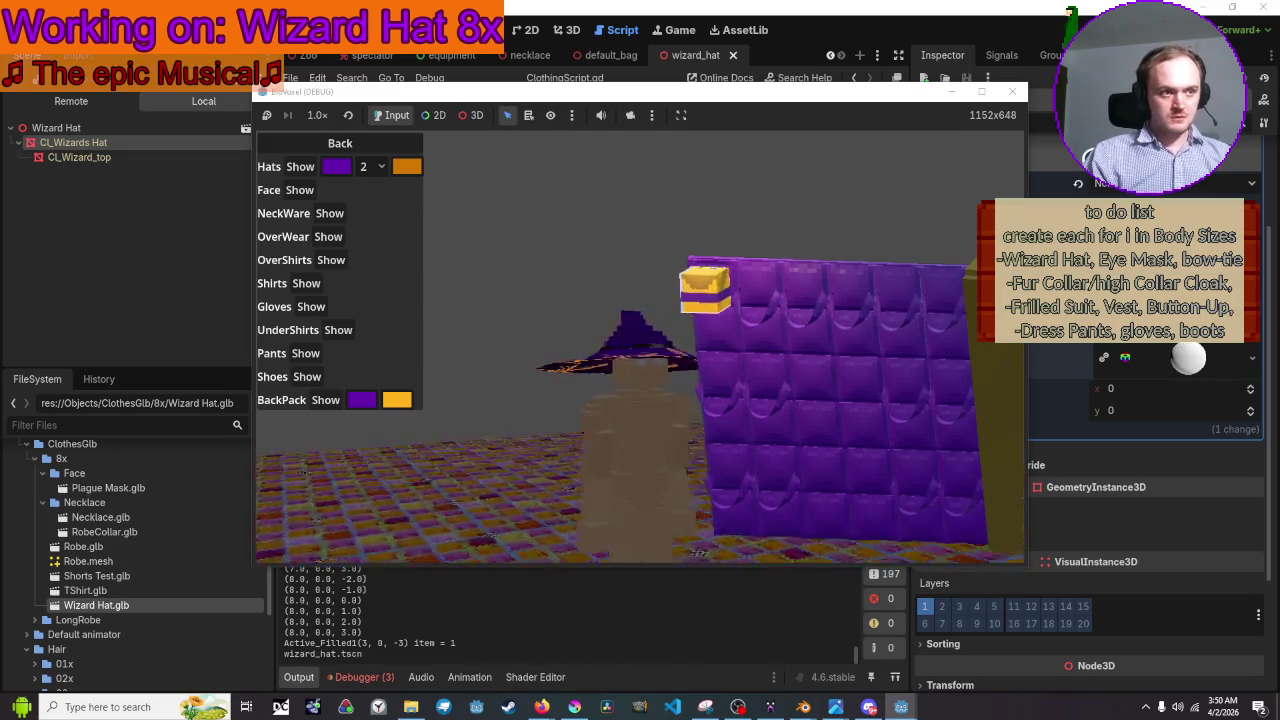
{"action": "left_click", "coordinate": [377, 167]}
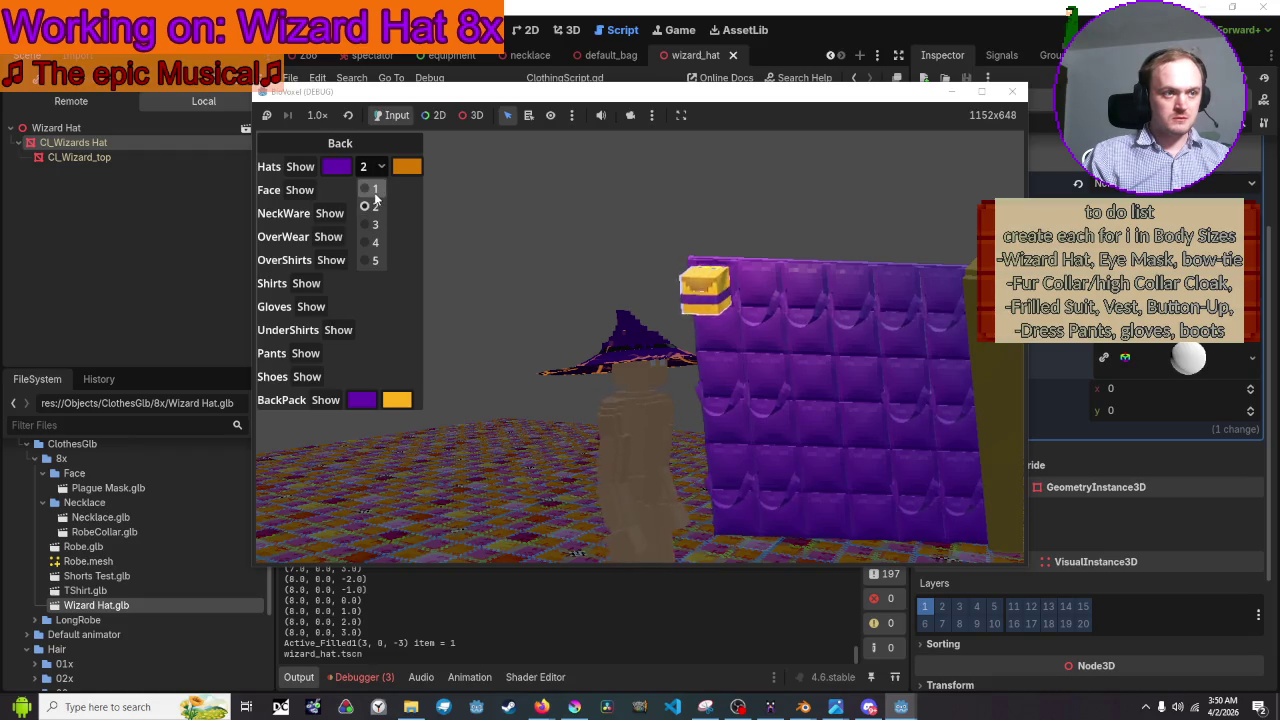
{"action": "left_click", "coordinate": [374, 192]}
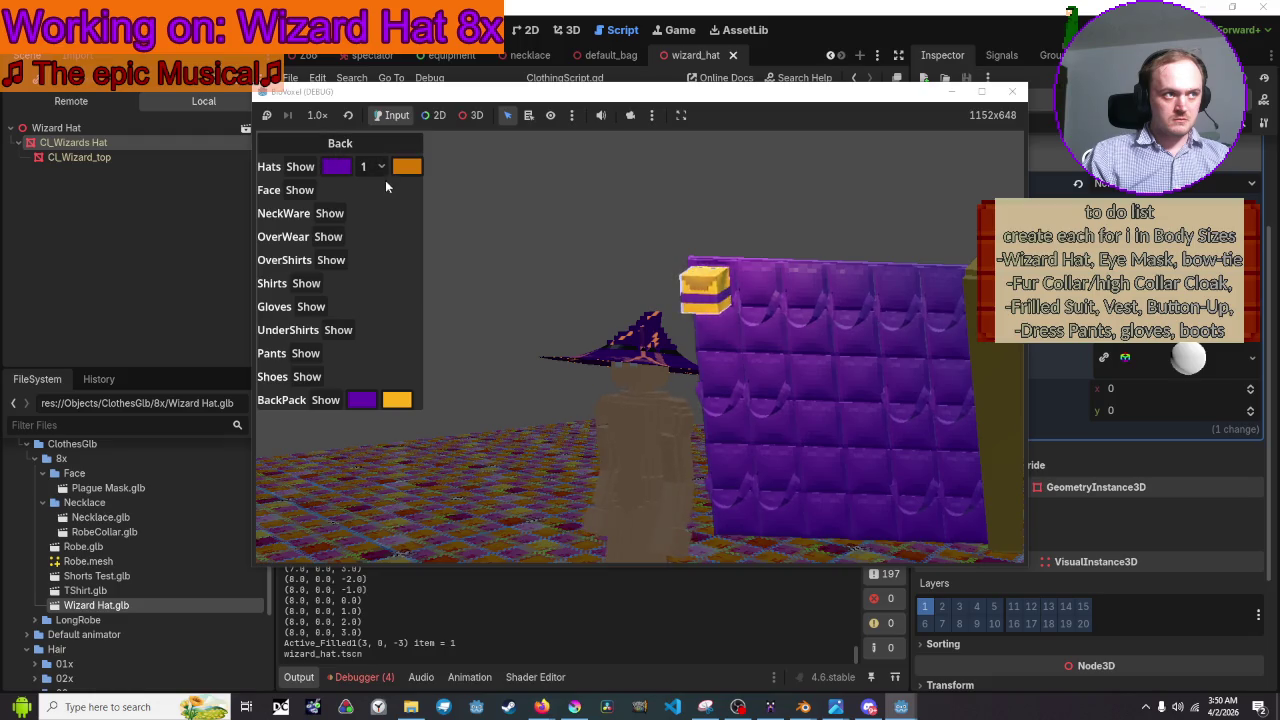
{"action": "left_click", "coordinate": [381, 168]}
{"action": "left_click", "coordinate": [380, 209]}
{"action": "left_click", "coordinate": [381, 168]}
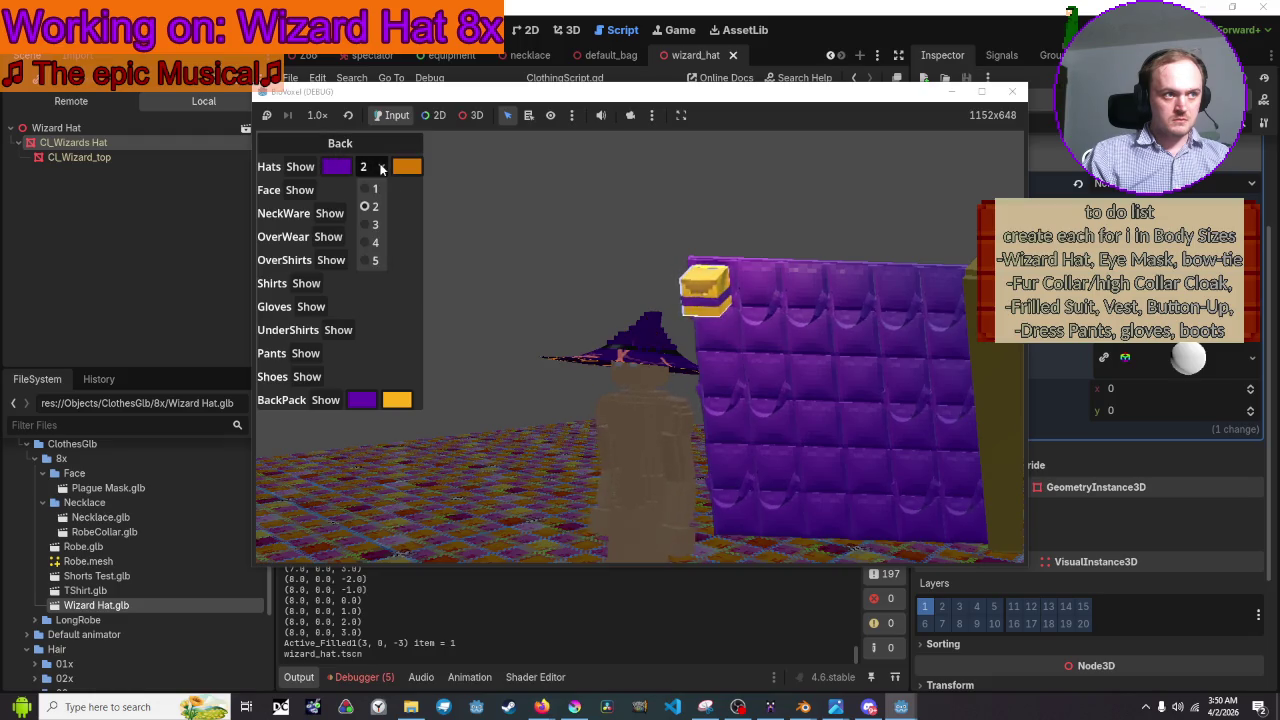
{"action": "left_click", "coordinate": [380, 229]}
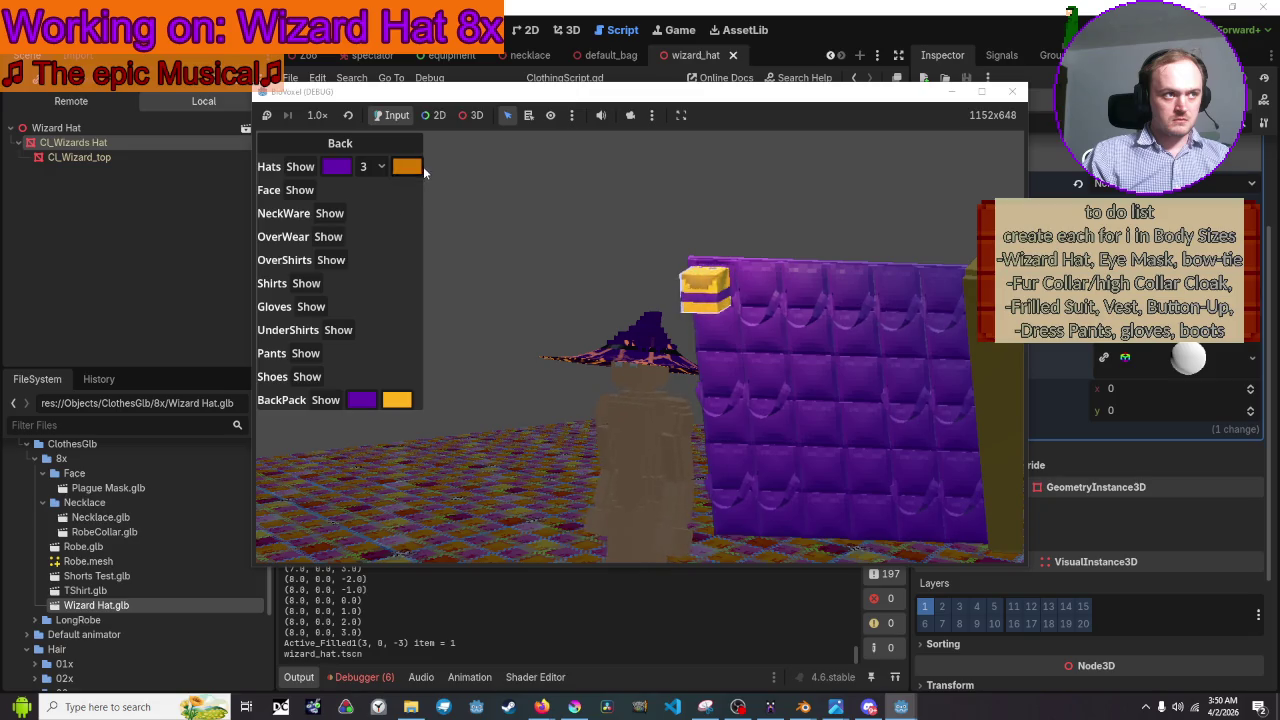
Recolour the hat bright green, switch it to size 5, then stop the game
{"action": "left_click", "coordinate": [421, 167]}
{"action": "left_click", "coordinate": [375, 232]}
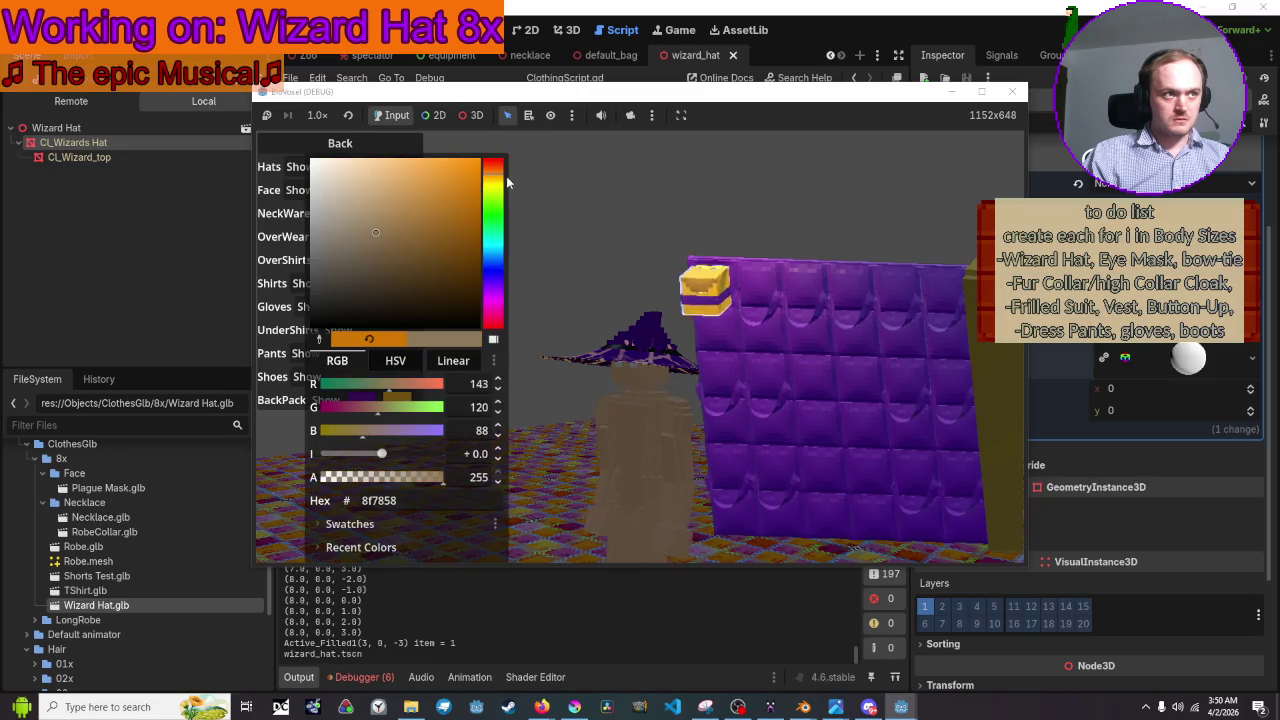
{"action": "left_click_drag", "start_coordinate": [497, 200], "coordinate": [497, 219]}
{"action": "left_click_drag", "start_coordinate": [406, 214], "coordinate": [456, 167]}
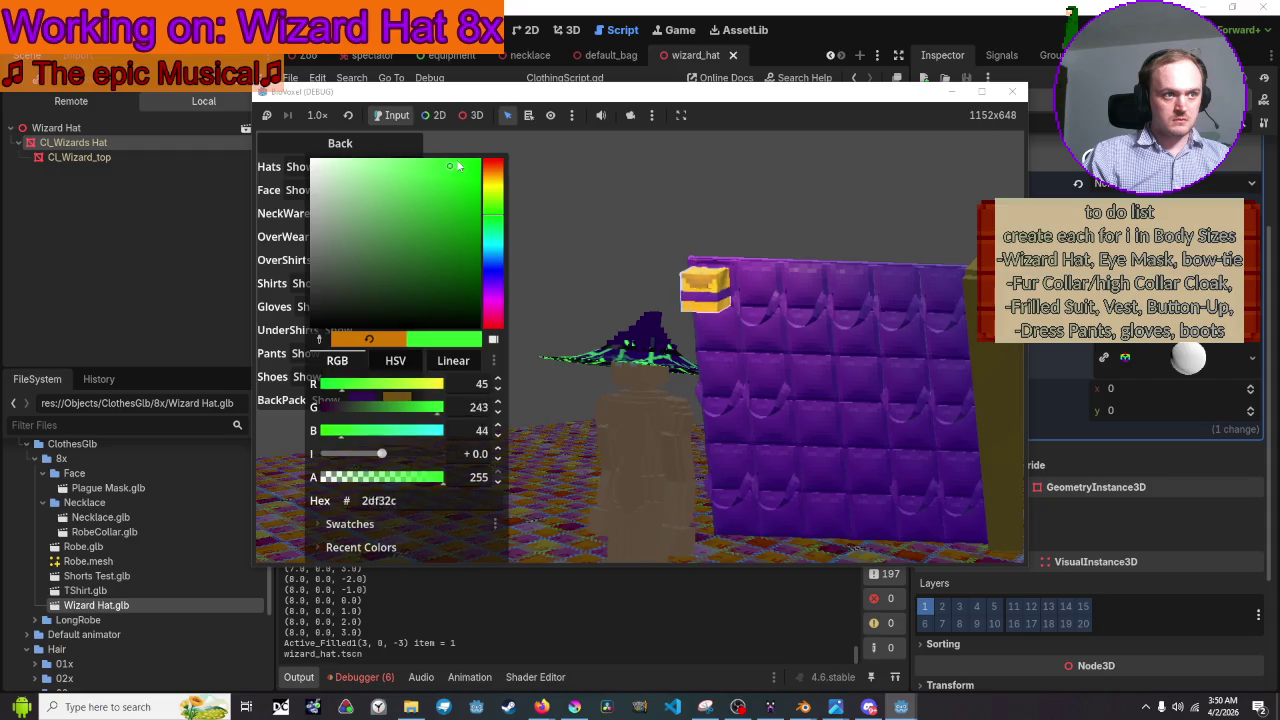
{"action": "key", "text": "Escape"}
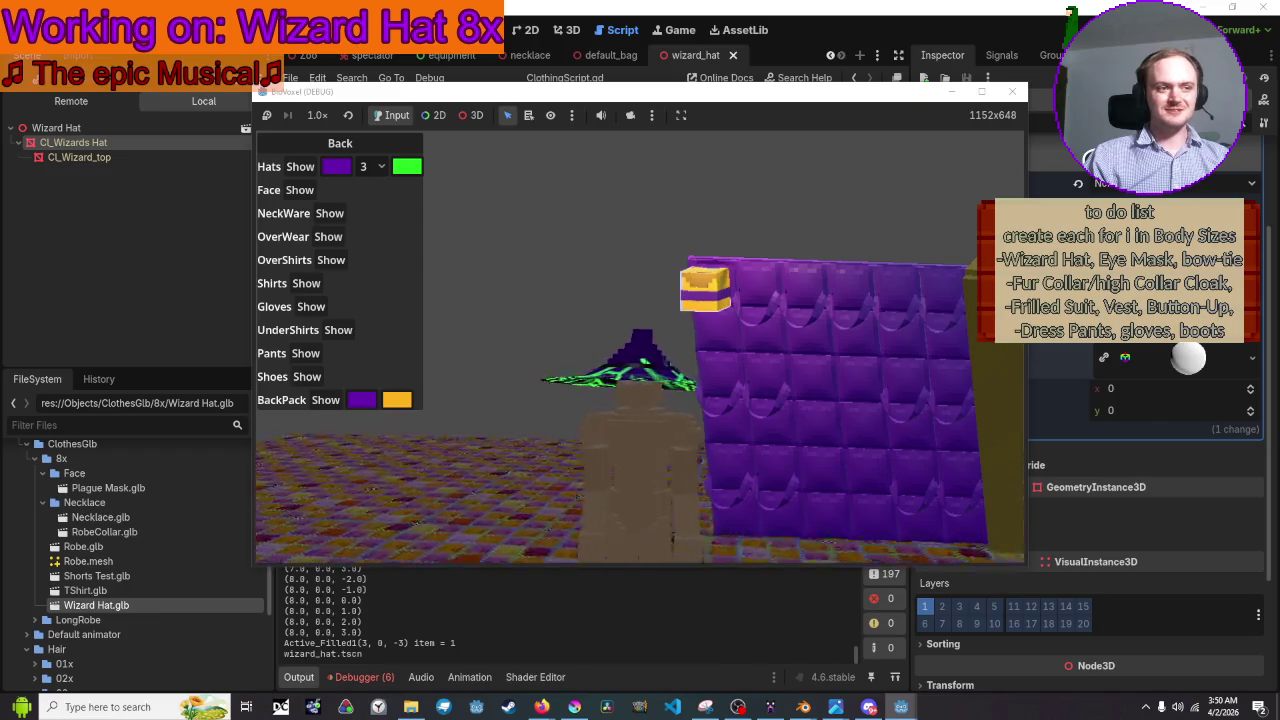
{"action": "left_click", "coordinate": [372, 166]}
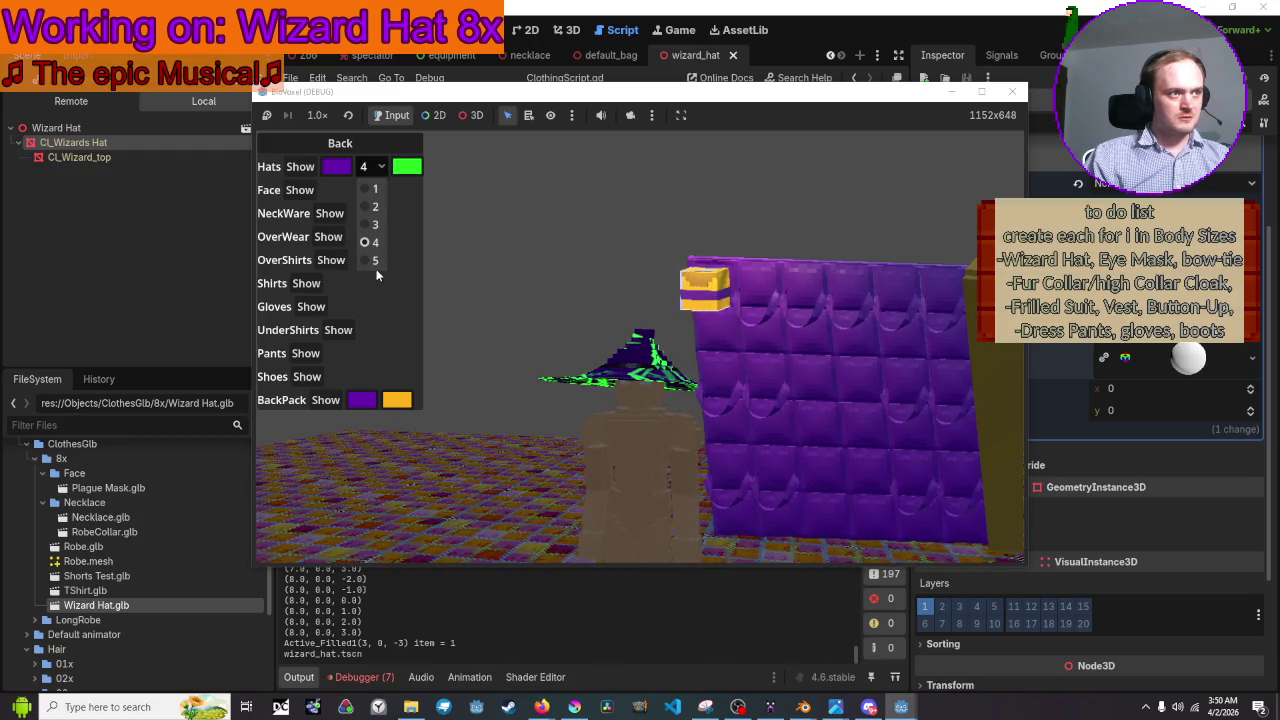
{"action": "left_click", "coordinate": [376, 262]}
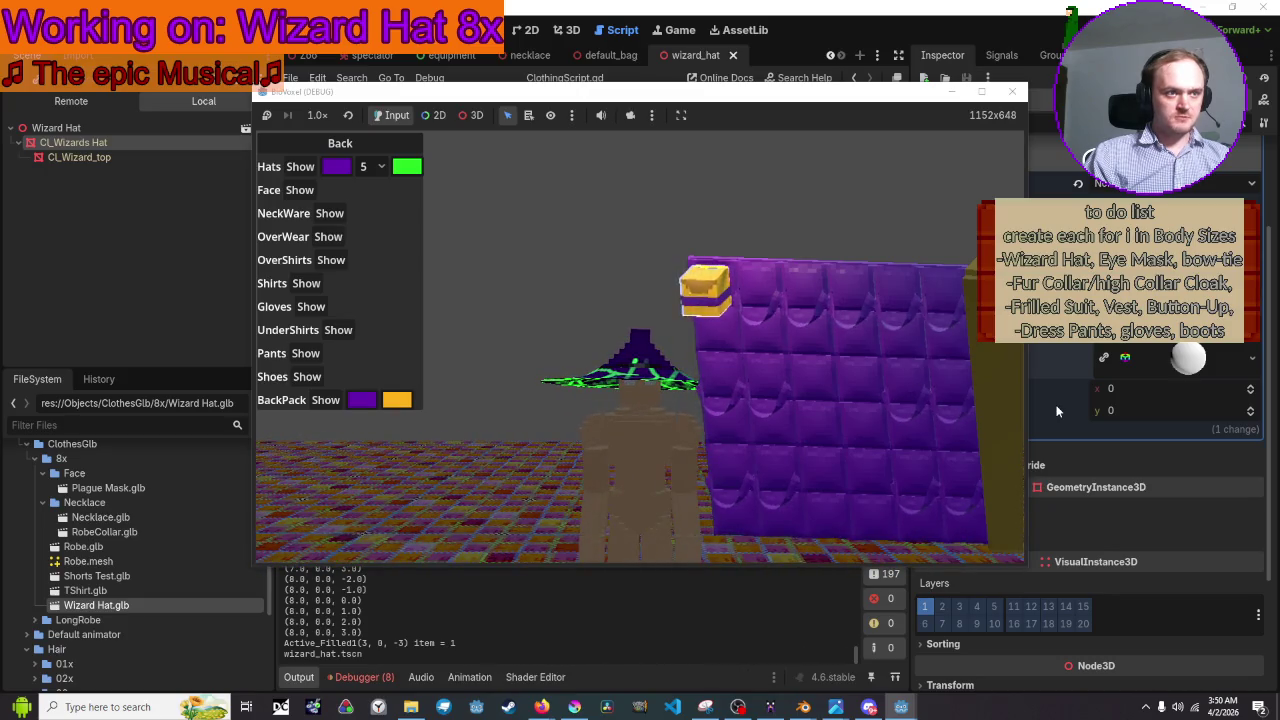
{"action": "left_click", "coordinate": [1012, 91]}
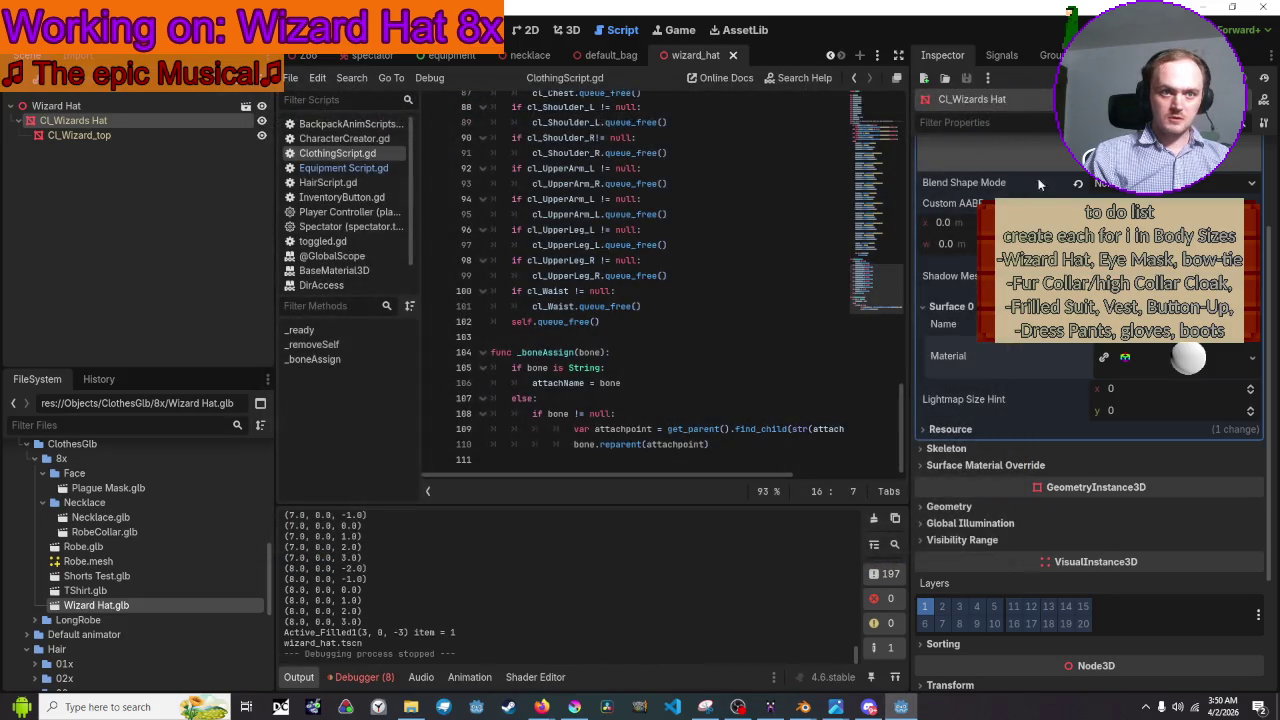
Set the hat material's UV1 scale to 0.5 and run the game with F5
{"action": "left_click", "coordinate": [1175, 358]}
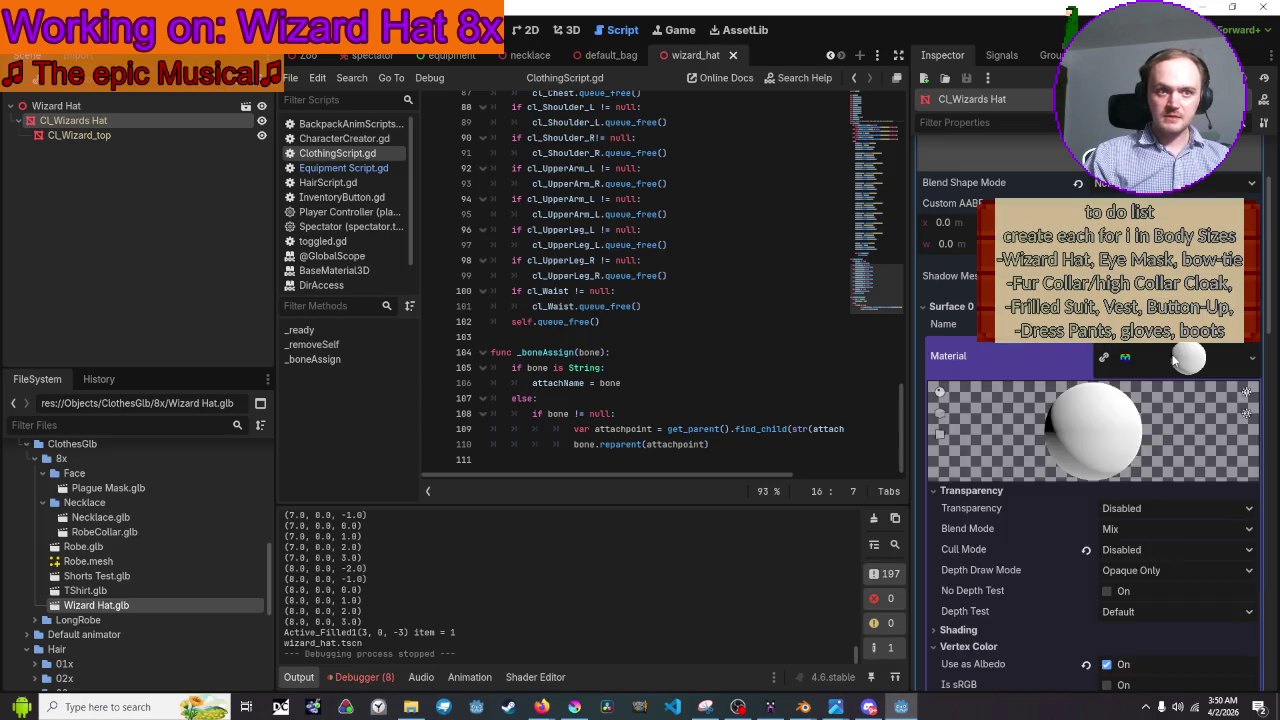
{"action": "scroll", "coordinate": [1160, 372], "scroll_direction": "down", "scroll_amount": 5}
{"action": "scroll", "coordinate": [1150, 380], "scroll_direction": "down", "scroll_amount": 5}
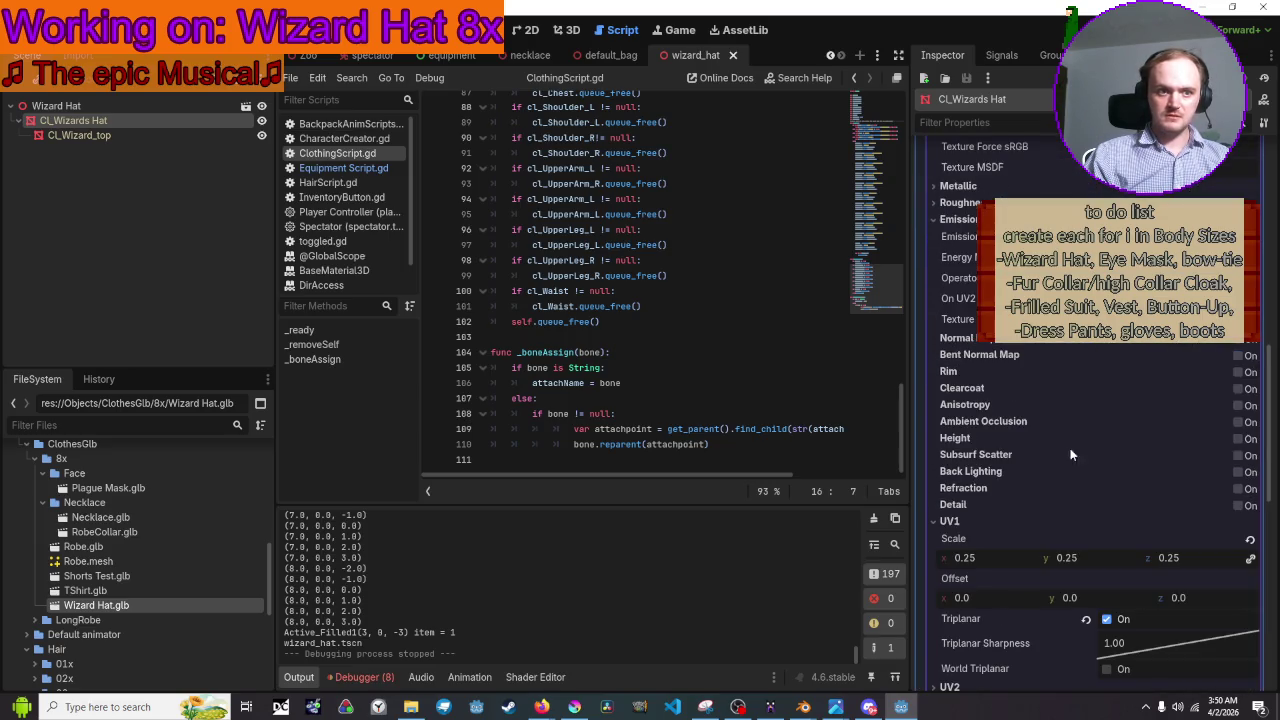
{"action": "scroll", "coordinate": [1031, 385], "scroll_direction": "down", "scroll_amount": 3}
{"action": "left_click", "coordinate": [991, 421]}
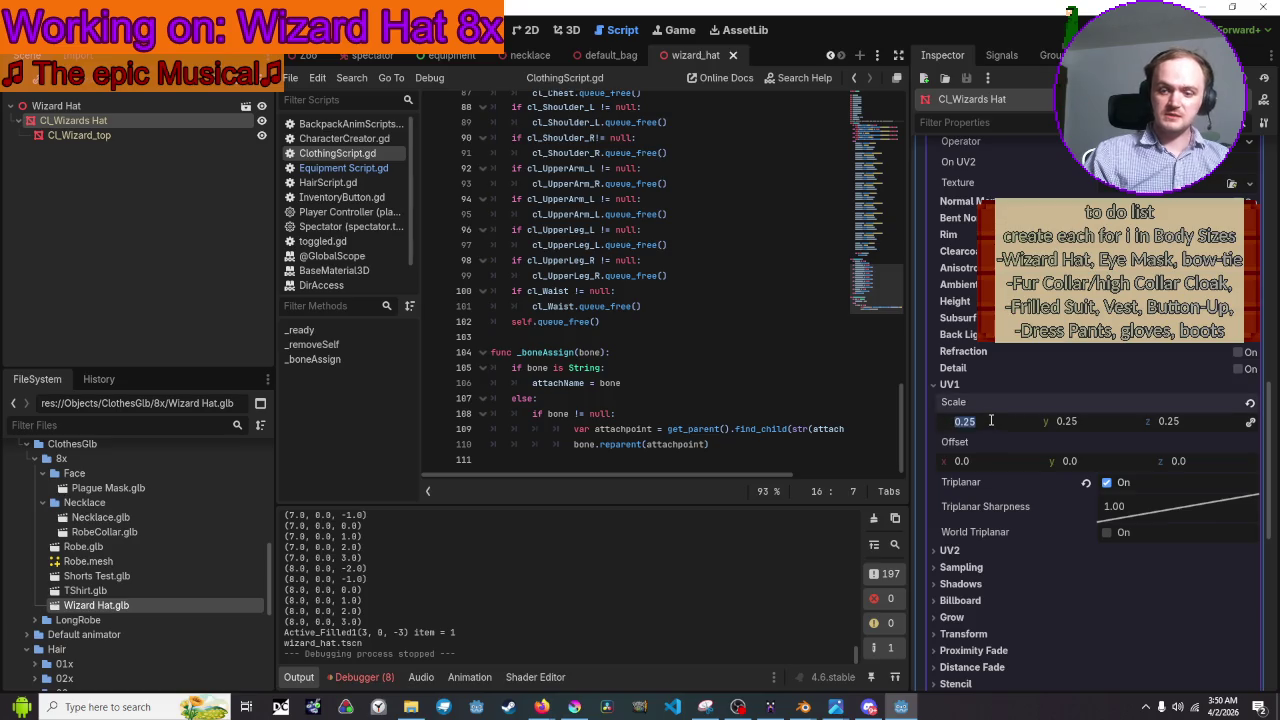
{"action": "type", "text": "0.5"}
{"action": "key", "text": "Return"}
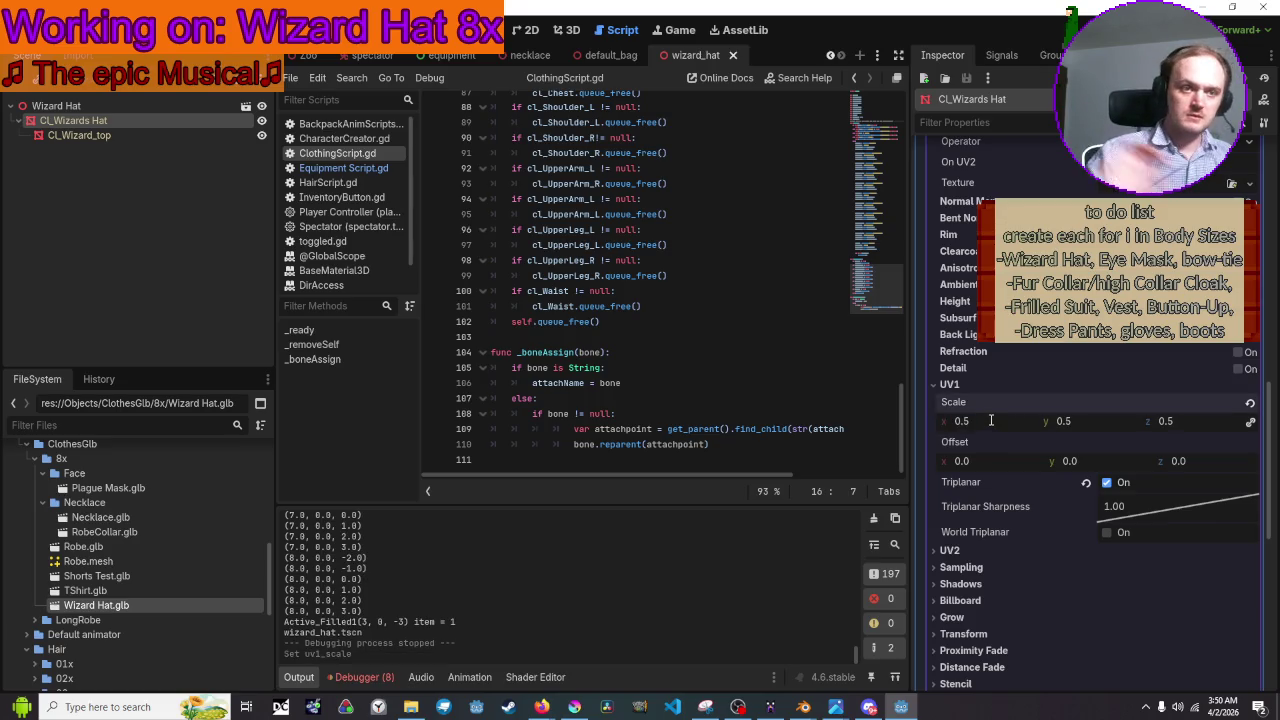
{"action": "key", "text": "F5"}
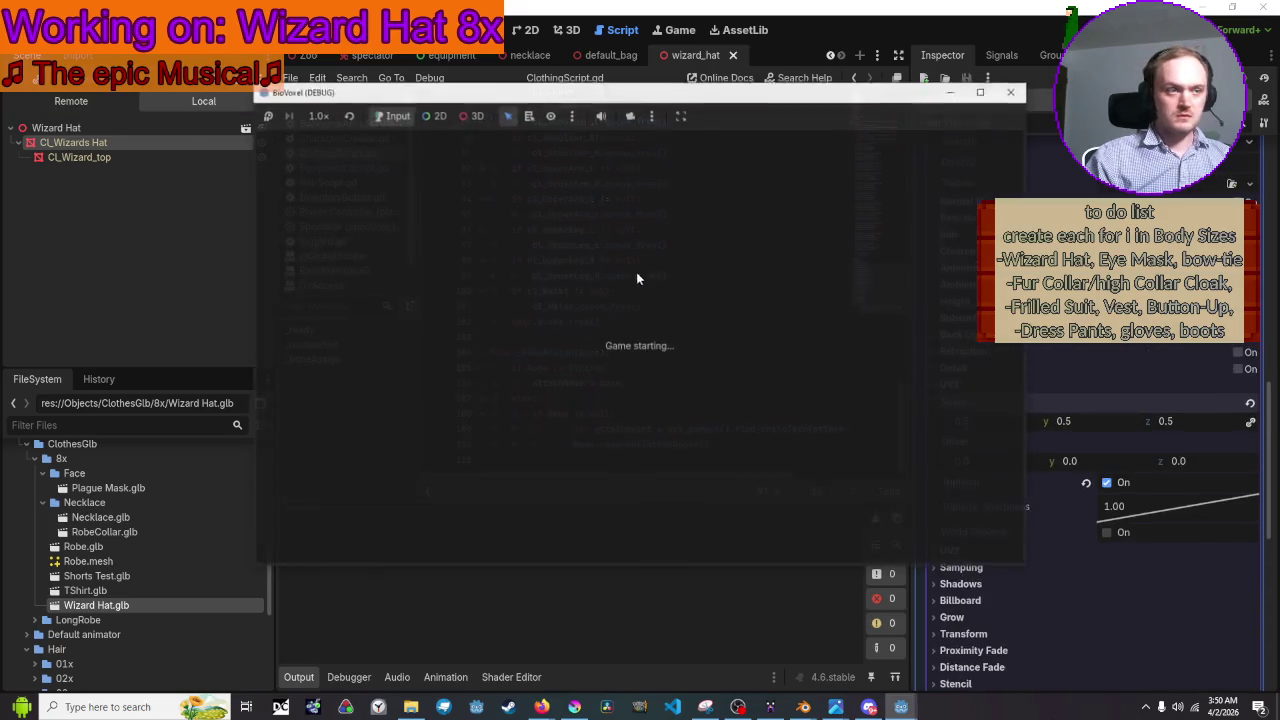
Show the wizard hat on the character at size 2 with green accents
{"action": "left_click", "coordinate": [293, 148]}
{"action": "left_click", "coordinate": [300, 168]}
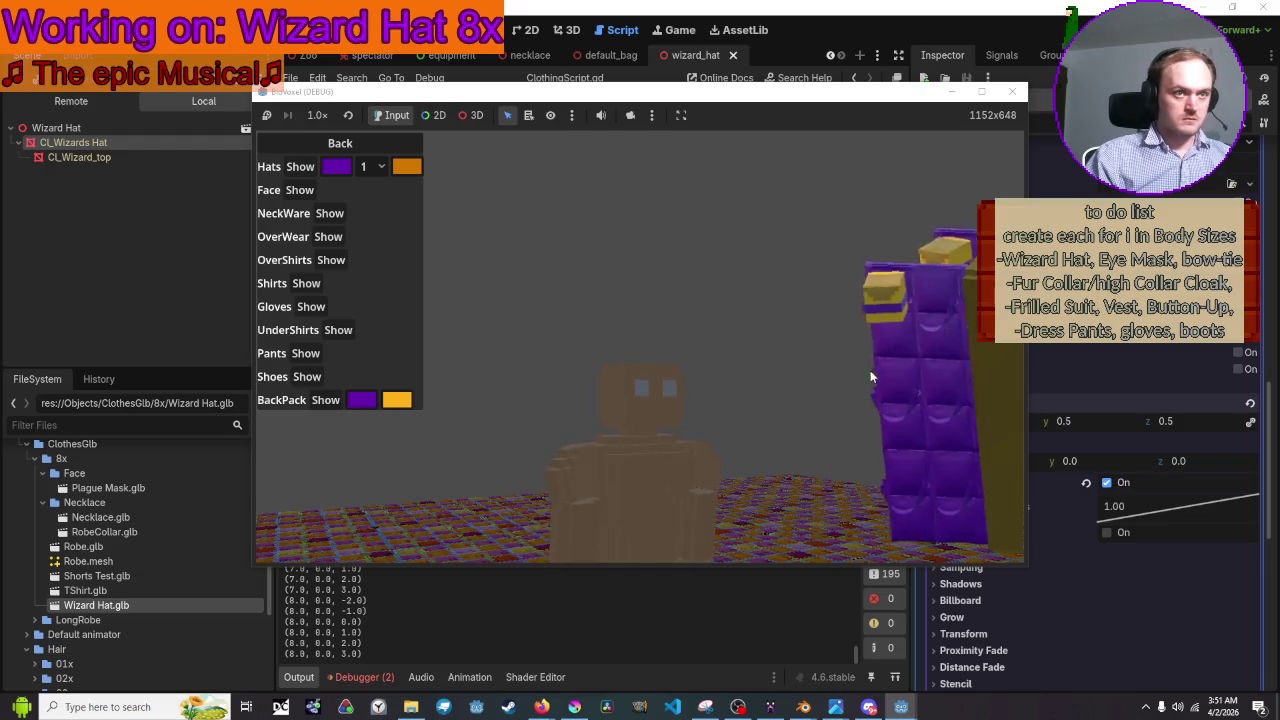
{"action": "left_click", "coordinate": [721, 295]}
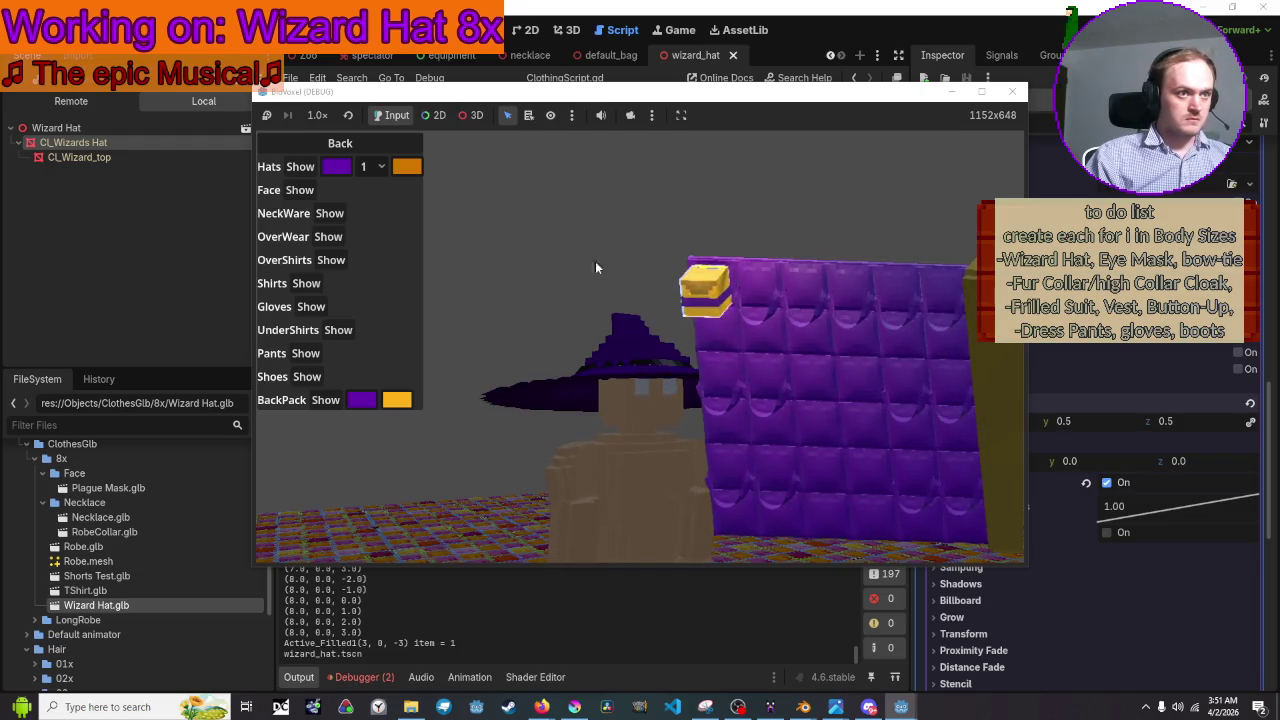
{"action": "left_click", "coordinate": [381, 167]}
{"action": "left_click", "coordinate": [370, 189]}
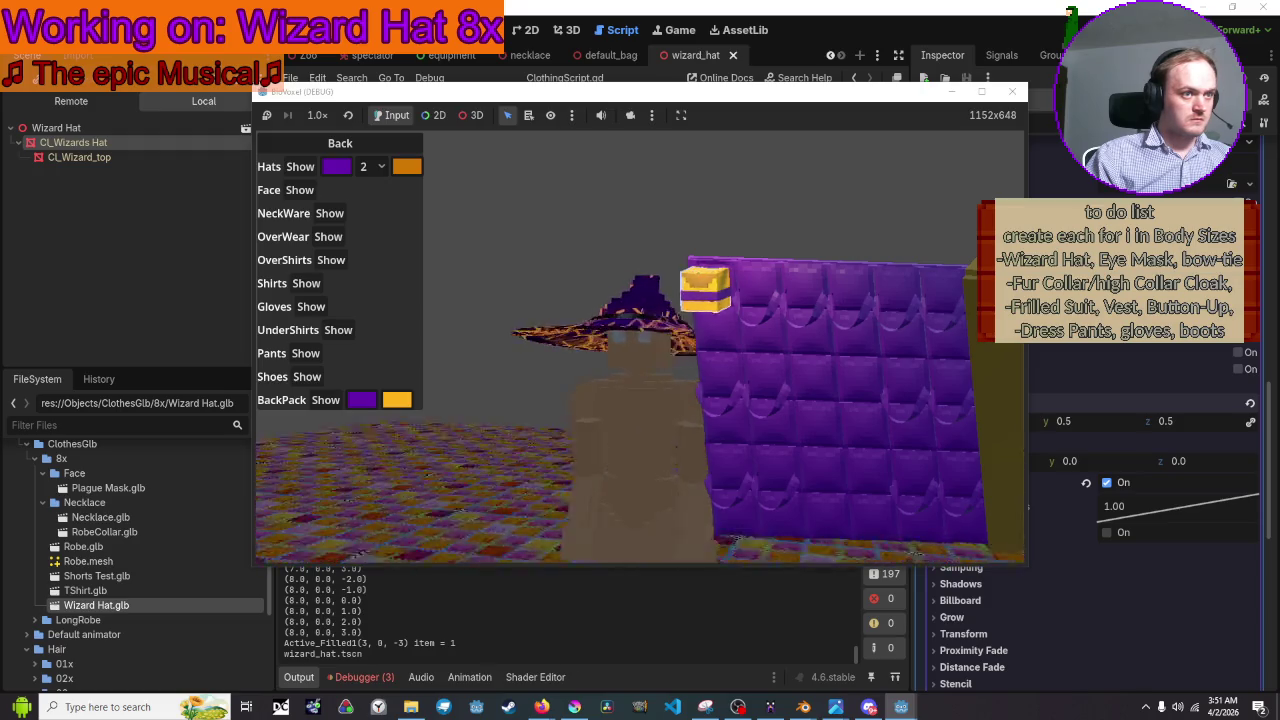
{"action": "left_click", "coordinate": [407, 166]}
{"action": "left_click", "coordinate": [499, 205]}
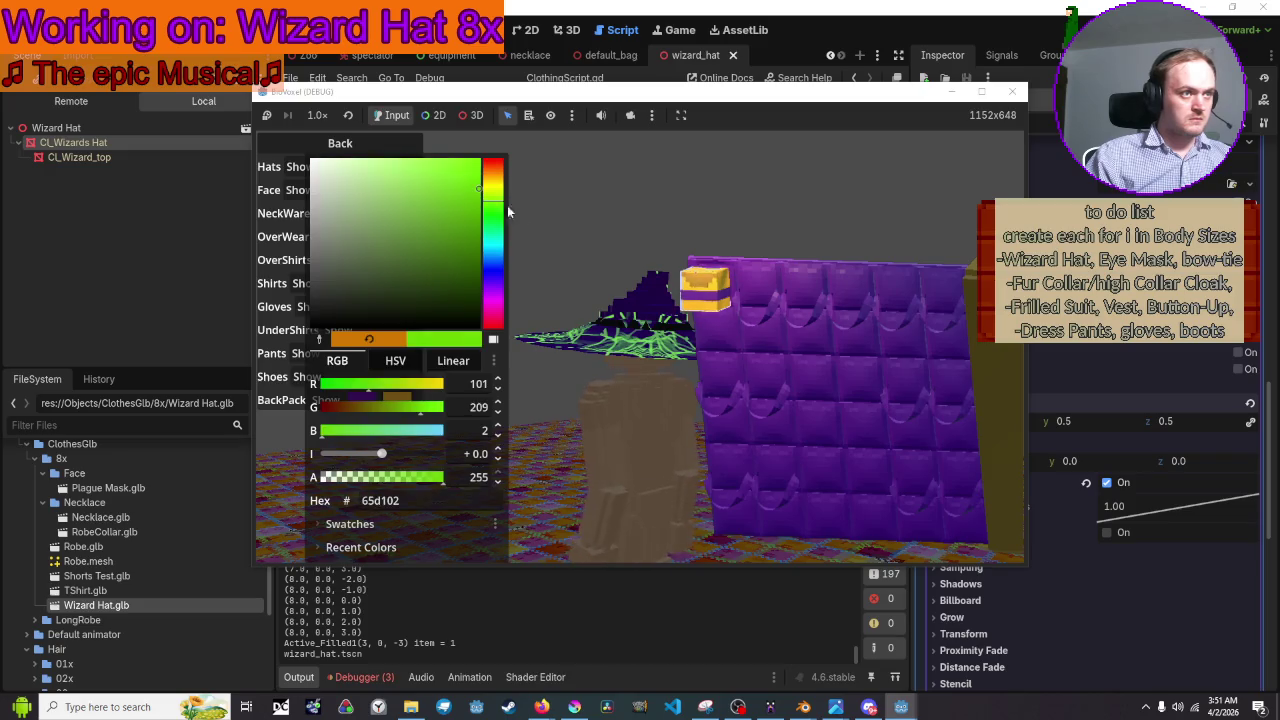
{"action": "left_click", "coordinate": [697, 217]}
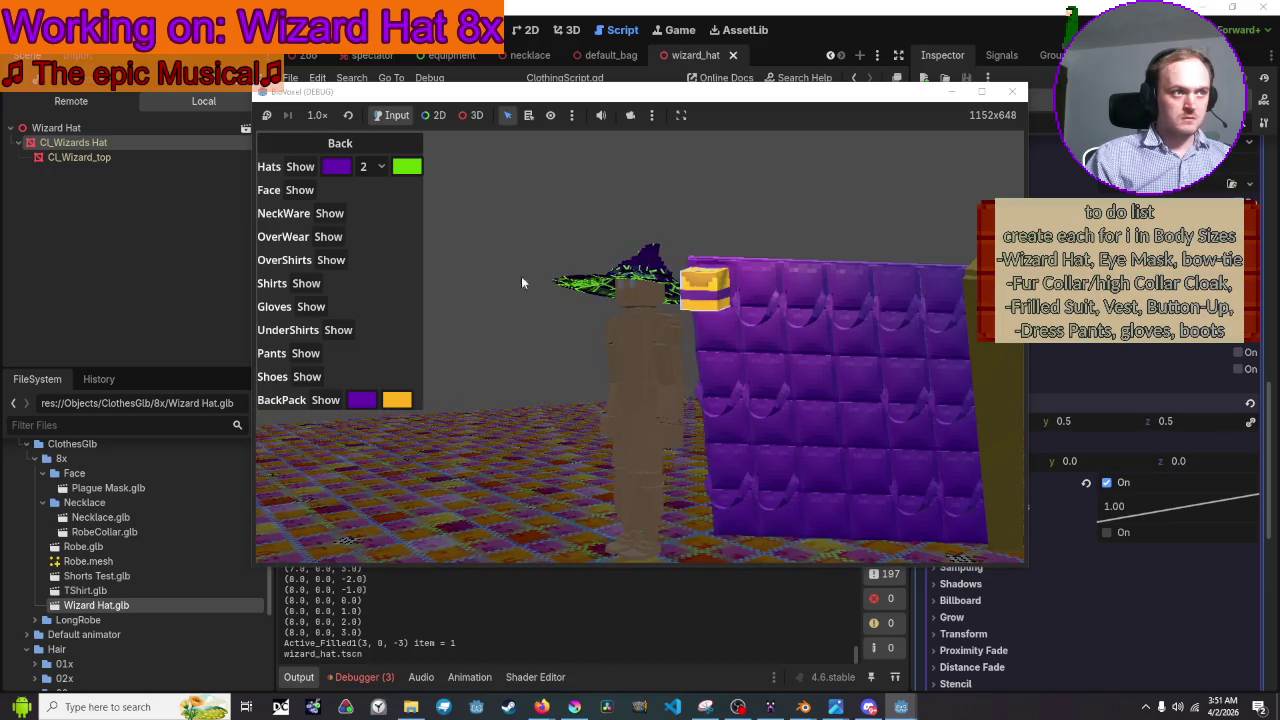
Step the hat through sizes 3, 4 and 5, then stop the game
{"action": "left_click", "coordinate": [368, 168]}
{"action": "left_click", "coordinate": [380, 221]}
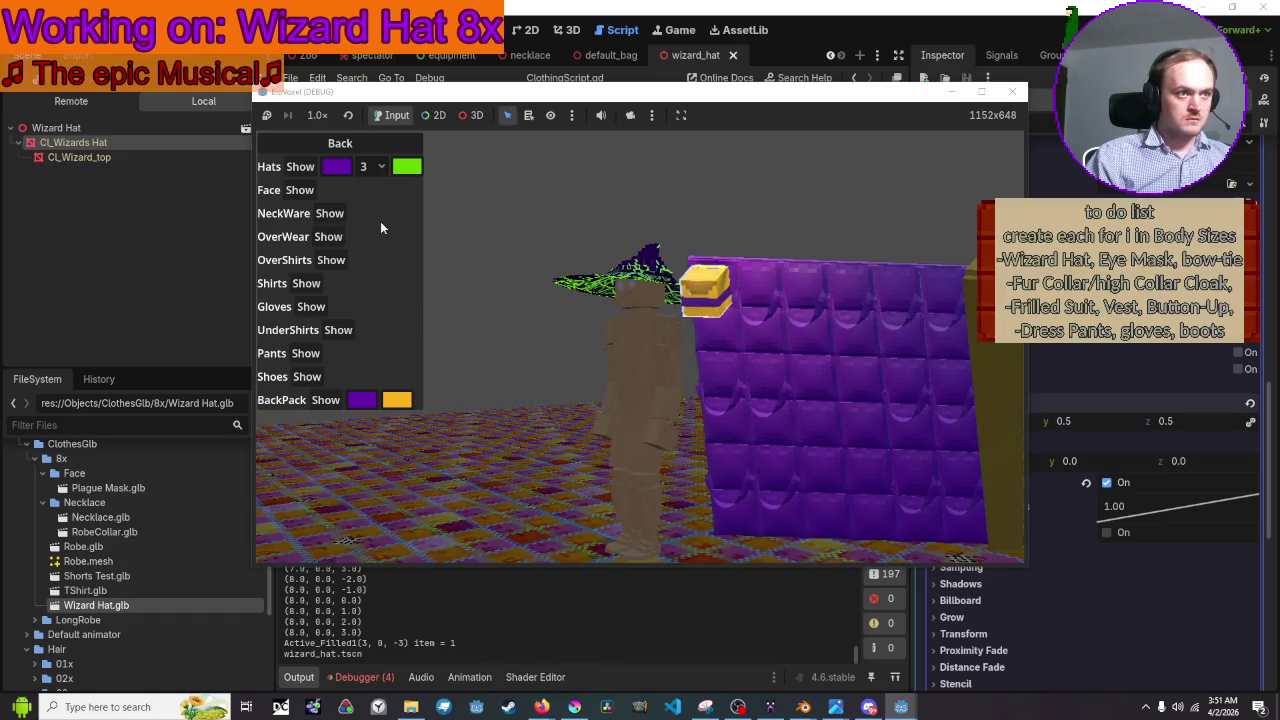
{"action": "left_click", "coordinate": [377, 168]}
{"action": "left_click", "coordinate": [378, 242]}
{"action": "left_click", "coordinate": [375, 167]}
{"action": "left_click", "coordinate": [375, 260]}
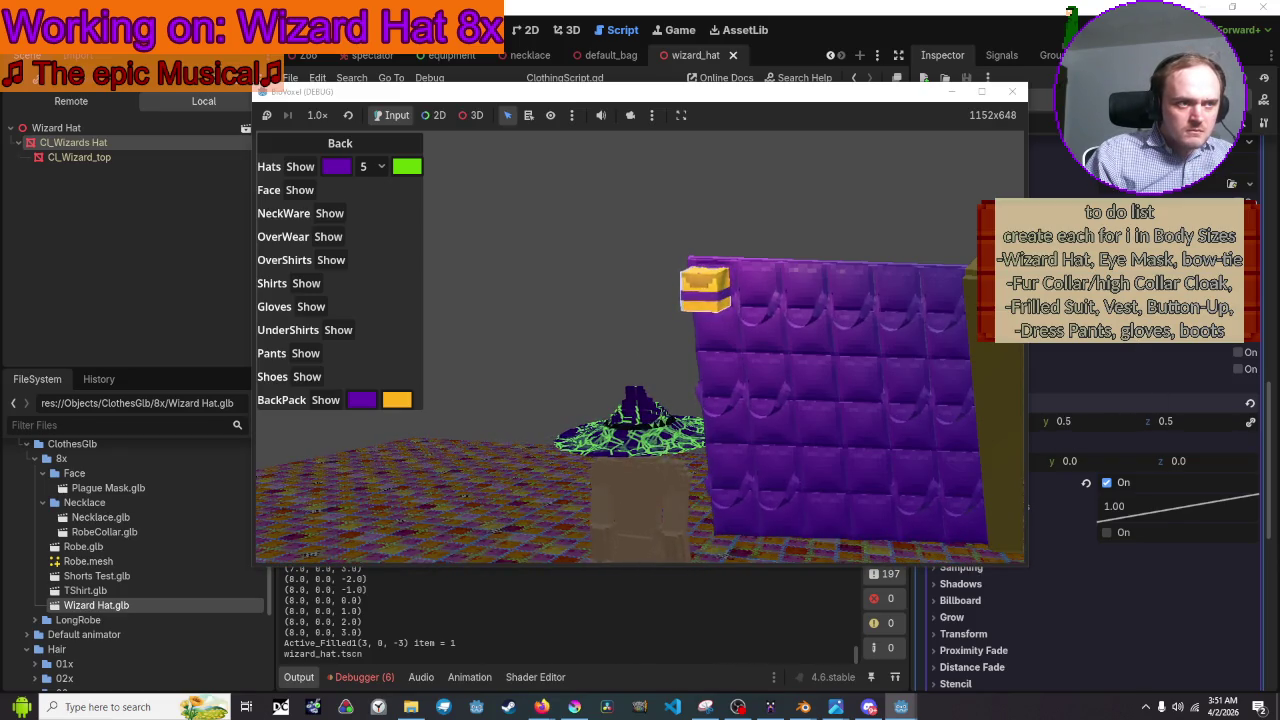
{"action": "left_click", "coordinate": [1012, 91]}
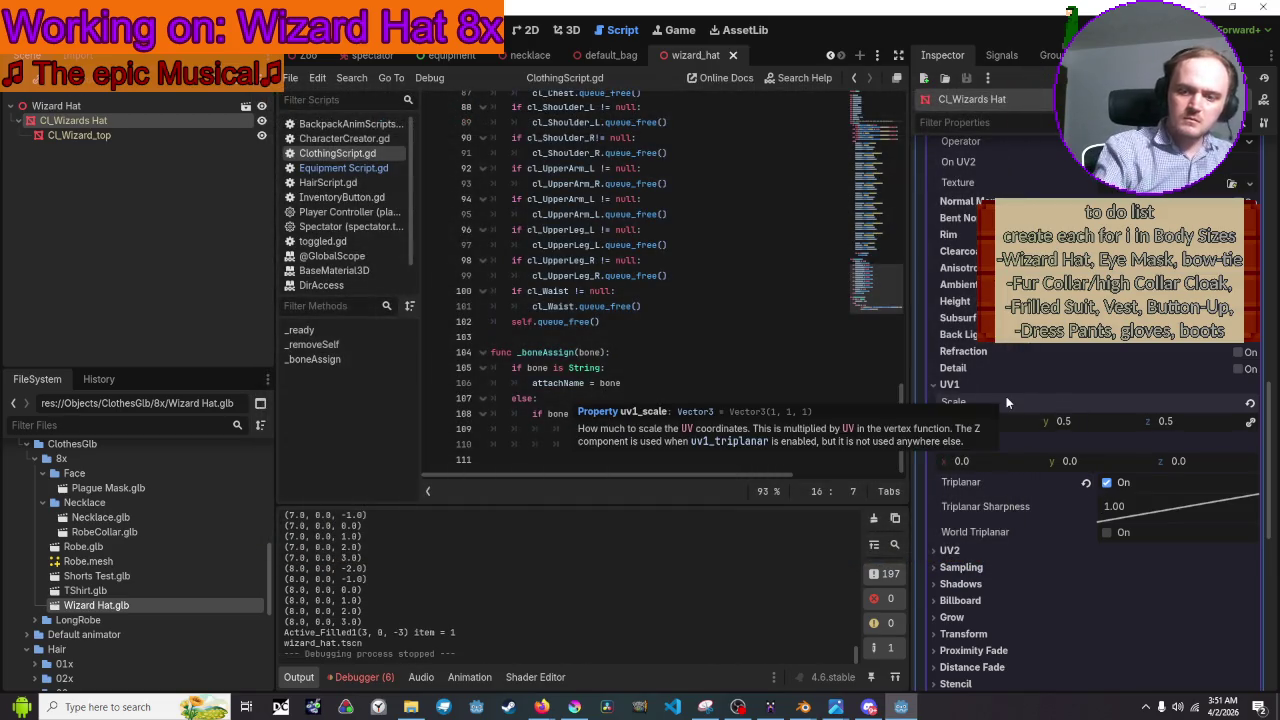
Lower the hat material's UV1 scale to 0.3
{"action": "type", "text": ".25"}
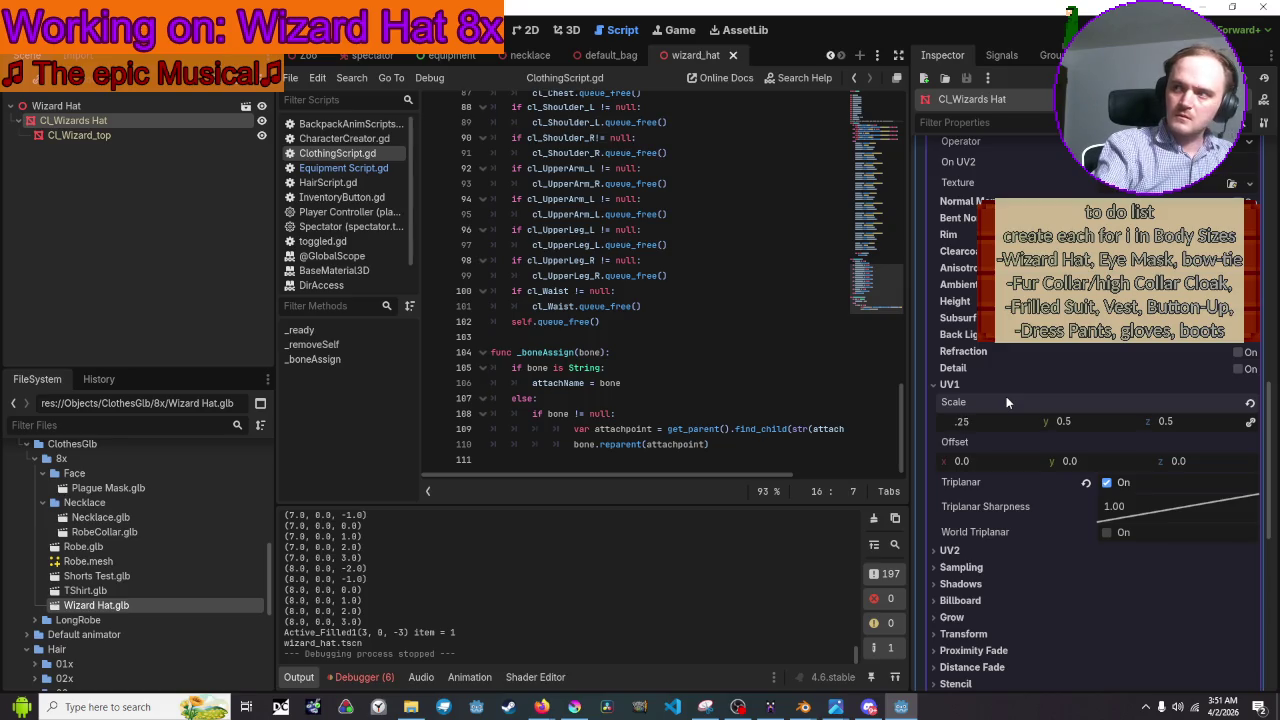
{"action": "key", "text": "Return"}
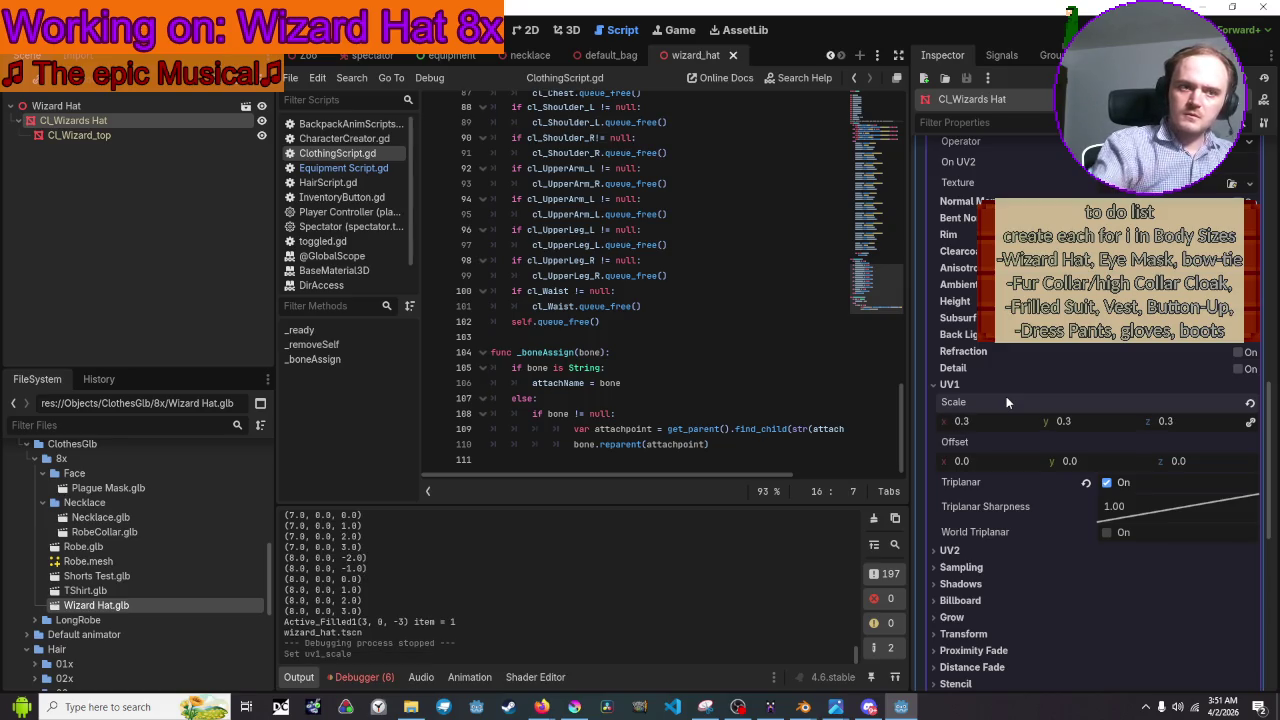
{"action": "left_click", "coordinate": [80, 135]}
{"action": "left_click", "coordinate": [100, 121]}
Attach ClothingScript.gd to the root Wizard Hat node
{"action": "left_click", "coordinate": [88, 107]}
{"action": "left_click", "coordinate": [1246, 297]}
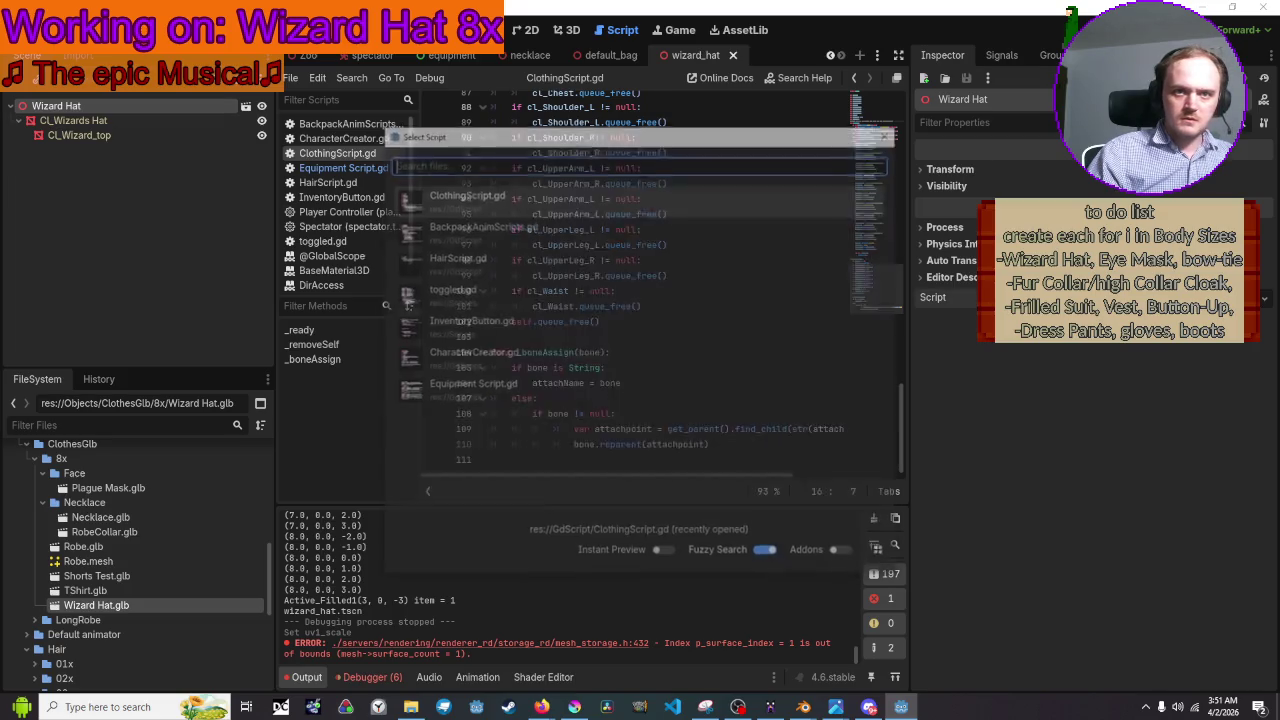
{"action": "double_click", "coordinate": [571, 237]}
Save the scene, run the game, and switch the hat to sizes 2 and 3
{"action": "key", "text": "ctrl+s"}
{"action": "key", "text": "F5"}
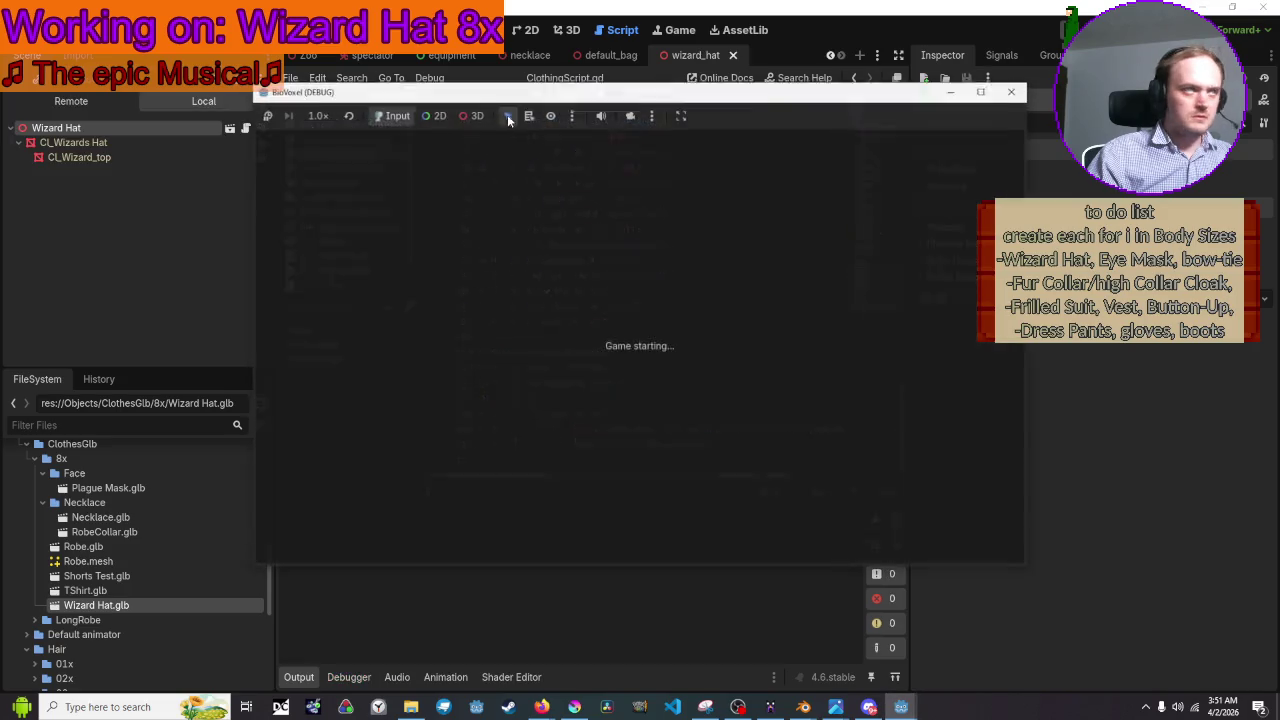
{"action": "left_click", "coordinate": [285, 148]}
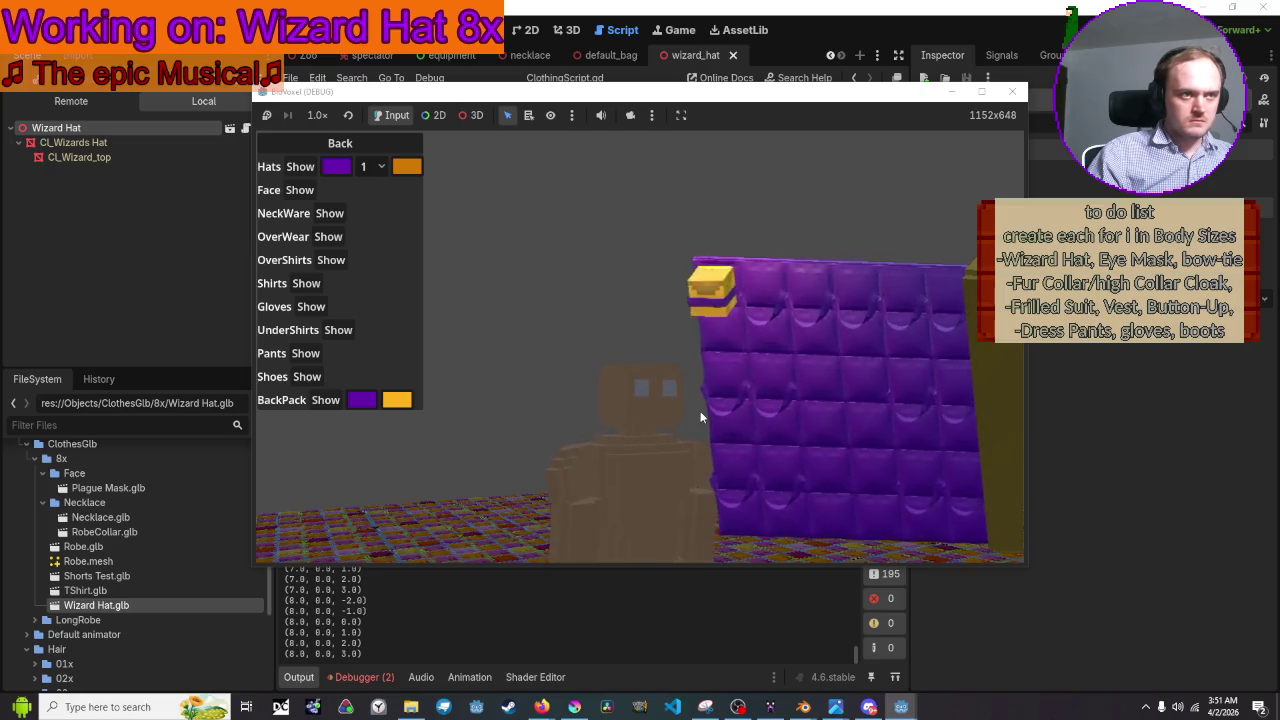
{"action": "left_click", "coordinate": [368, 167]}
{"action": "left_click", "coordinate": [366, 212]}
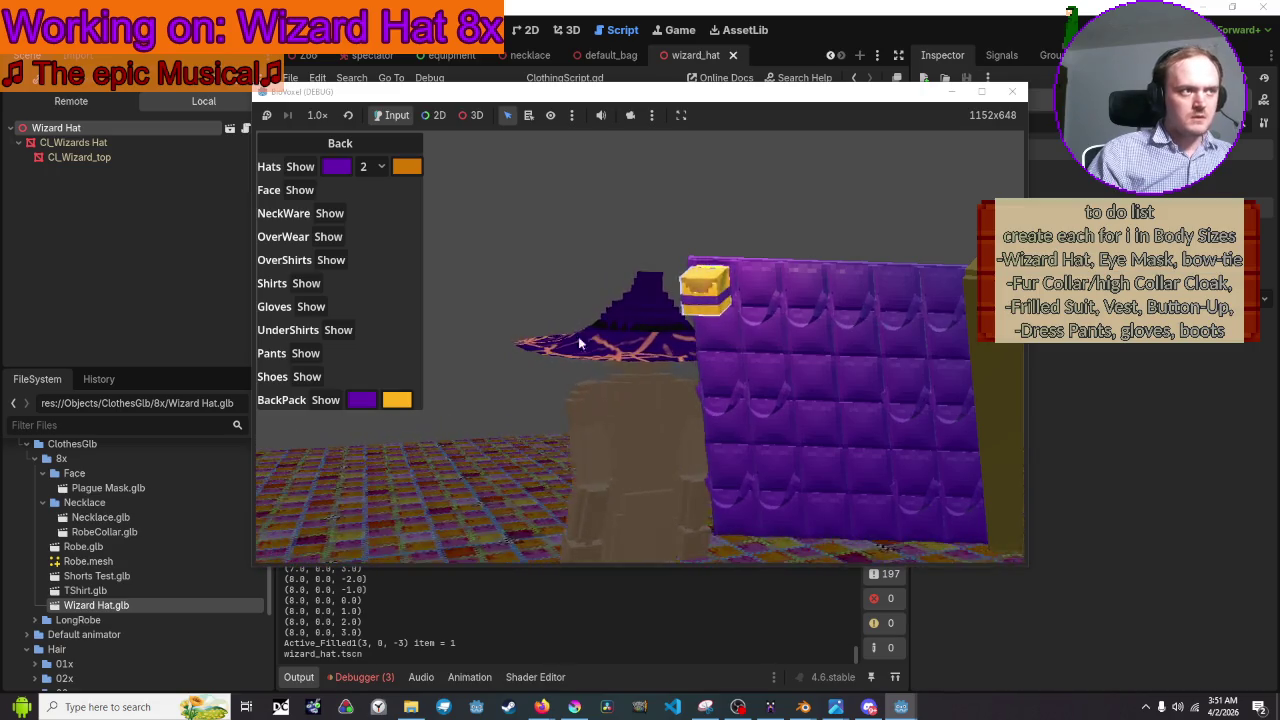
{"action": "left_click", "coordinate": [380, 168]}
{"action": "left_click", "coordinate": [374, 224]}
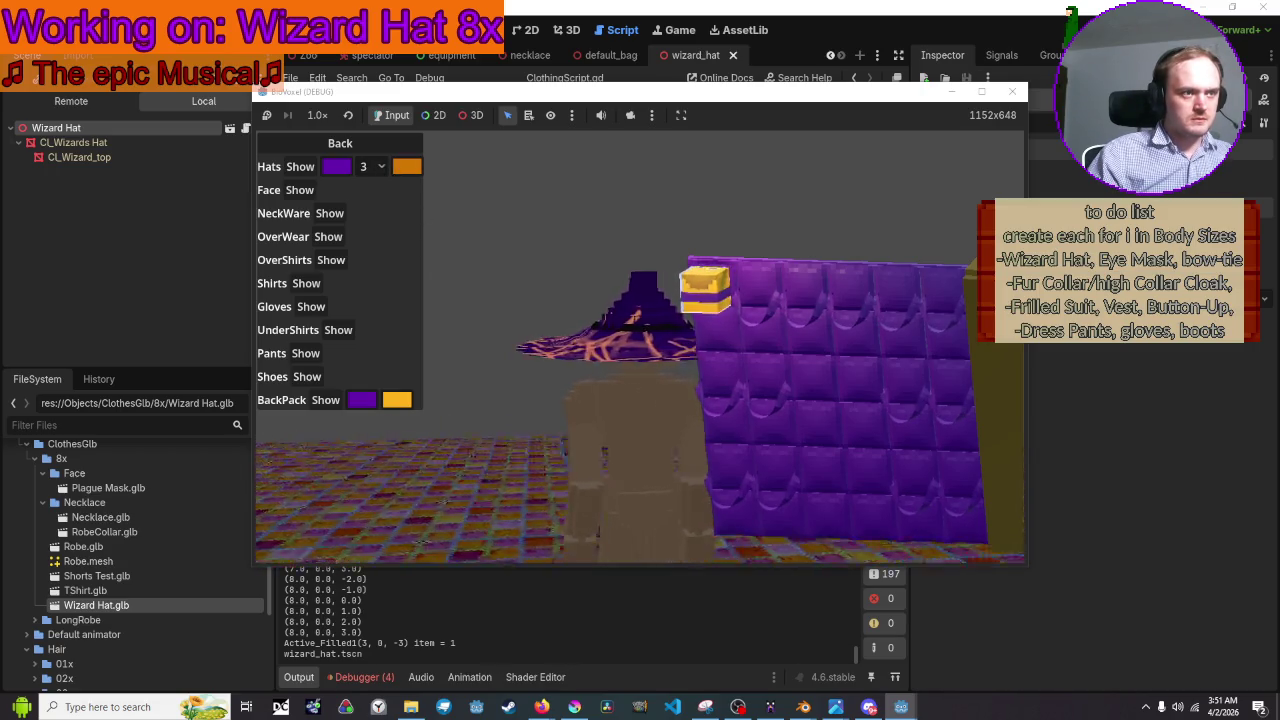
{"action": "left_click", "coordinate": [338, 167]}
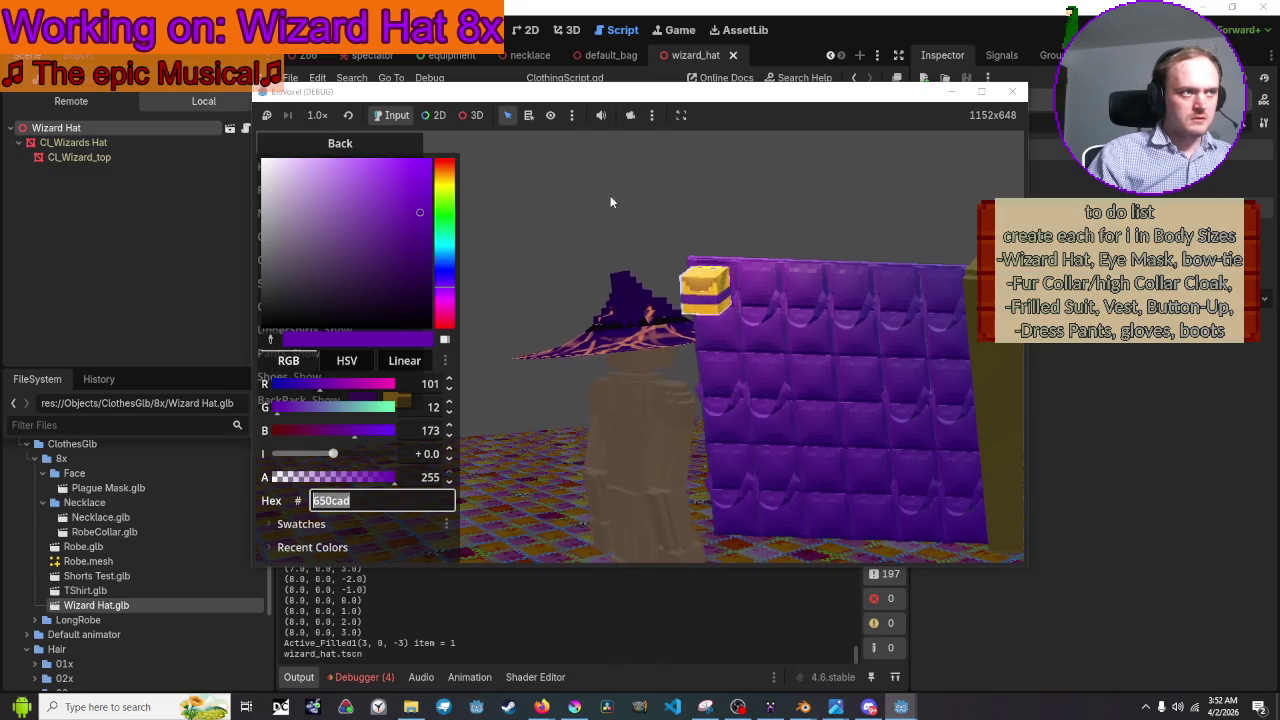
{"action": "left_click", "coordinate": [610, 195]}
Switch the hat to sizes 4 and 5 and set its accent colour green
{"action": "left_click", "coordinate": [374, 167]}
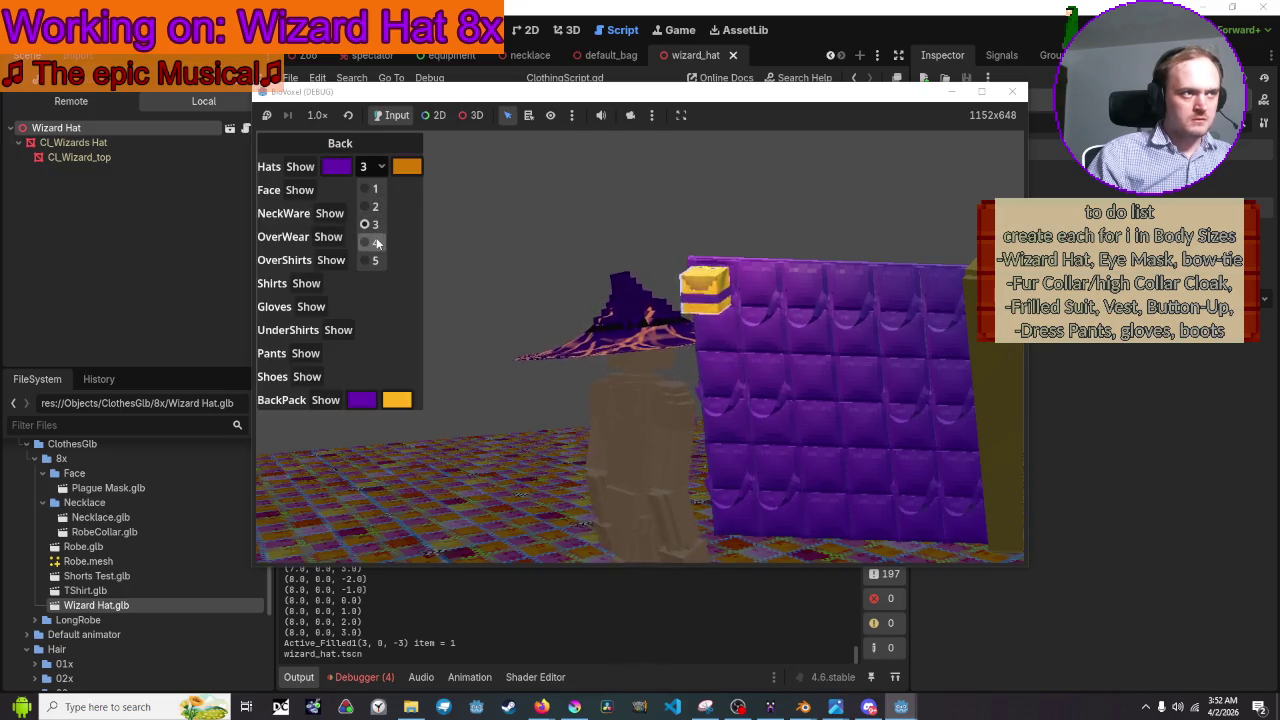
{"action": "left_click", "coordinate": [375, 242]}
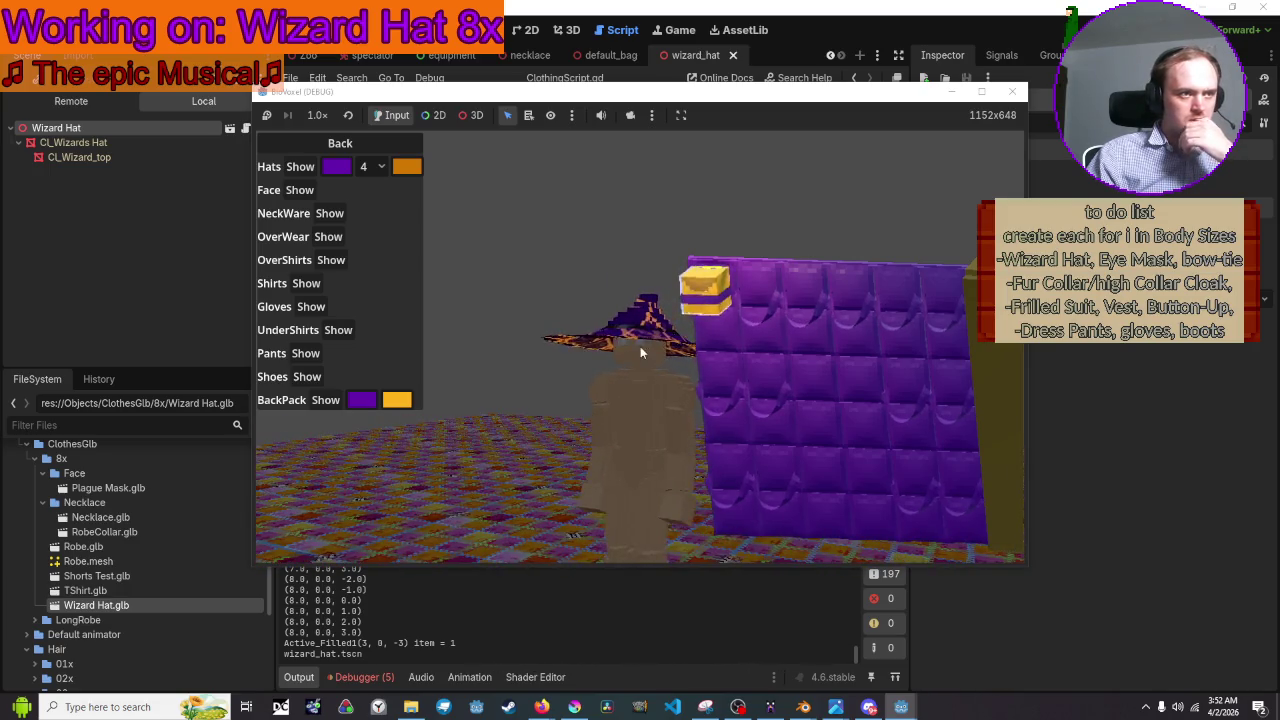
{"action": "left_click", "coordinate": [375, 167]}
{"action": "left_click", "coordinate": [375, 260]}
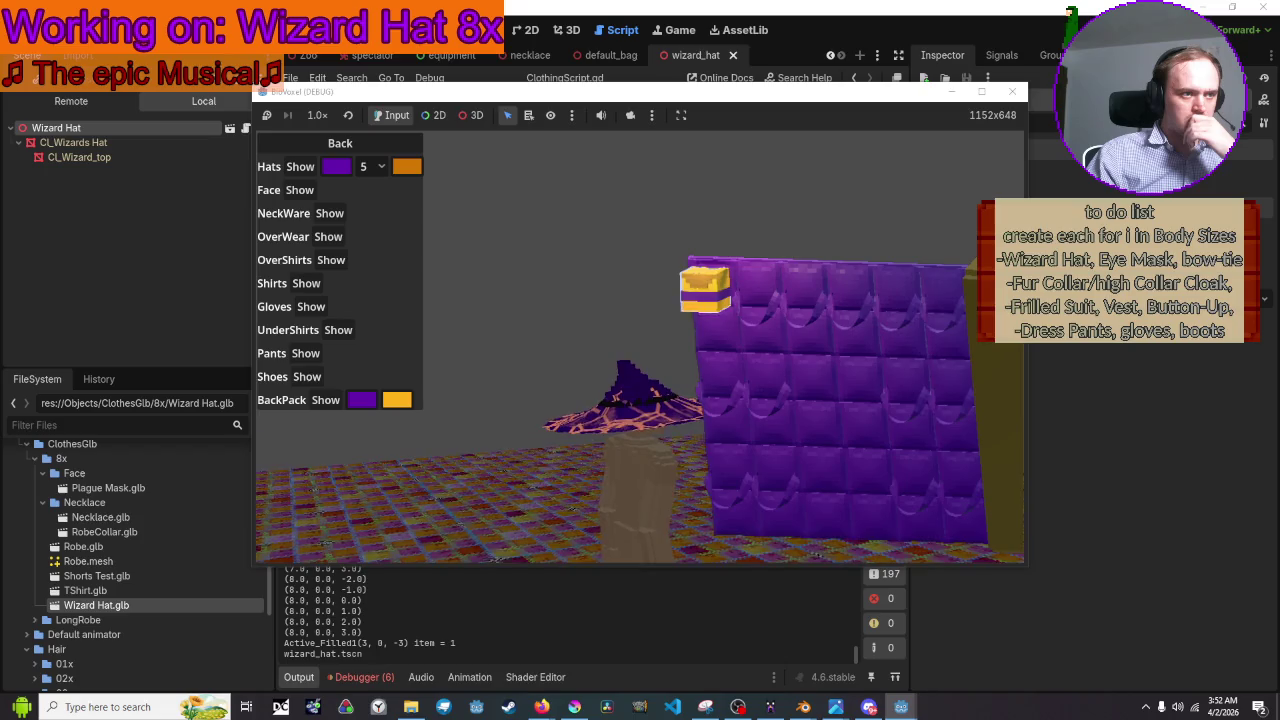
{"action": "left_click", "coordinate": [406, 166]}
{"action": "left_click", "coordinate": [489, 206]}
{"action": "left_click_drag", "start_coordinate": [486, 206], "coordinate": [487, 213]}
{"action": "left_click", "coordinate": [617, 201]}
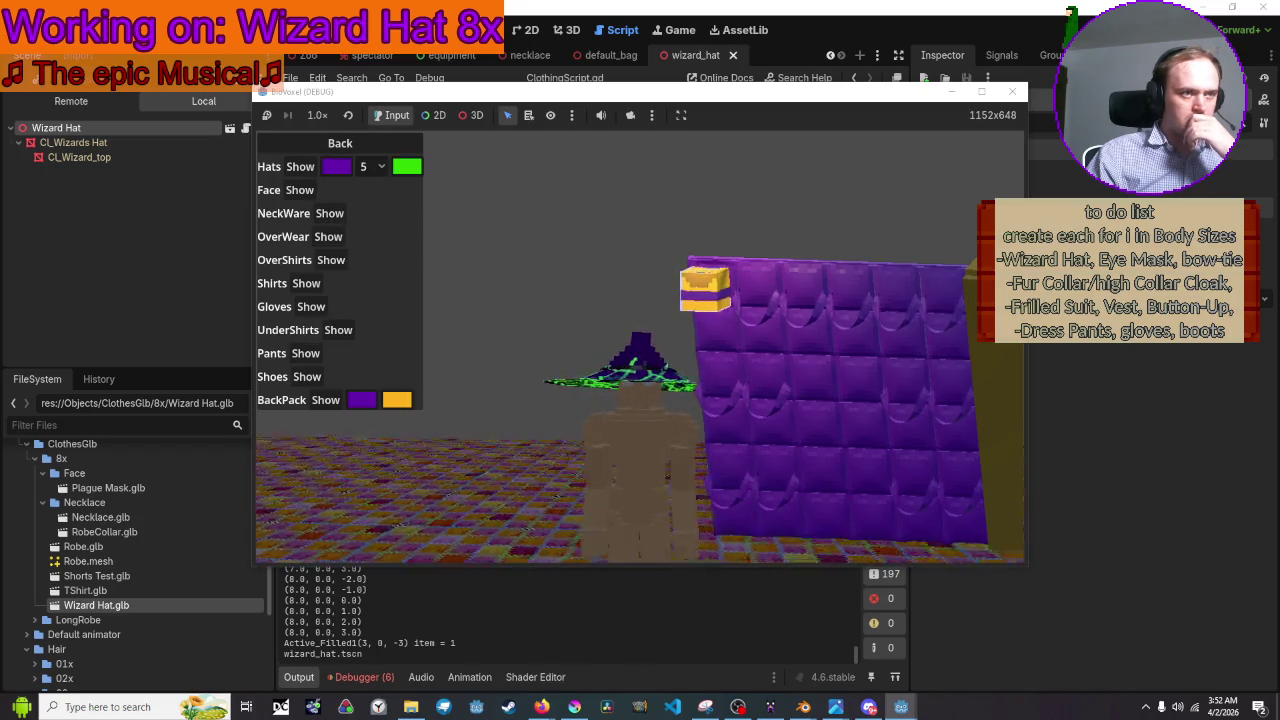
Cycle the hat through sizes 1, 2, 4 and 5, maximize the game window, then close it
{"action": "left_click", "coordinate": [382, 173]}
{"action": "left_click", "coordinate": [378, 192]}
{"action": "left_click", "coordinate": [372, 166]}
{"action": "left_click", "coordinate": [375, 206]}
{"action": "left_click", "coordinate": [372, 166]}
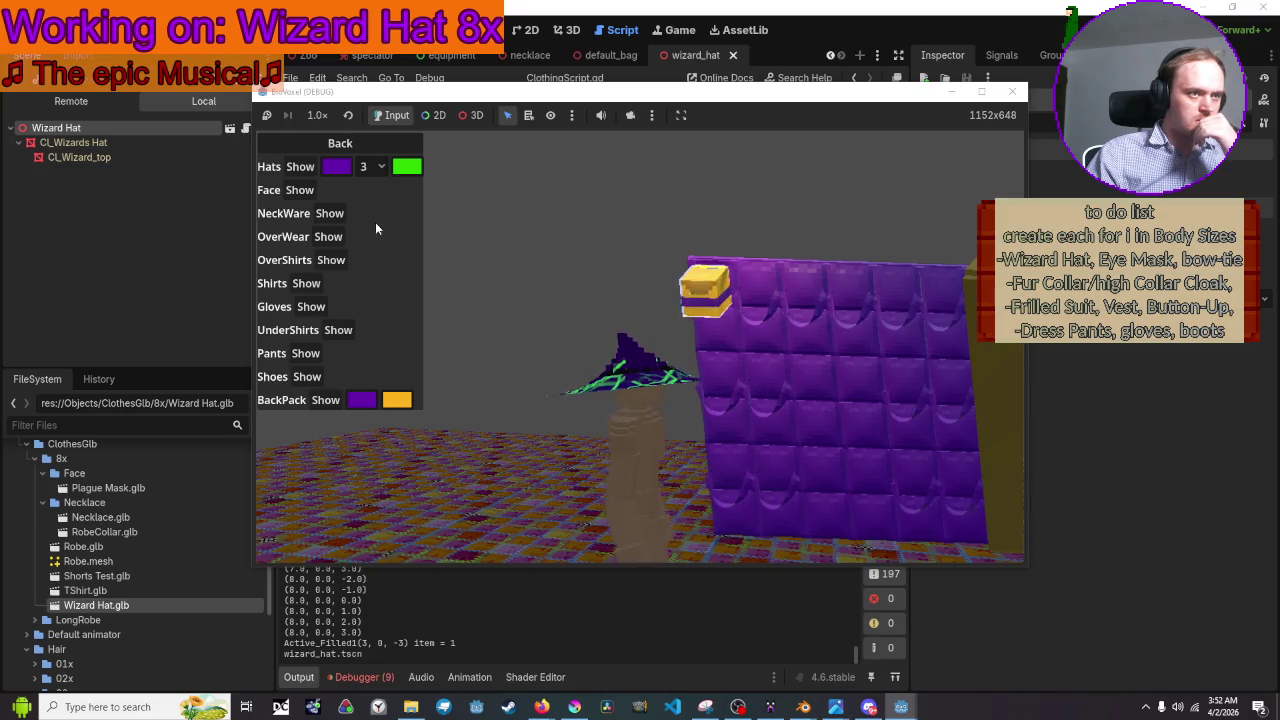
{"action": "left_click", "coordinate": [380, 172]}
{"action": "left_click", "coordinate": [377, 238]}
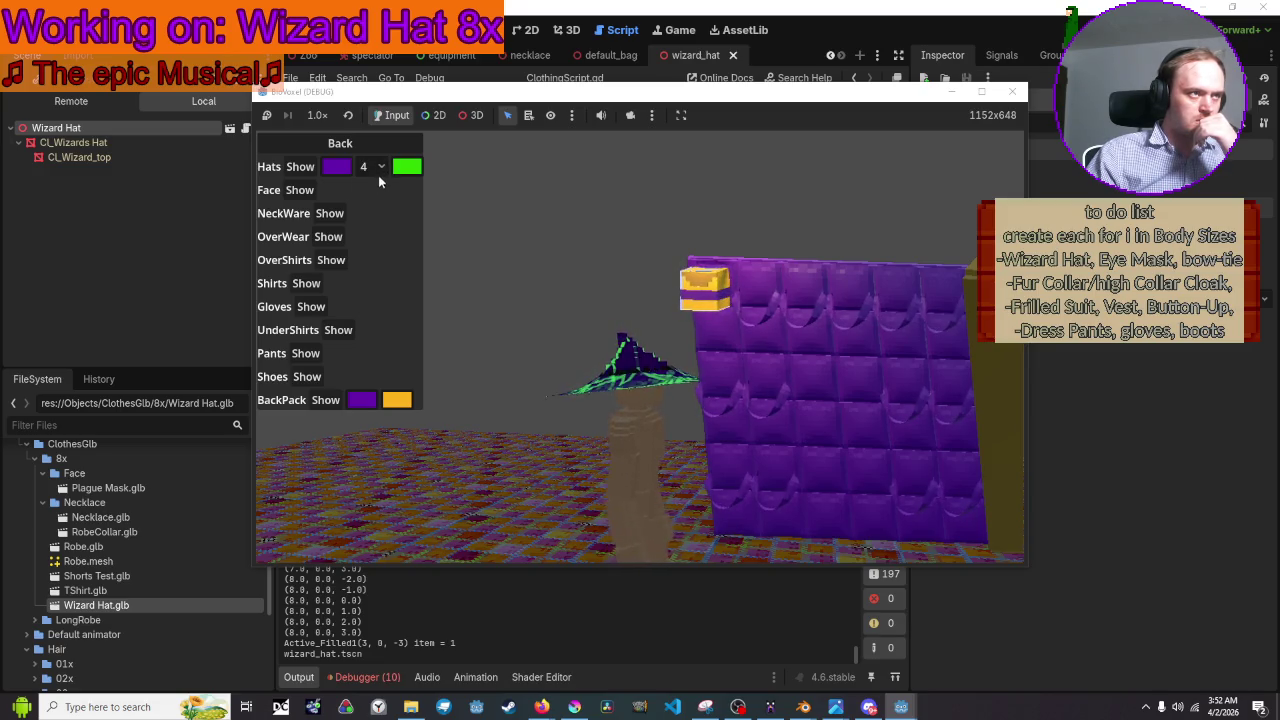
{"action": "left_click", "coordinate": [378, 178]}
{"action": "left_click", "coordinate": [376, 261]}
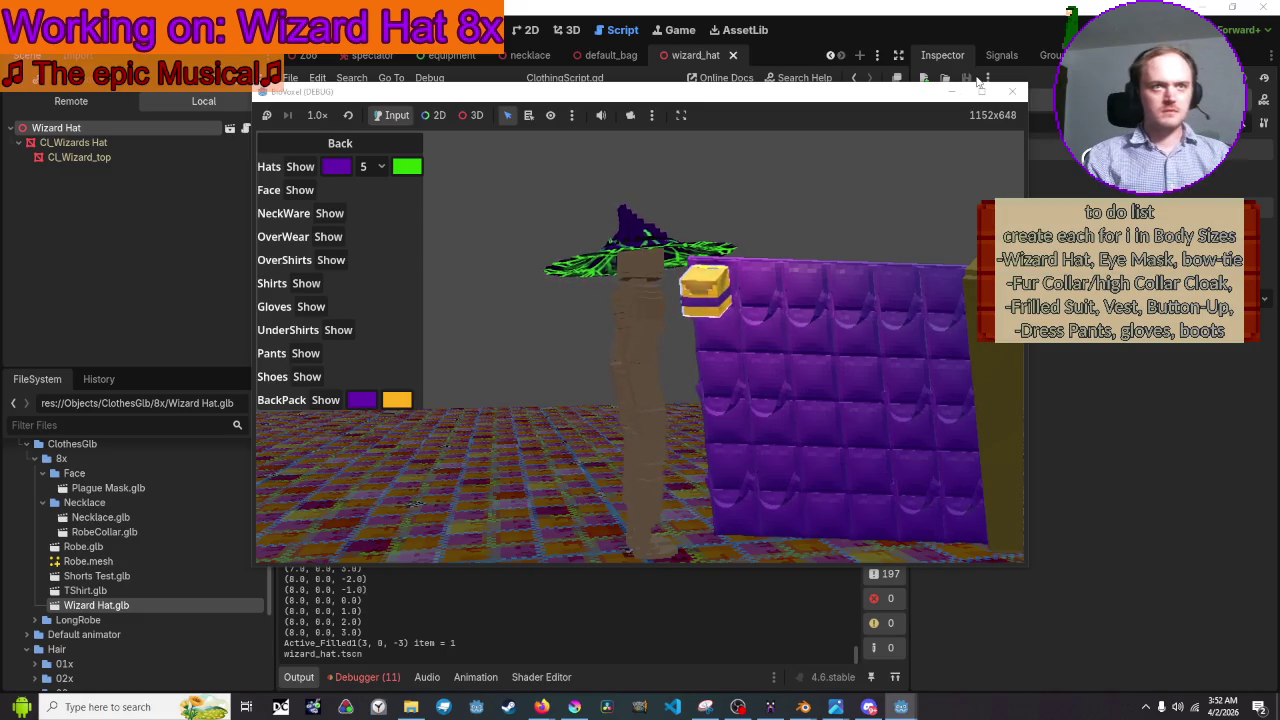
{"action": "left_click", "coordinate": [981, 91]}
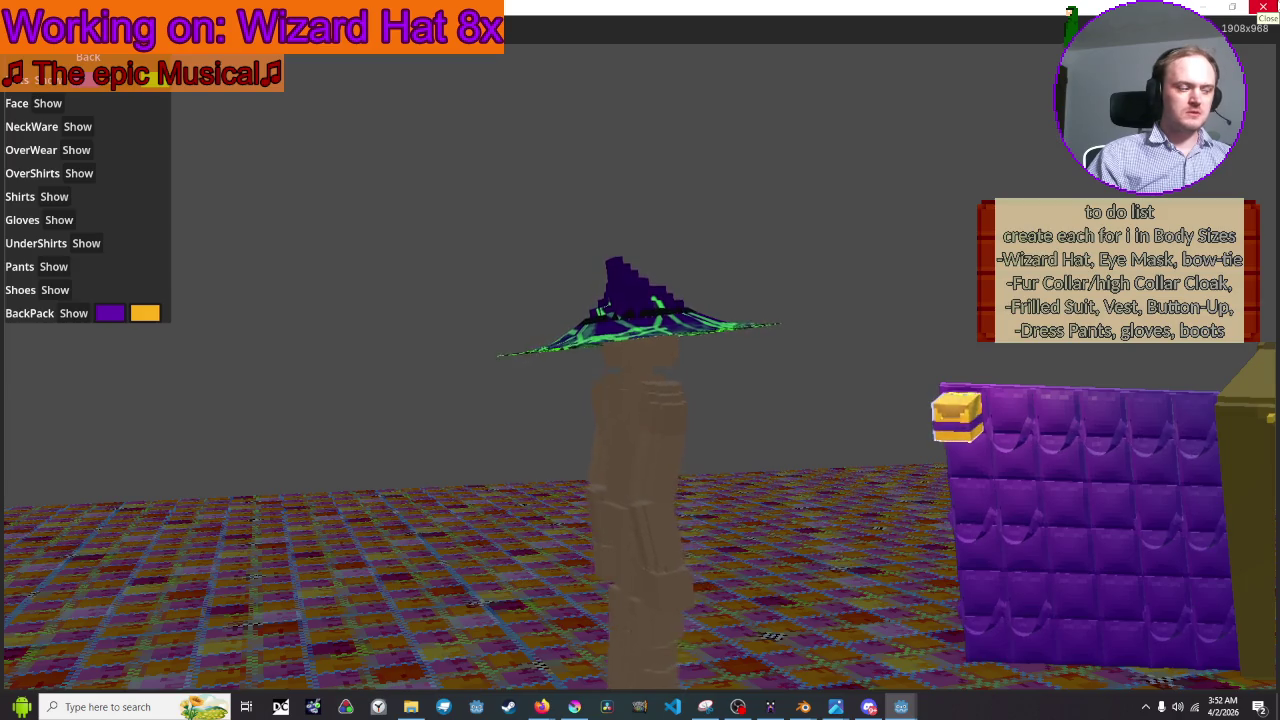
{"action": "left_click", "coordinate": [1263, 8]}
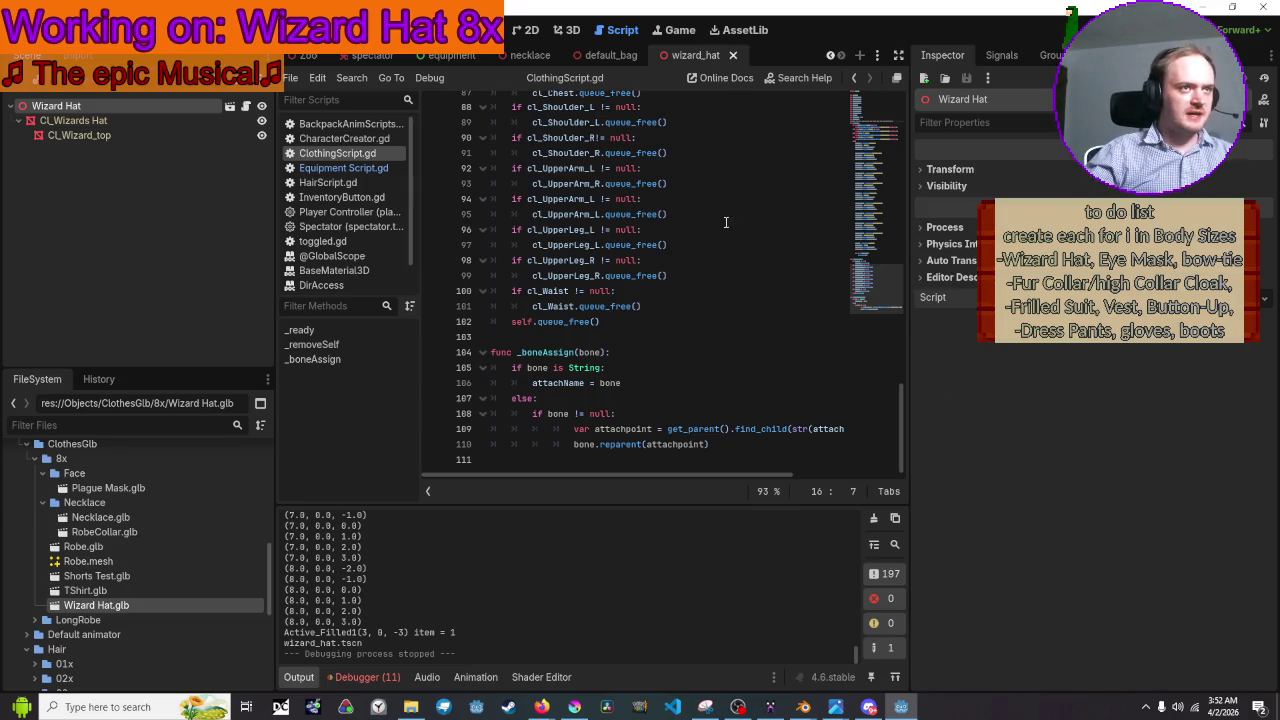
Open Equipment Script.gd at the hat selection handler, adding then deleting a line
{"action": "left_click", "coordinate": [346, 166]}
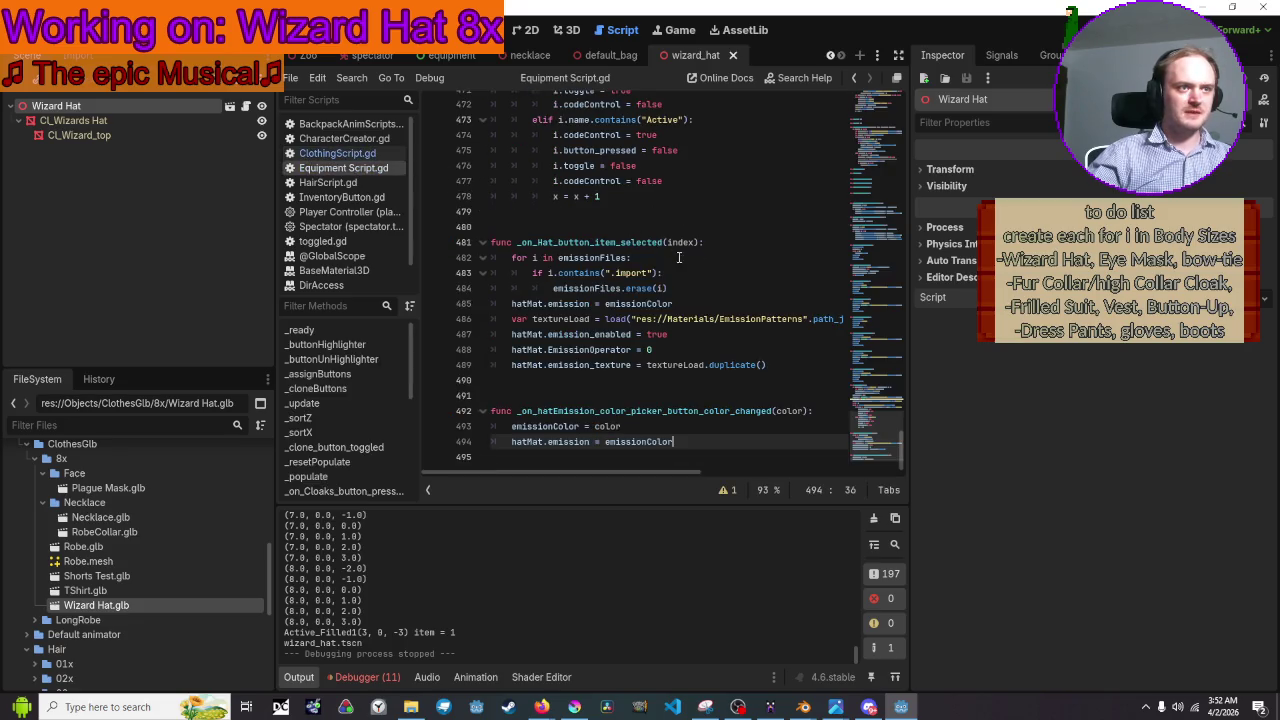
{"action": "left_click", "coordinate": [718, 241]}
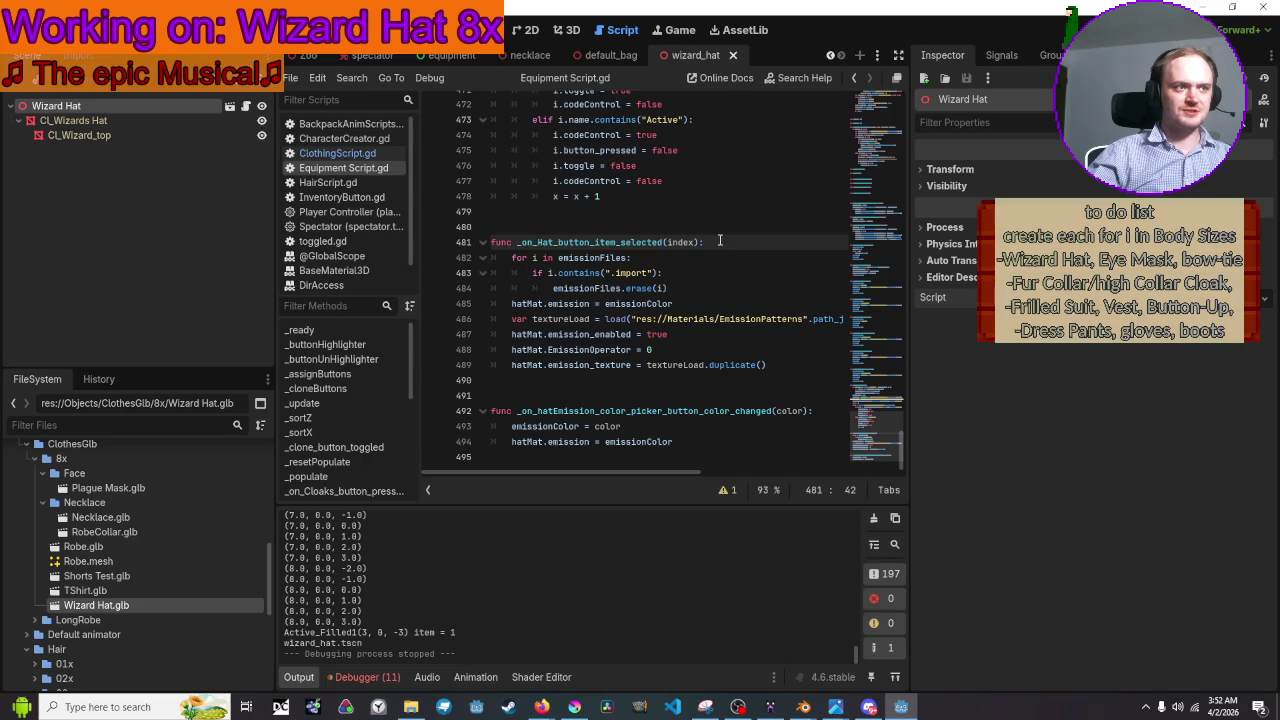
{"action": "key", "text": "Return"}
{"action": "type", "text": "if e"}
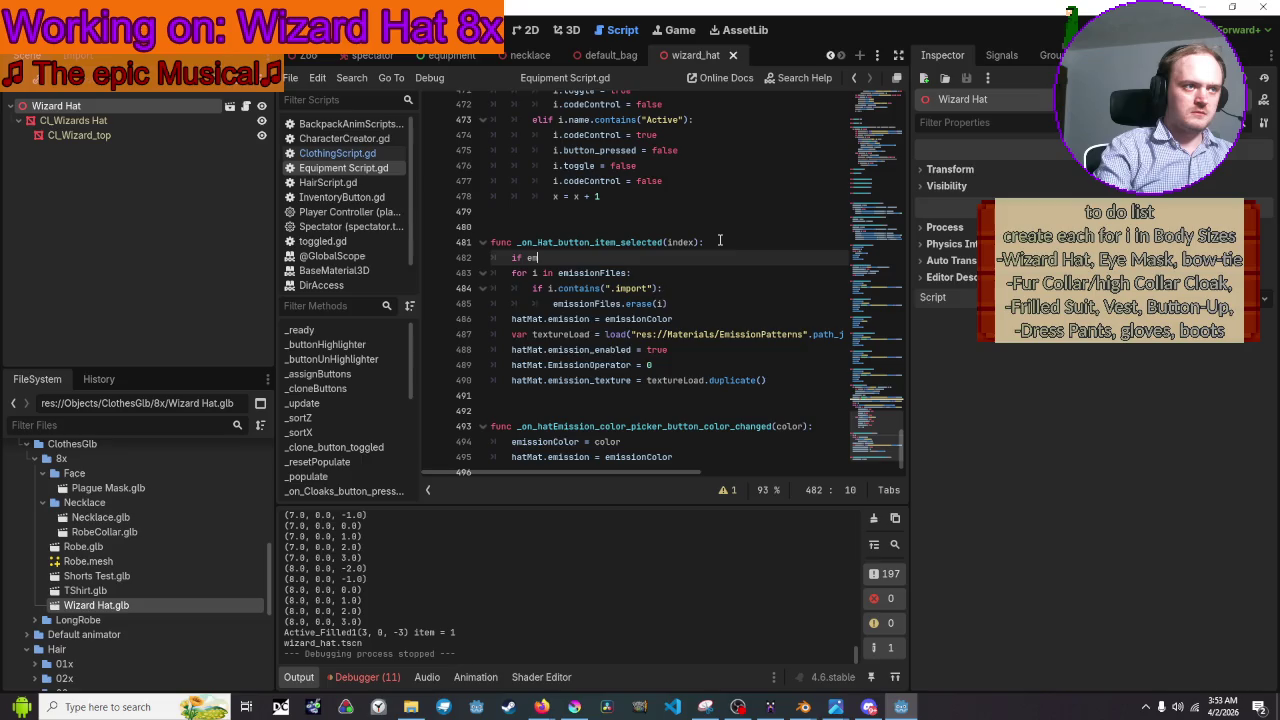
{"action": "key", "text": "BackSpace"}
{"action": "key", "text": "BackSpace"}
{"action": "key", "text": "BackSpace"}
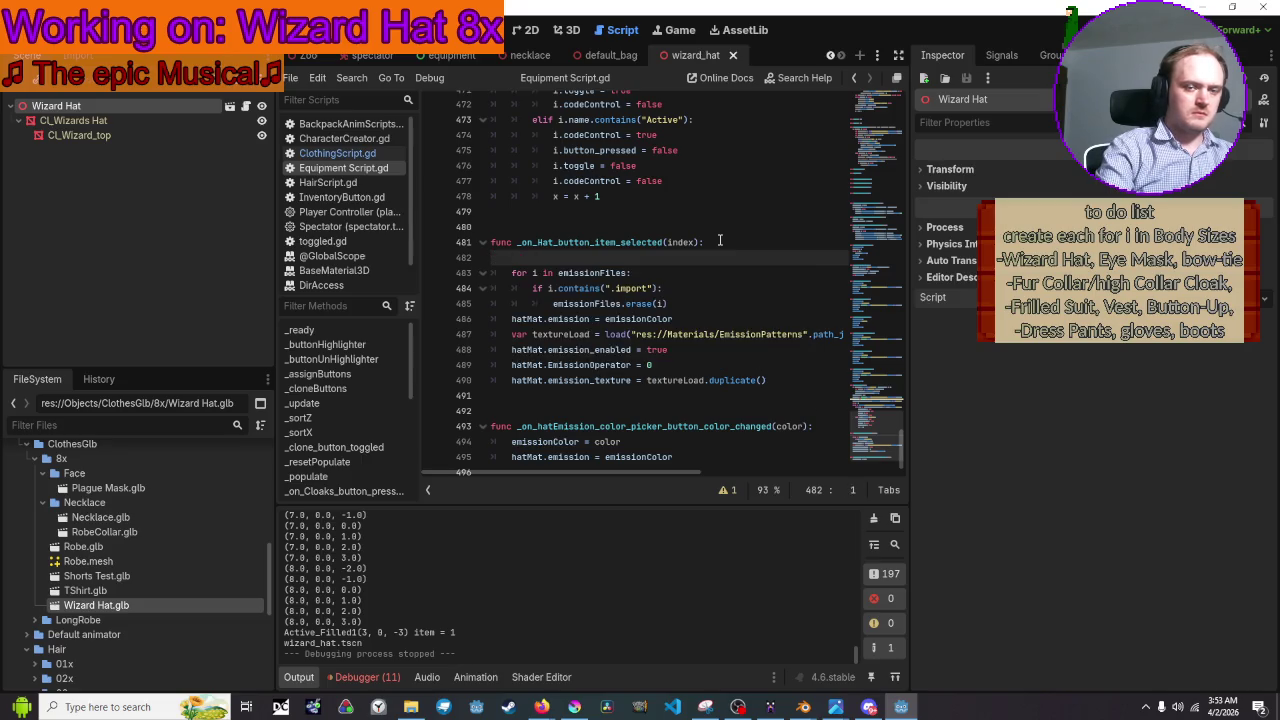
{"action": "key", "text": "BackSpace"}
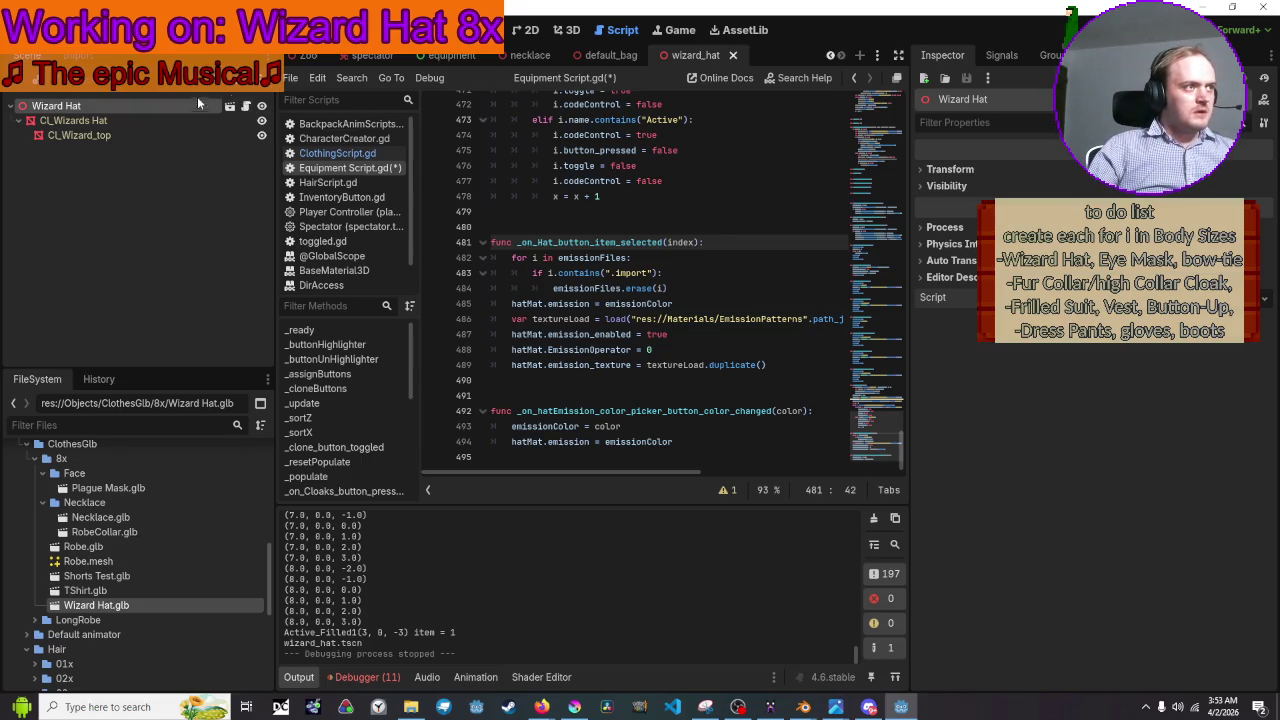
{"action": "left_click", "coordinate": [455, 55]}
Paste a copy of the container into the Hats row of the equipment scene
{"action": "scroll", "coordinate": [137, 186], "scroll_direction": "up", "scroll_amount": 2}
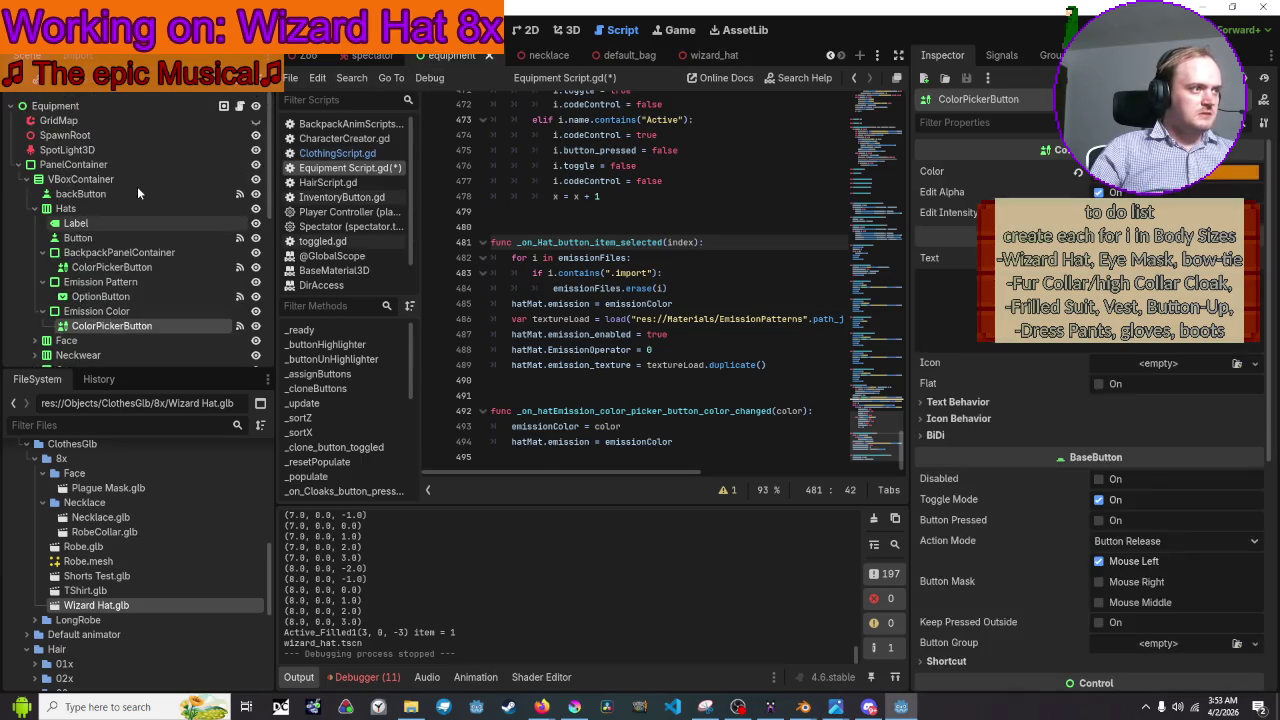
{"action": "scroll", "coordinate": [137, 186], "scroll_direction": "down", "scroll_amount": 2}
{"action": "left_click", "coordinate": [123, 179]}
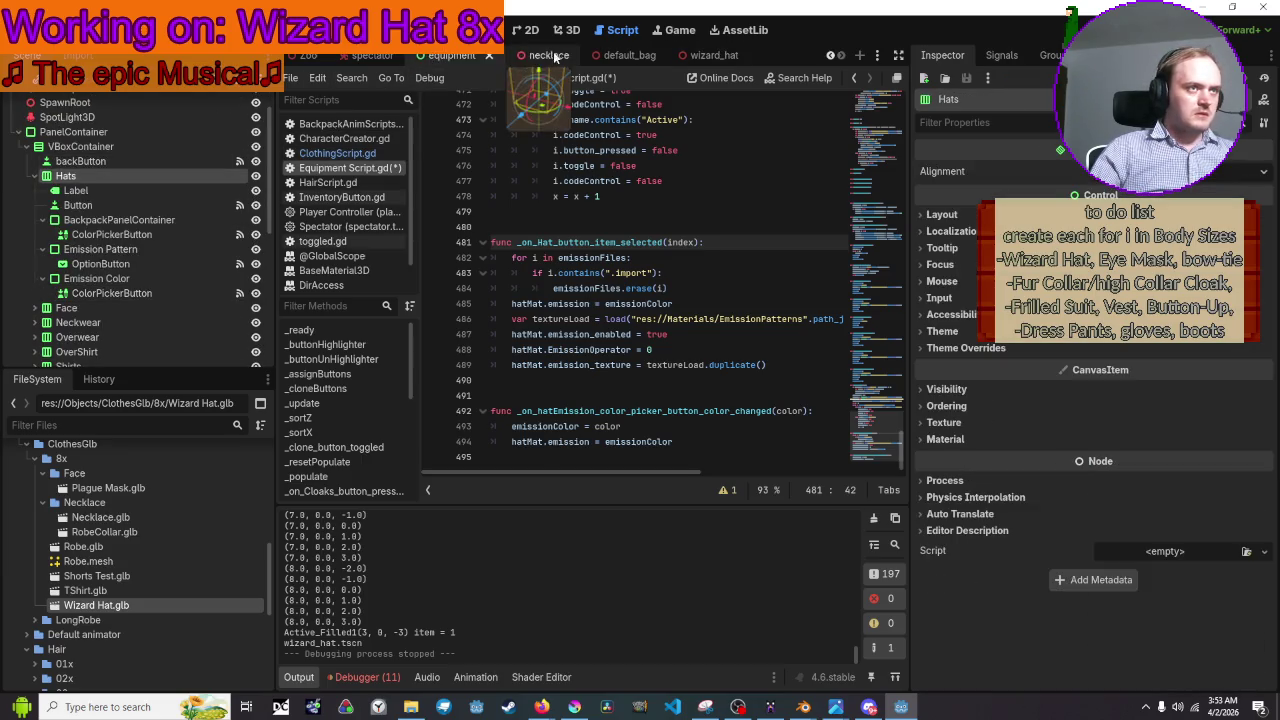
{"action": "left_click", "coordinate": [526, 32]}
{"action": "scroll", "coordinate": [472, 179], "scroll_direction": "up", "scroll_amount": 5}
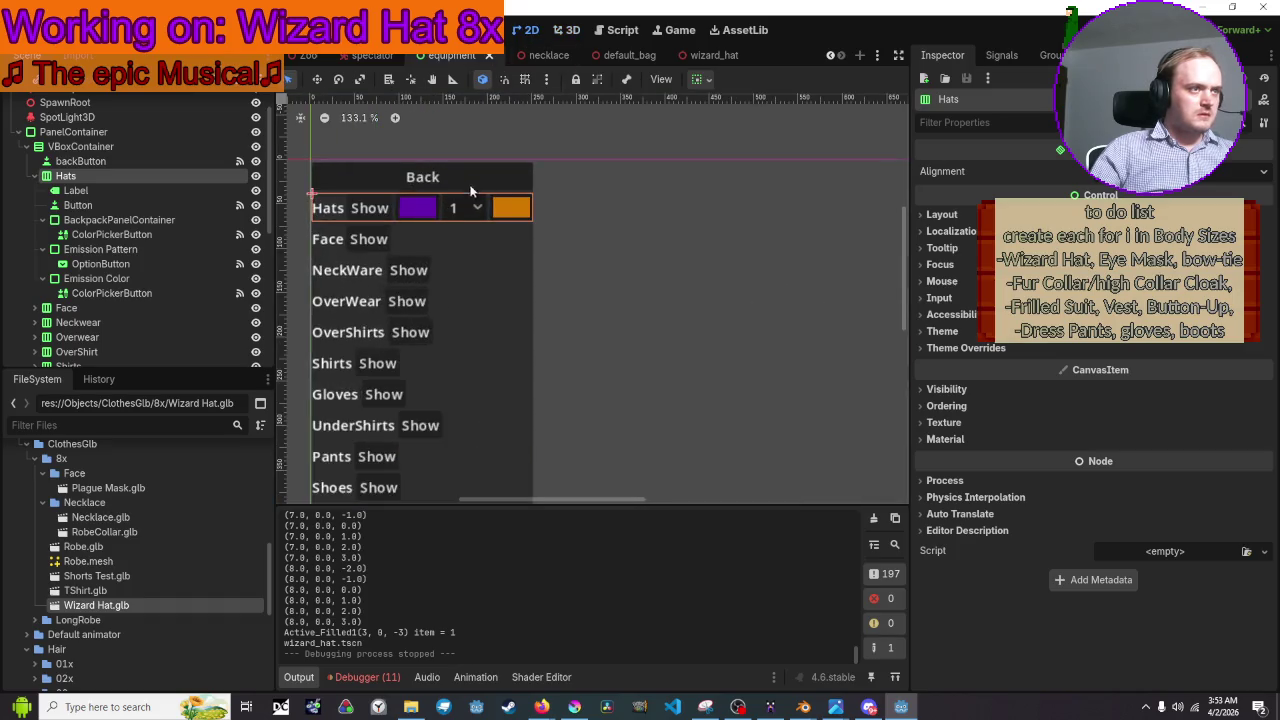
{"action": "scroll", "coordinate": [599, 173], "scroll_direction": "down", "scroll_amount": 2}
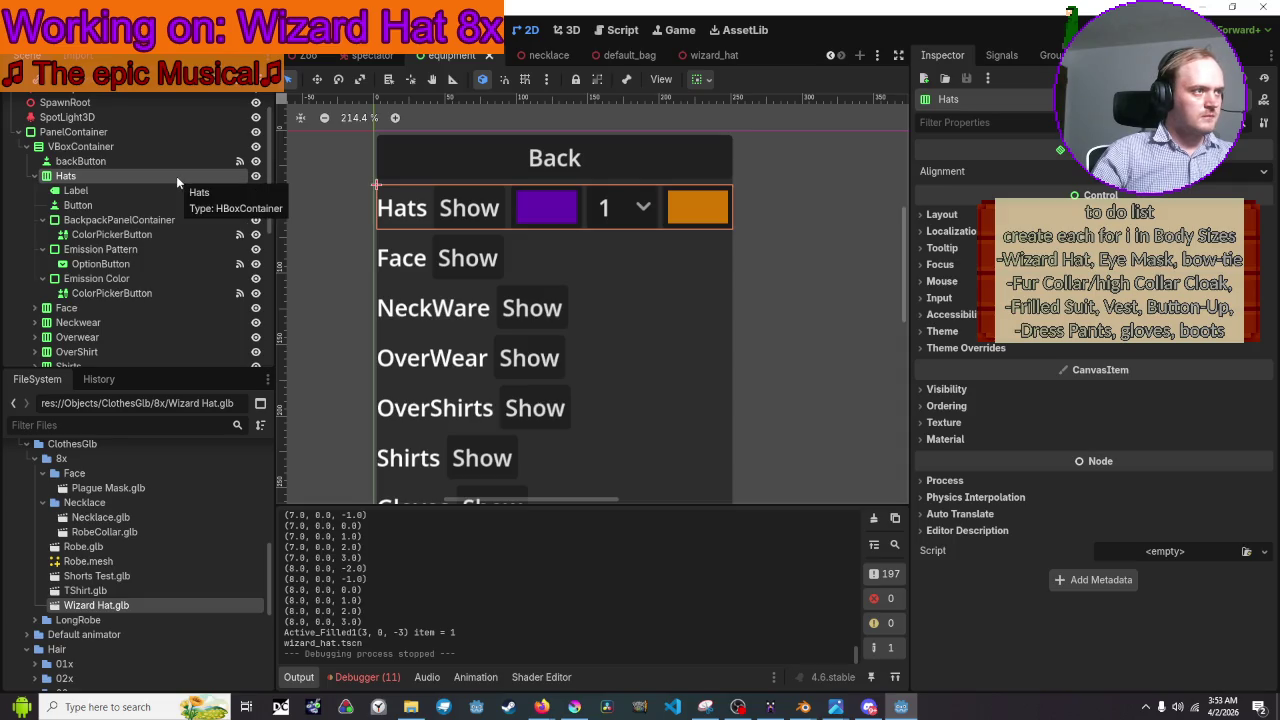
{"action": "key", "text": "ctrl+v"}
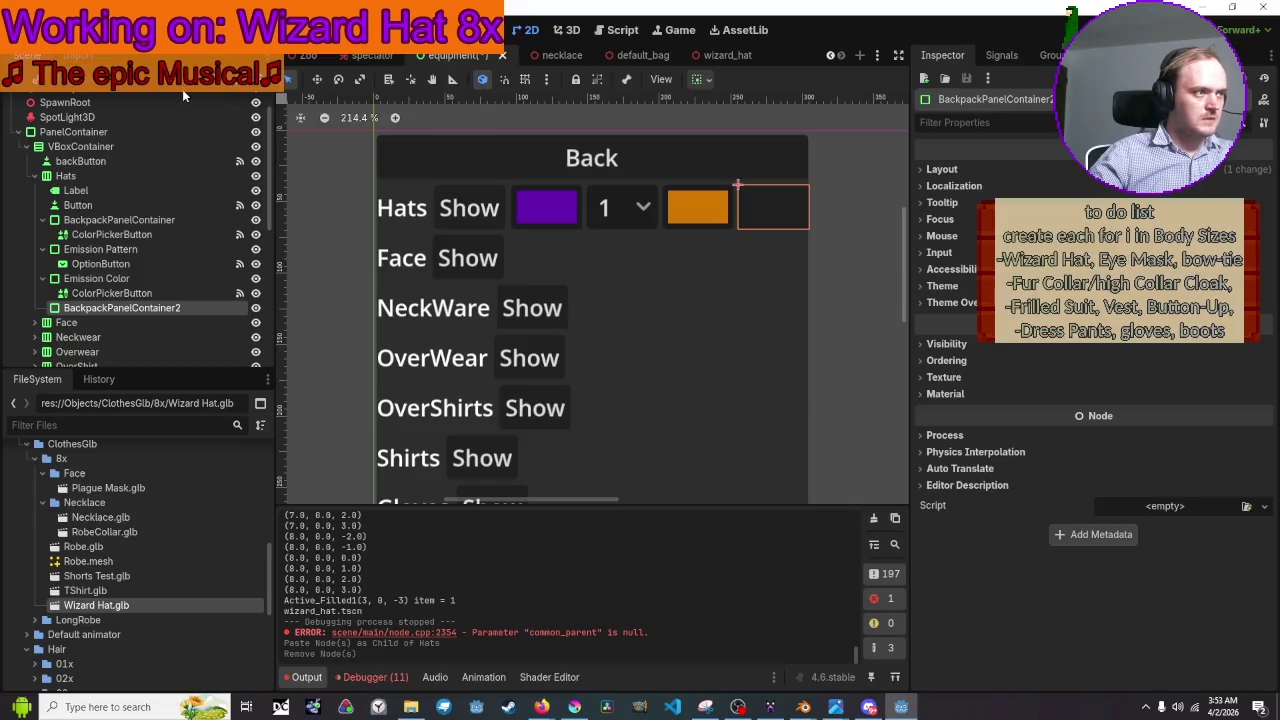
Rename the pasted container to HatEmissonToggle
{"action": "double_click", "coordinate": [147, 309]}
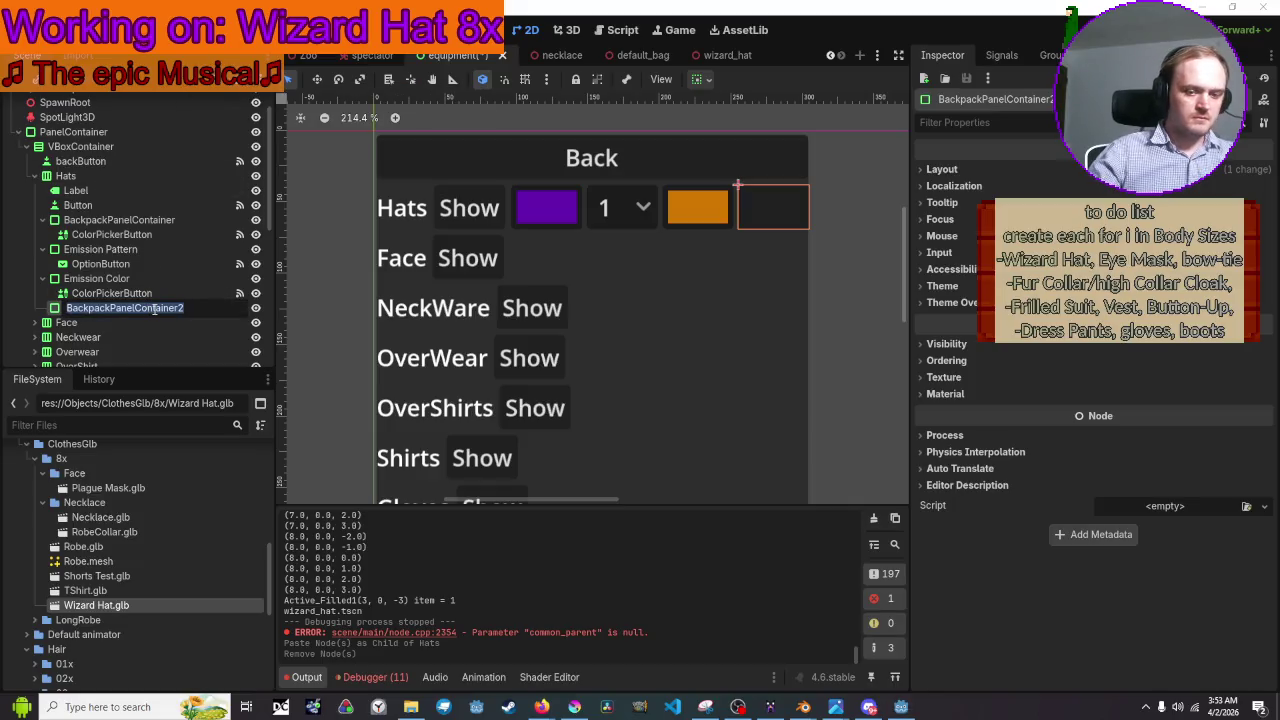
{"action": "type", "text": "HatEmissonToggle"}
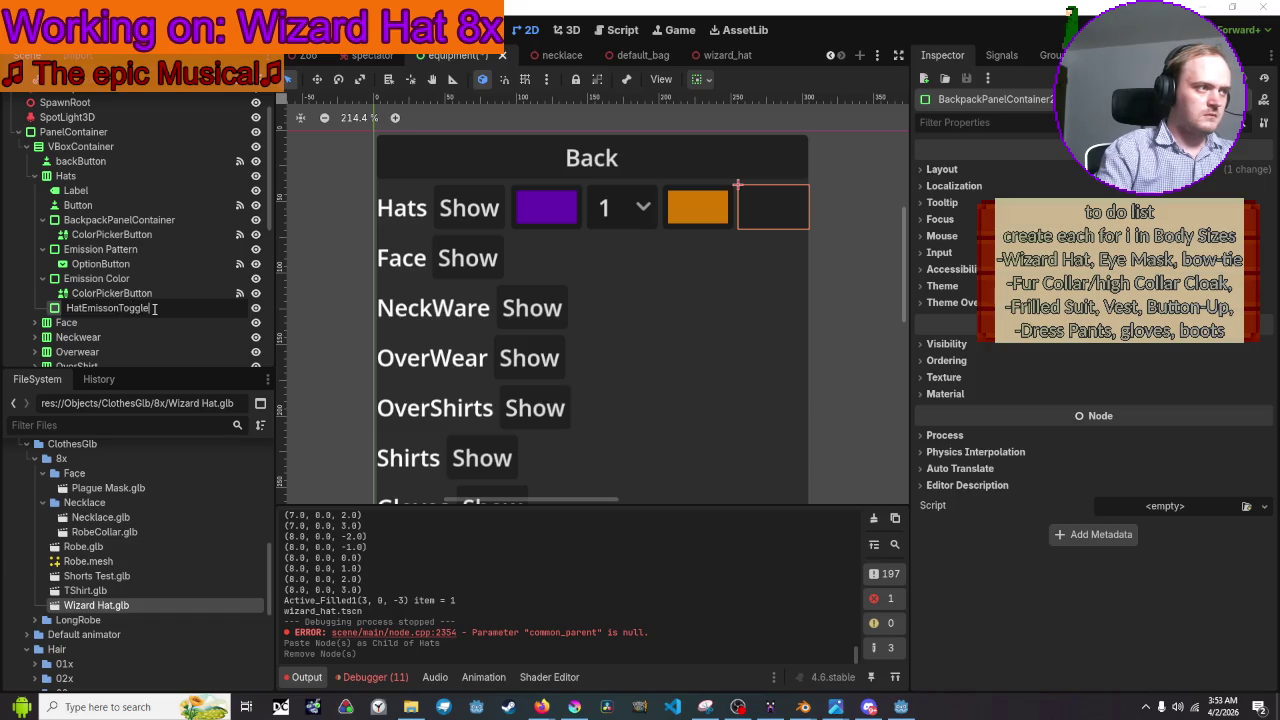
{"action": "key", "text": "Return"}
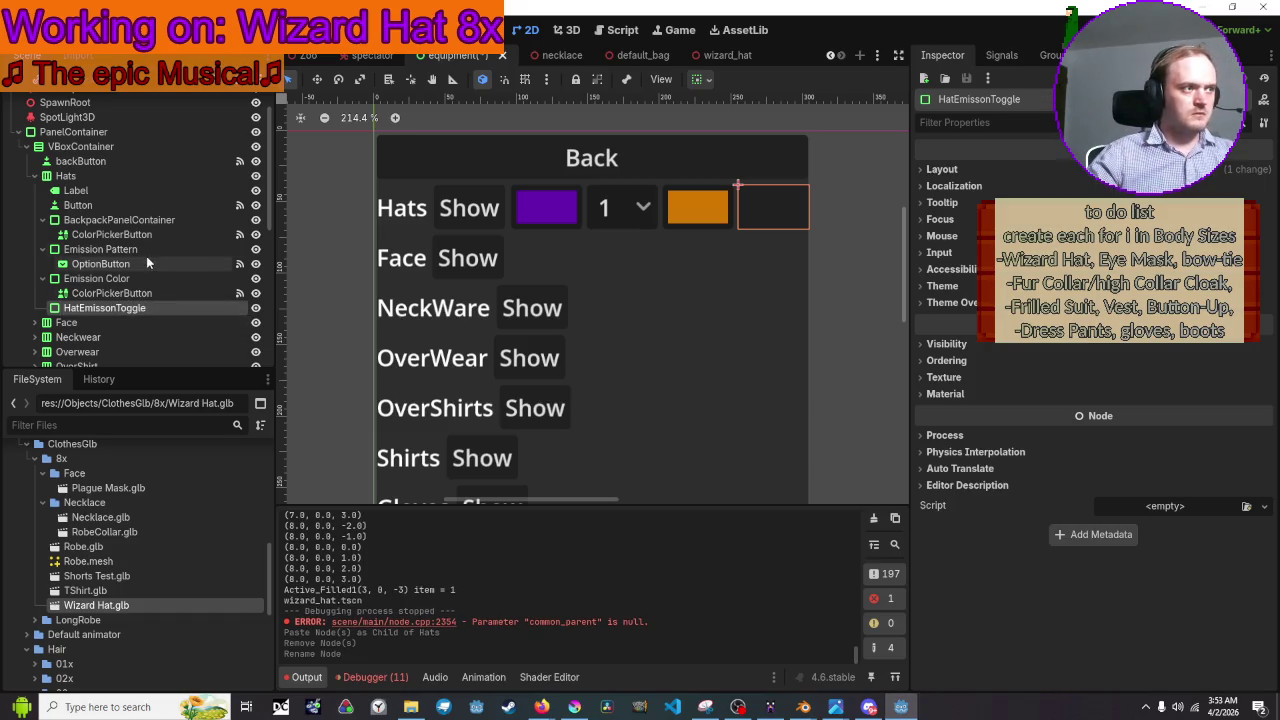
{"action": "scroll", "coordinate": [590, 275], "scroll_direction": "down", "scroll_amount": 6}
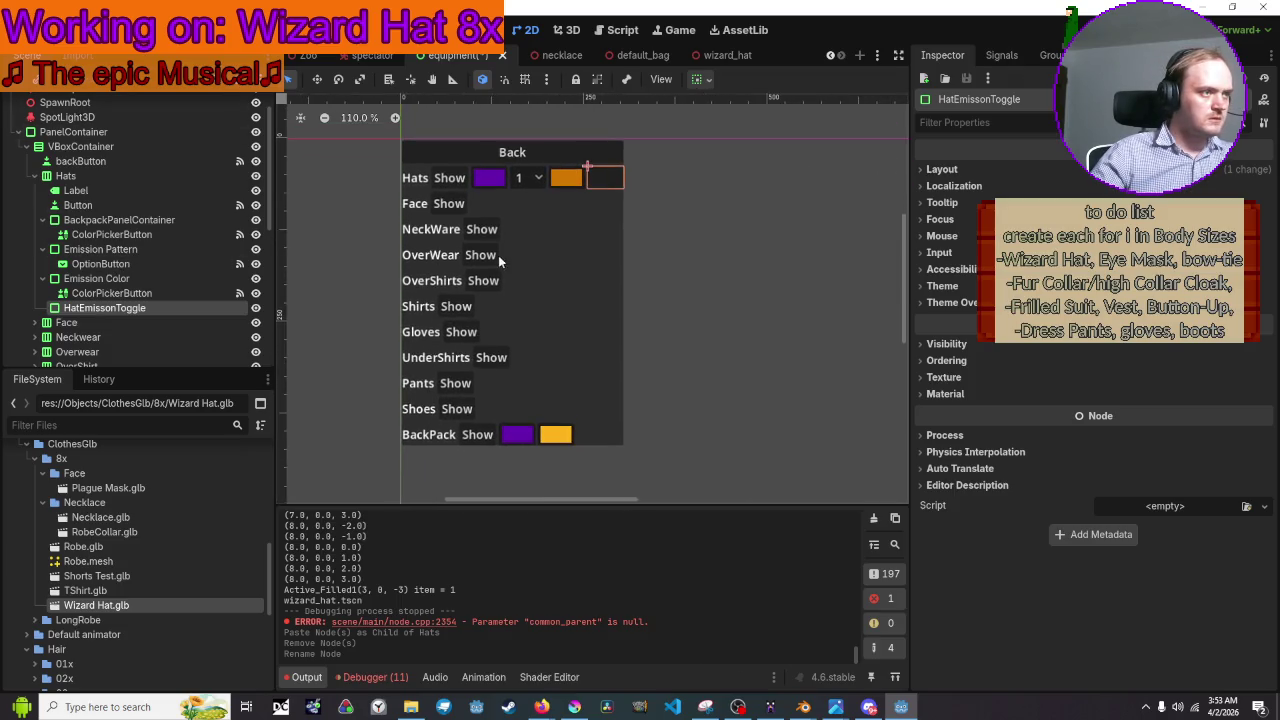
{"action": "left_click", "coordinate": [18, 80]}
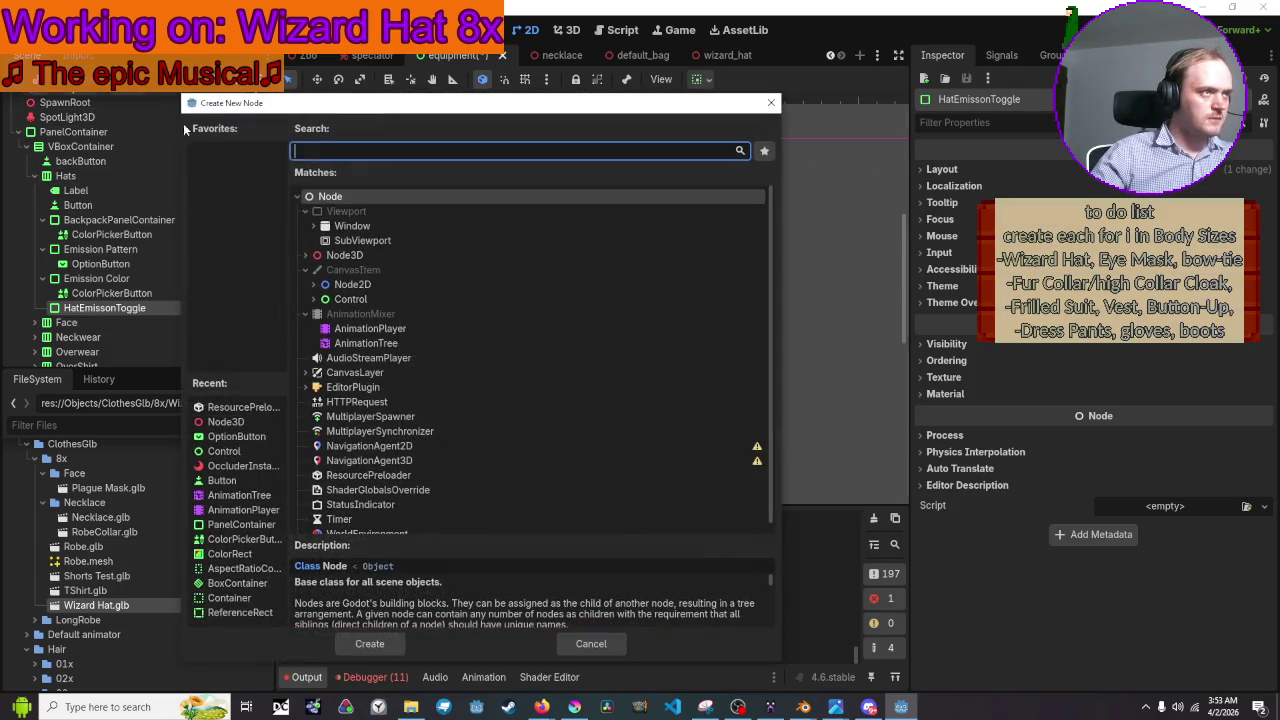
Add a CheckBox node (Control > BaseButton > Button > CheckBox) as a child of HatEmissonToggle
{"action": "left_click", "coordinate": [313, 299]}
{"action": "scroll", "coordinate": [400, 330], "scroll_direction": "down", "scroll_amount": 5}
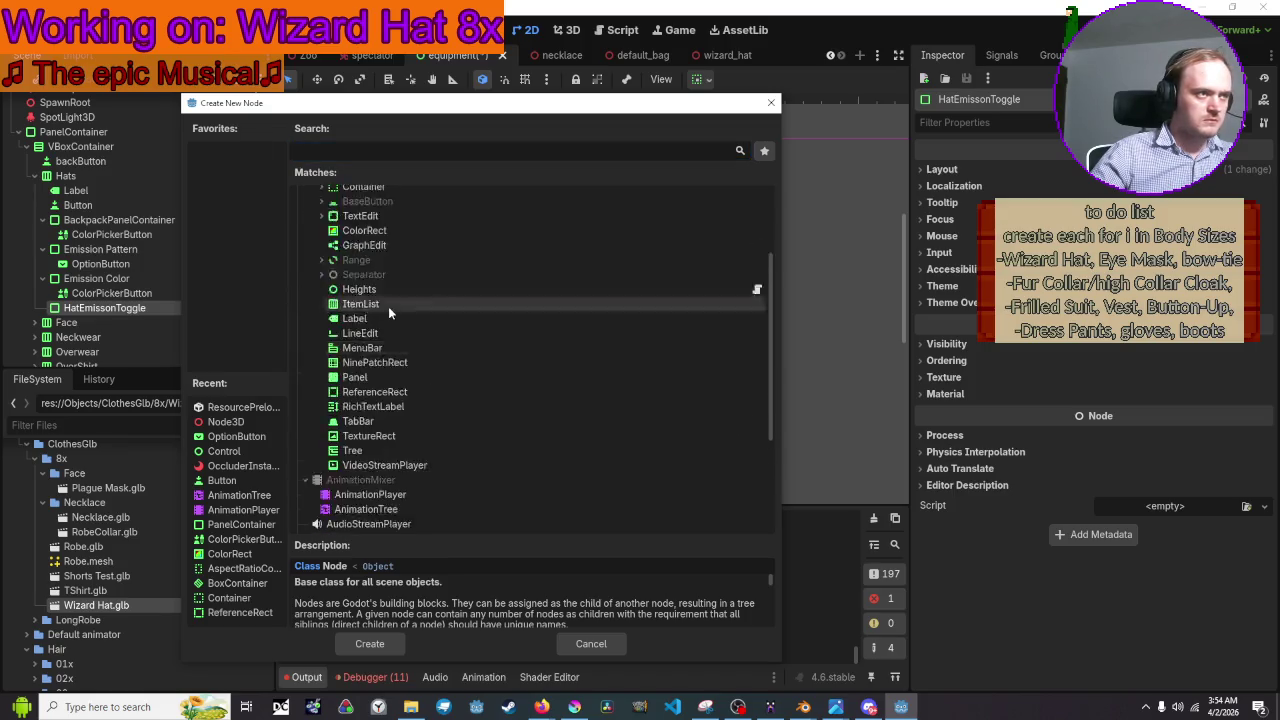
{"action": "scroll", "coordinate": [317, 252], "scroll_direction": "up", "scroll_amount": 1}
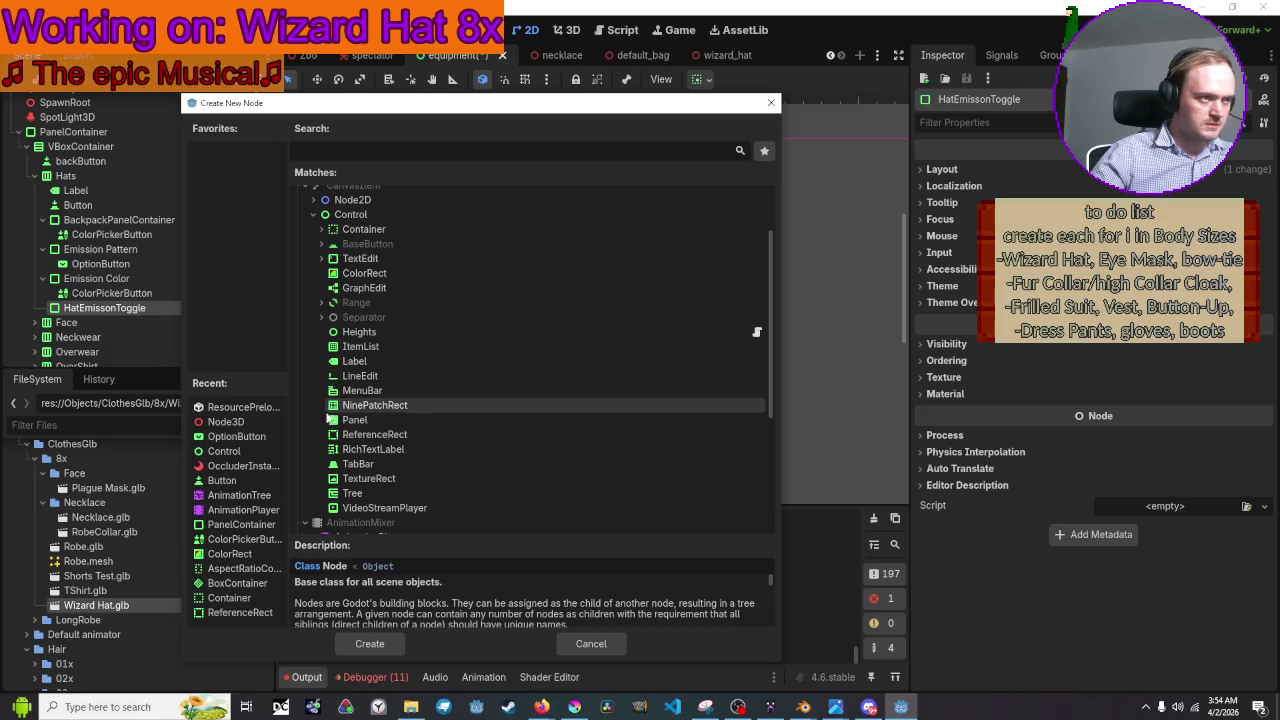
{"action": "left_click", "coordinate": [322, 229]}
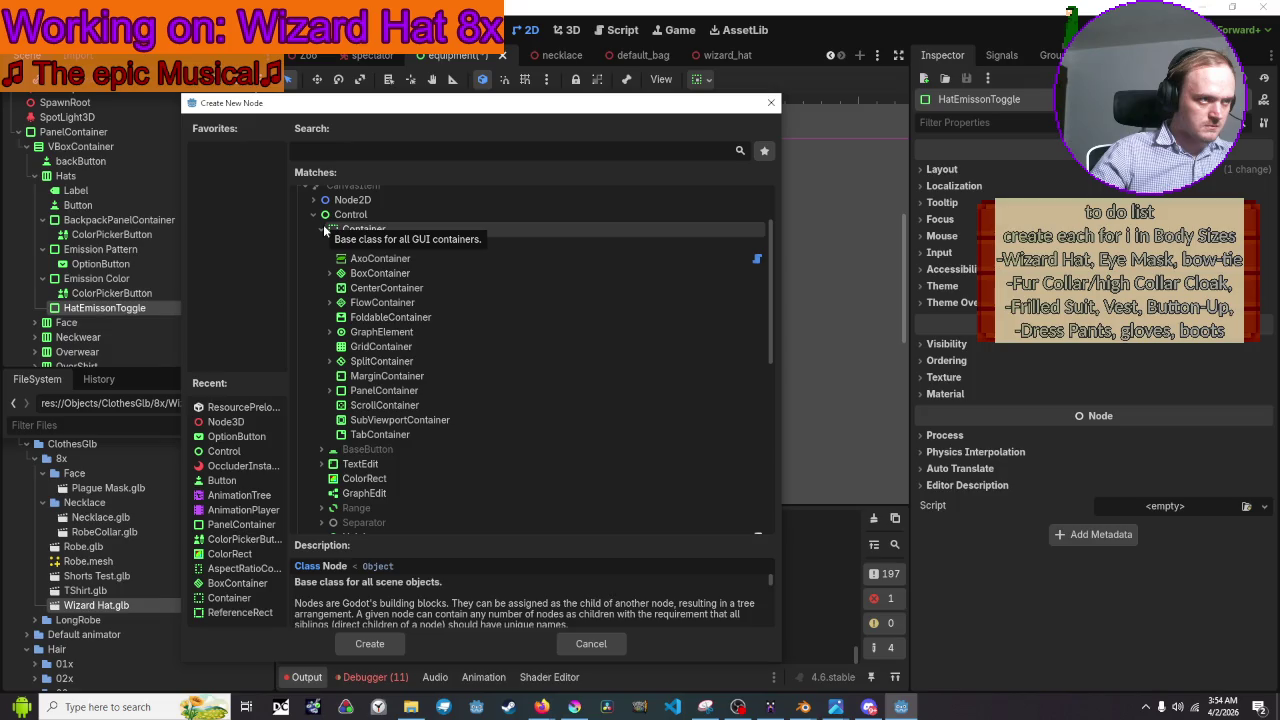
{"action": "left_click", "coordinate": [322, 229]}
{"action": "left_click", "coordinate": [321, 244]}
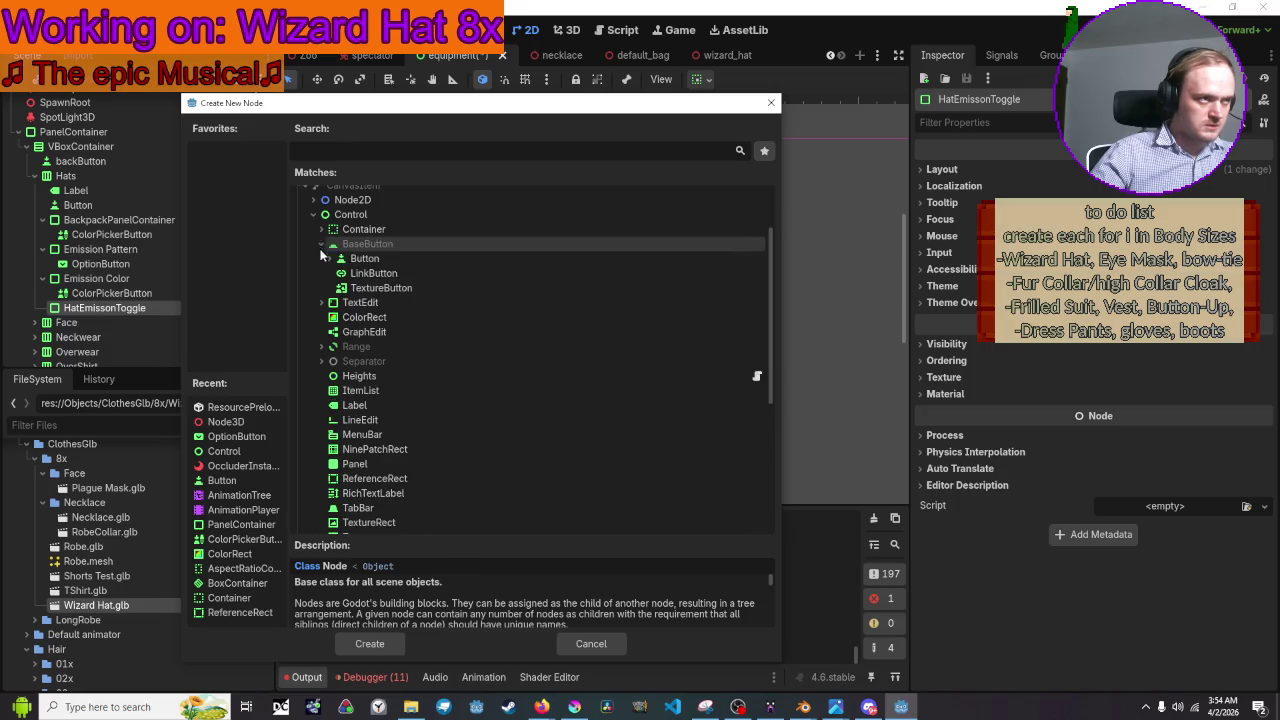
{"action": "left_click", "coordinate": [357, 262]}
{"action": "left_click", "coordinate": [322, 258]}
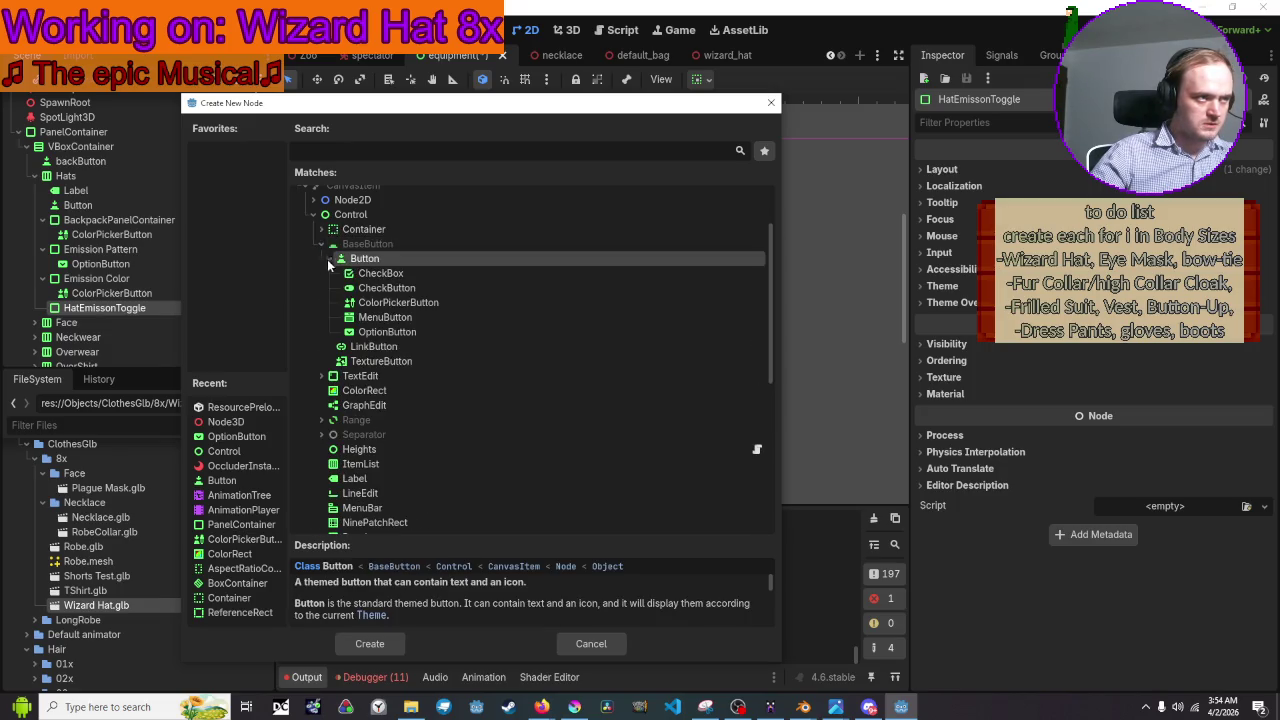
{"action": "left_click", "coordinate": [390, 275]}
{"action": "double_click", "coordinate": [390, 274]}
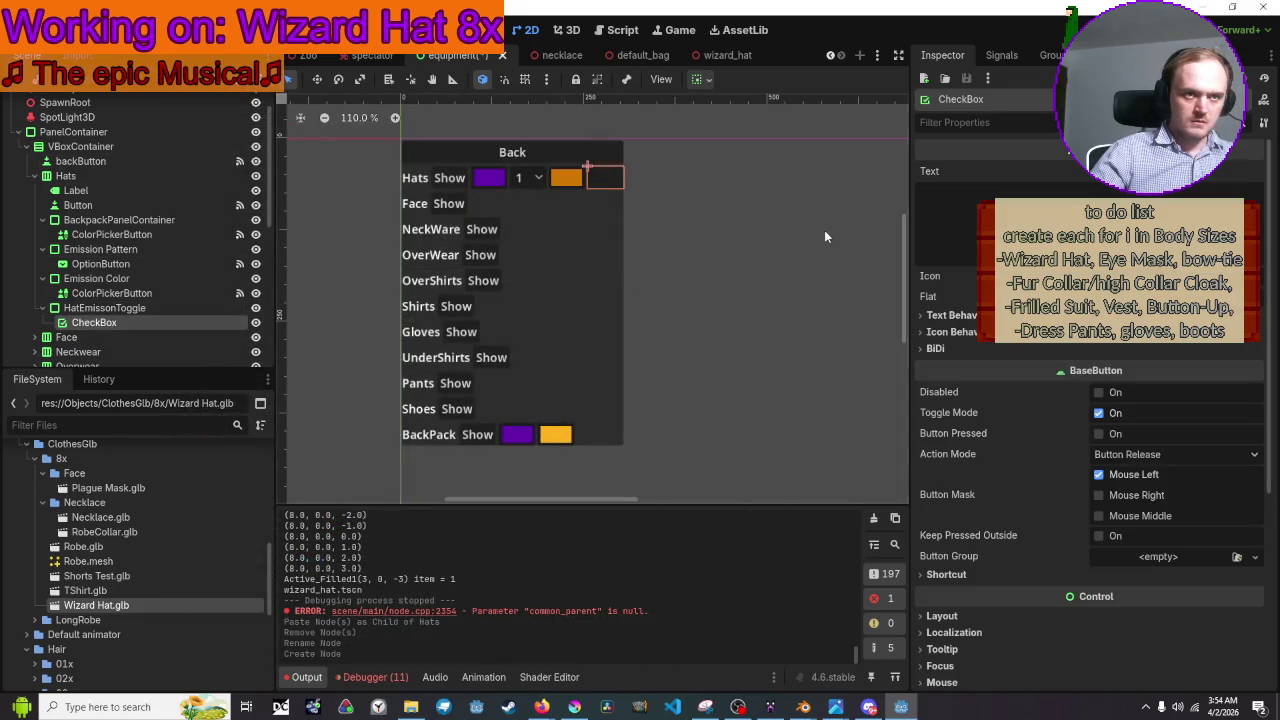
{"action": "left_click", "coordinate": [1023, 55]}
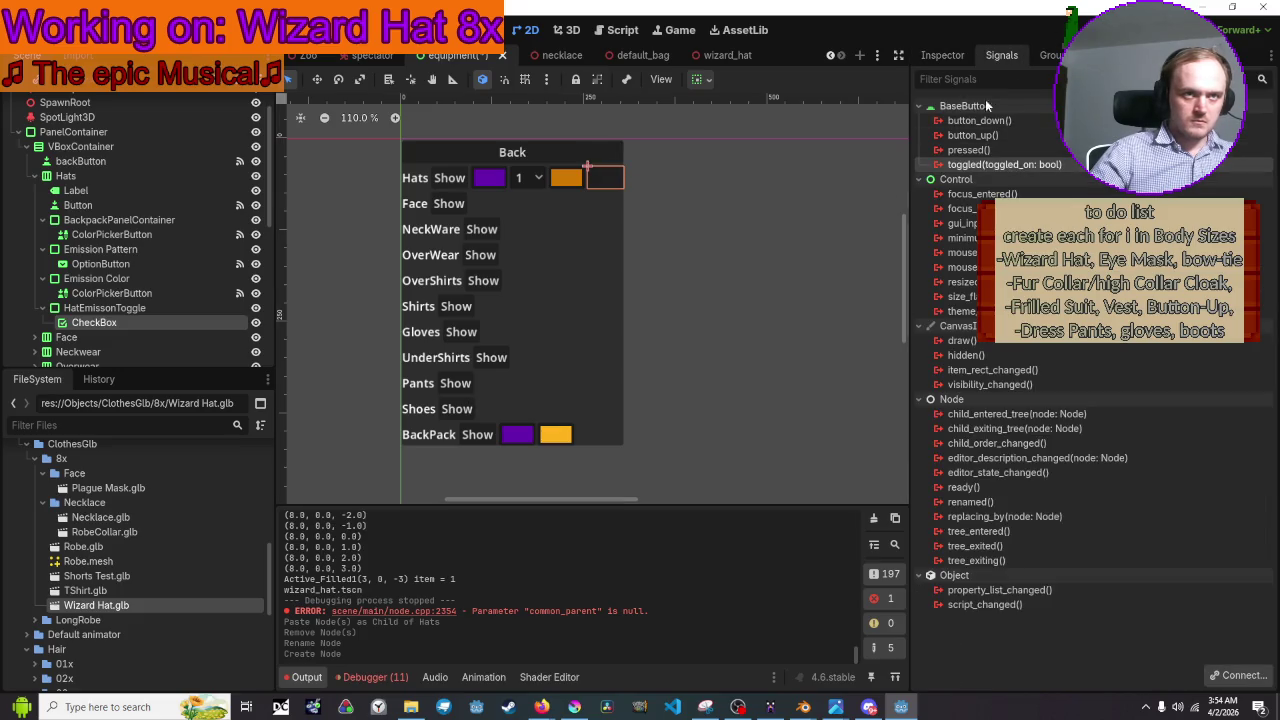
Connect the CheckBox's toggled signal to a new receiver method _on_hatEmission_toggled
{"action": "left_click", "coordinate": [959, 56]}
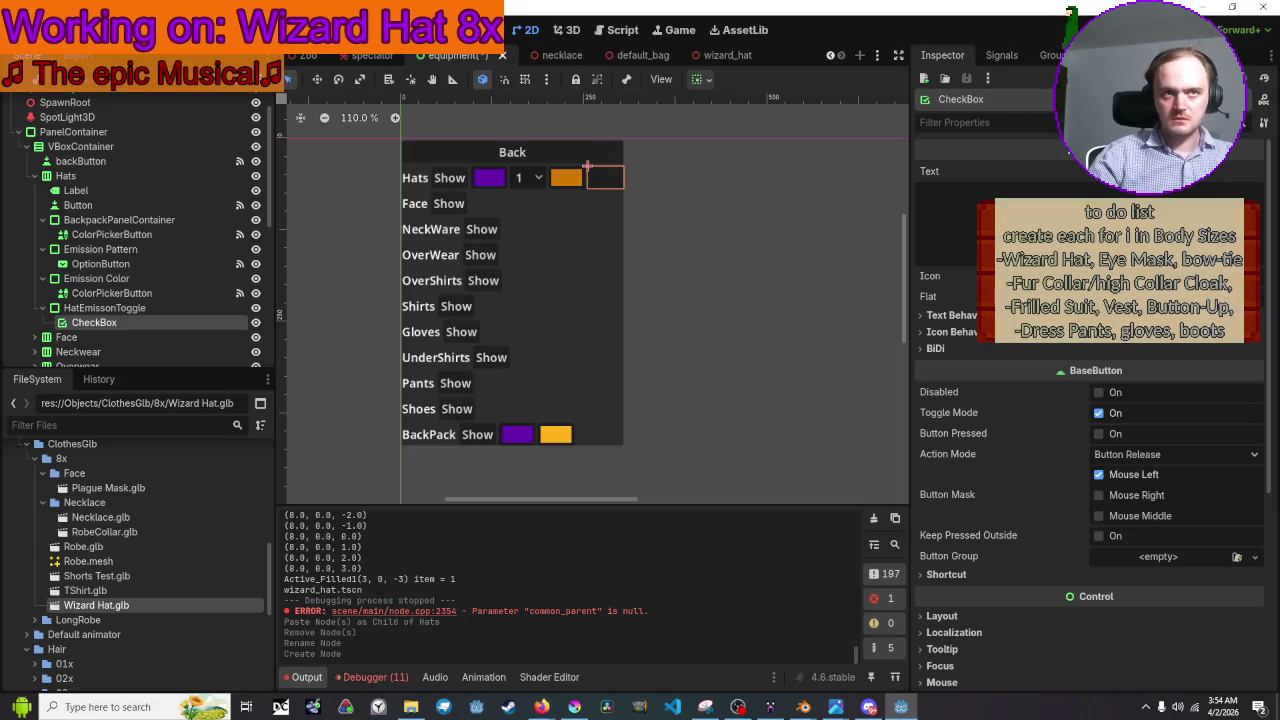
{"action": "left_click", "coordinate": [1012, 57]}
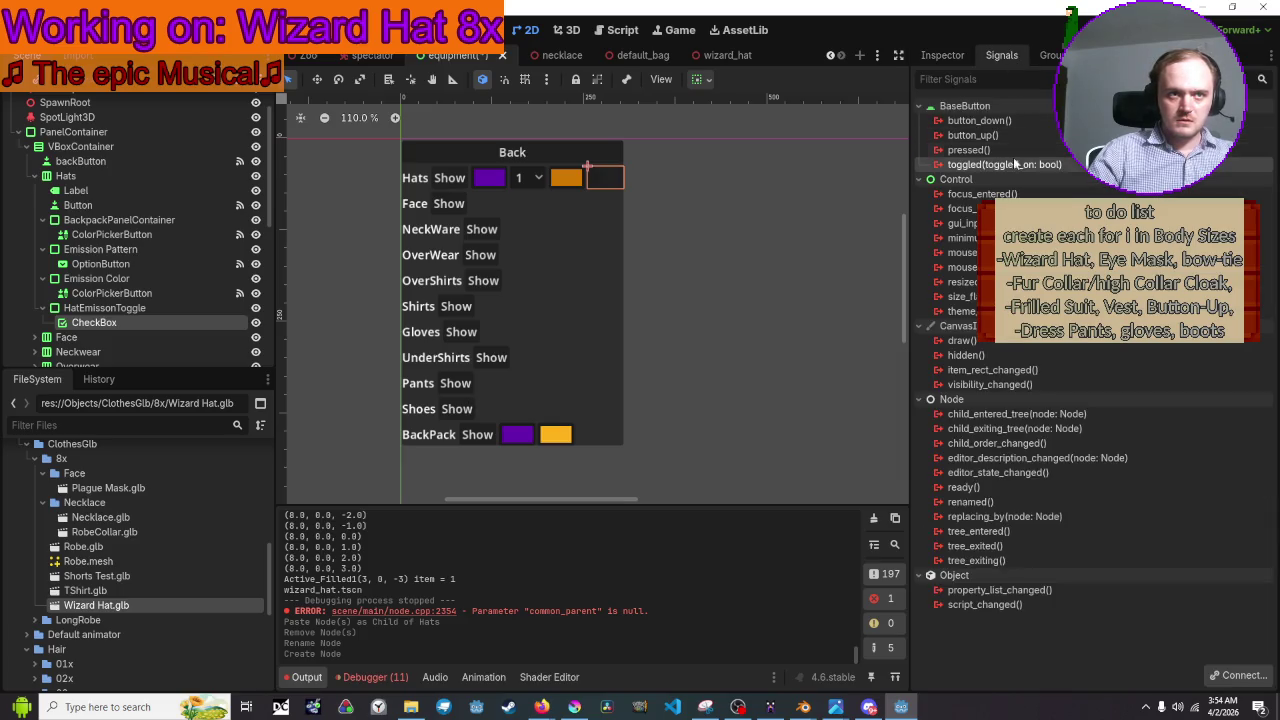
{"action": "mouse_move", "coordinate": [1013, 164]}
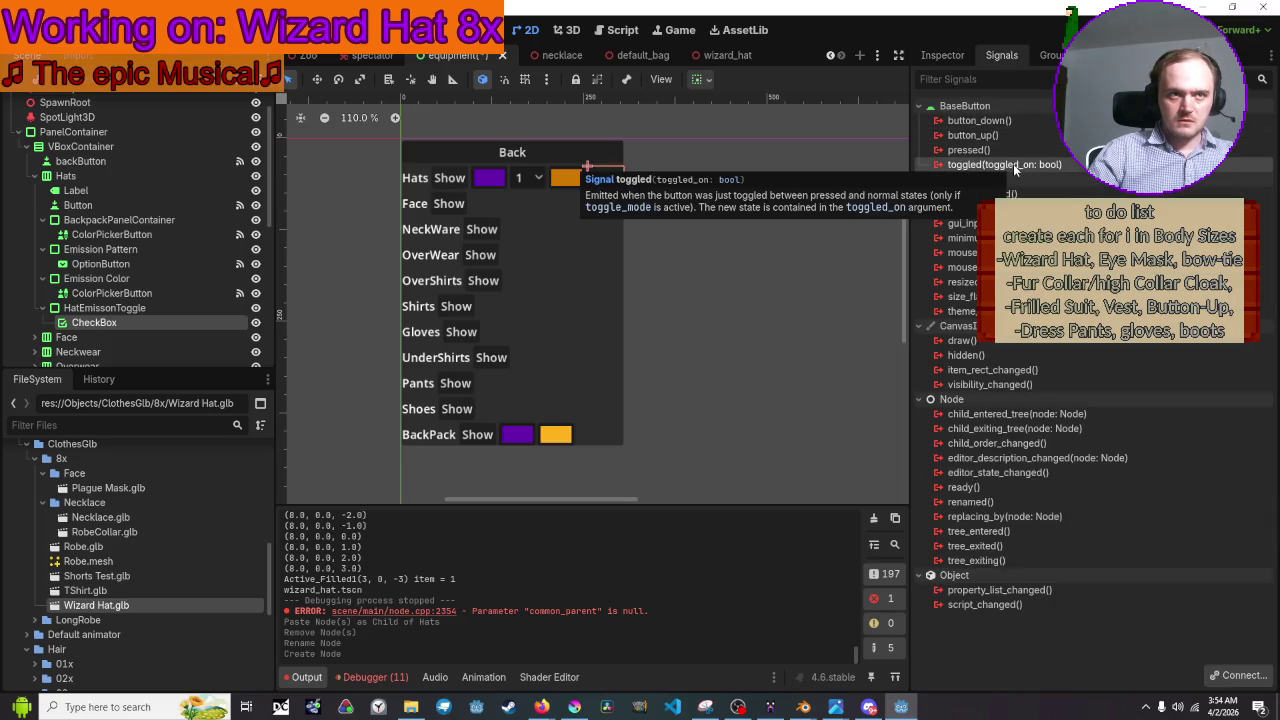
{"action": "double_click", "coordinate": [1013, 164]}
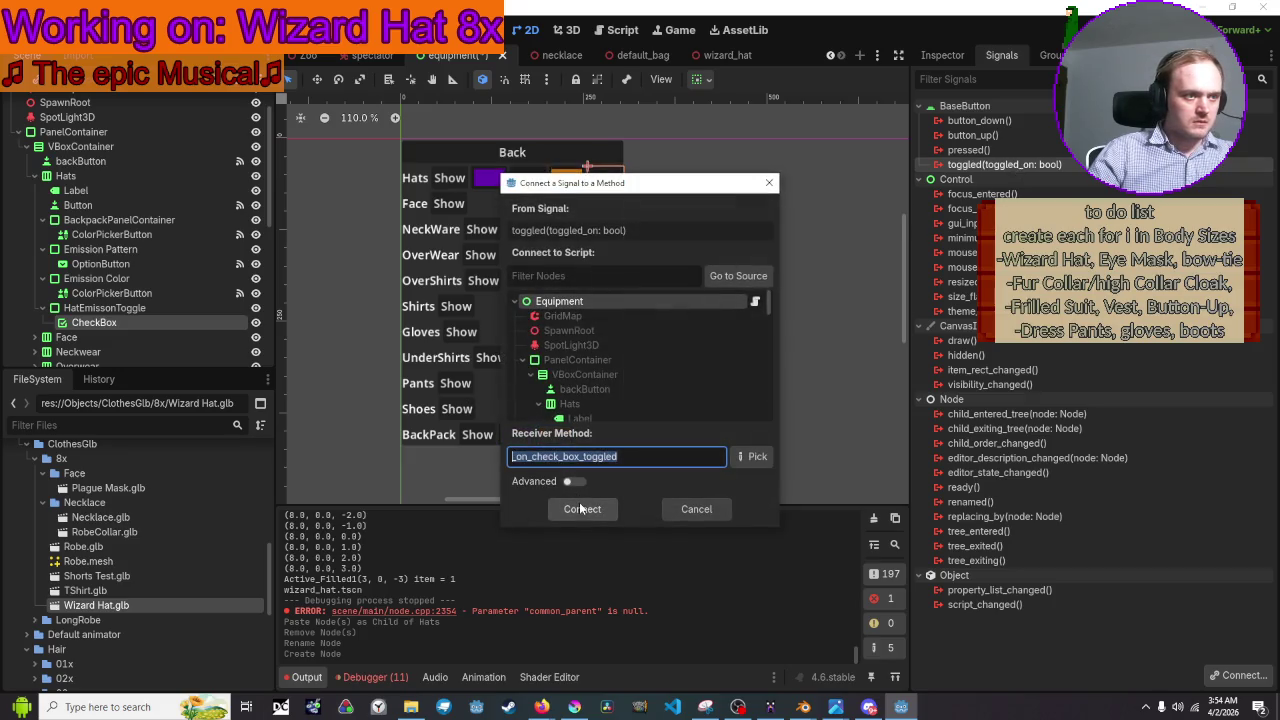
{"action": "left_click", "coordinate": [605, 456]}
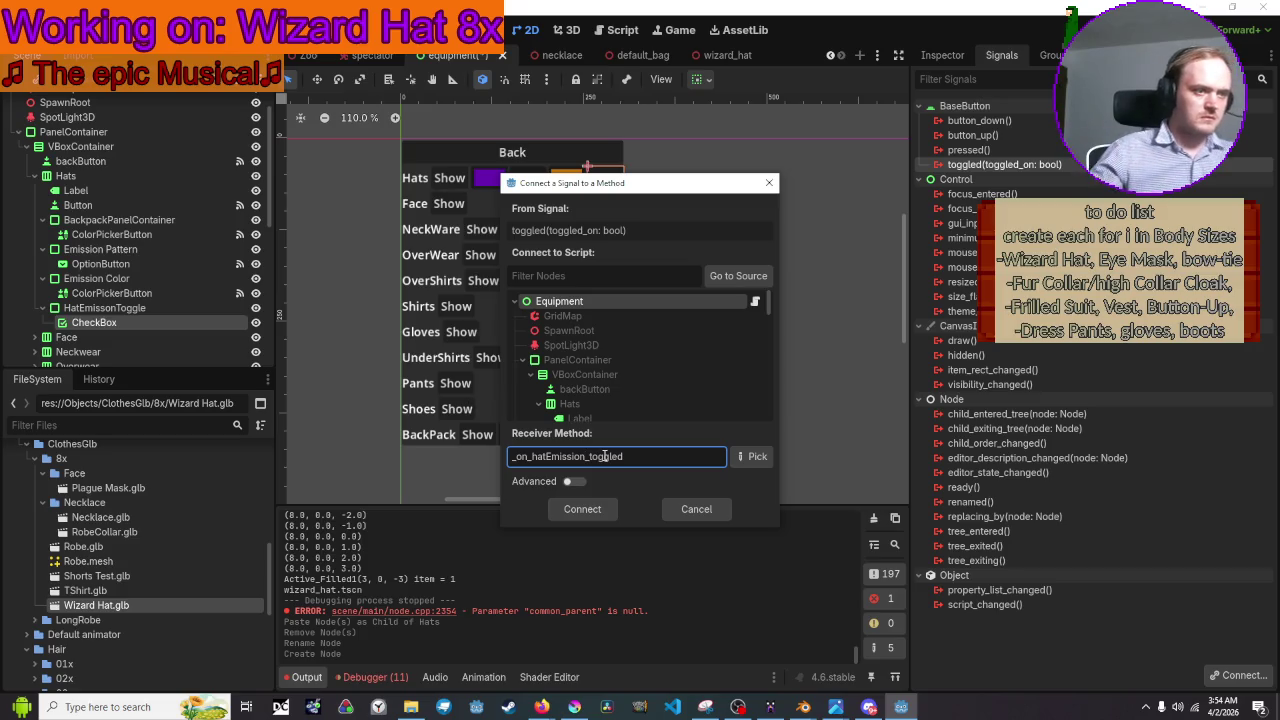
{"action": "left_click", "coordinate": [582, 509]}
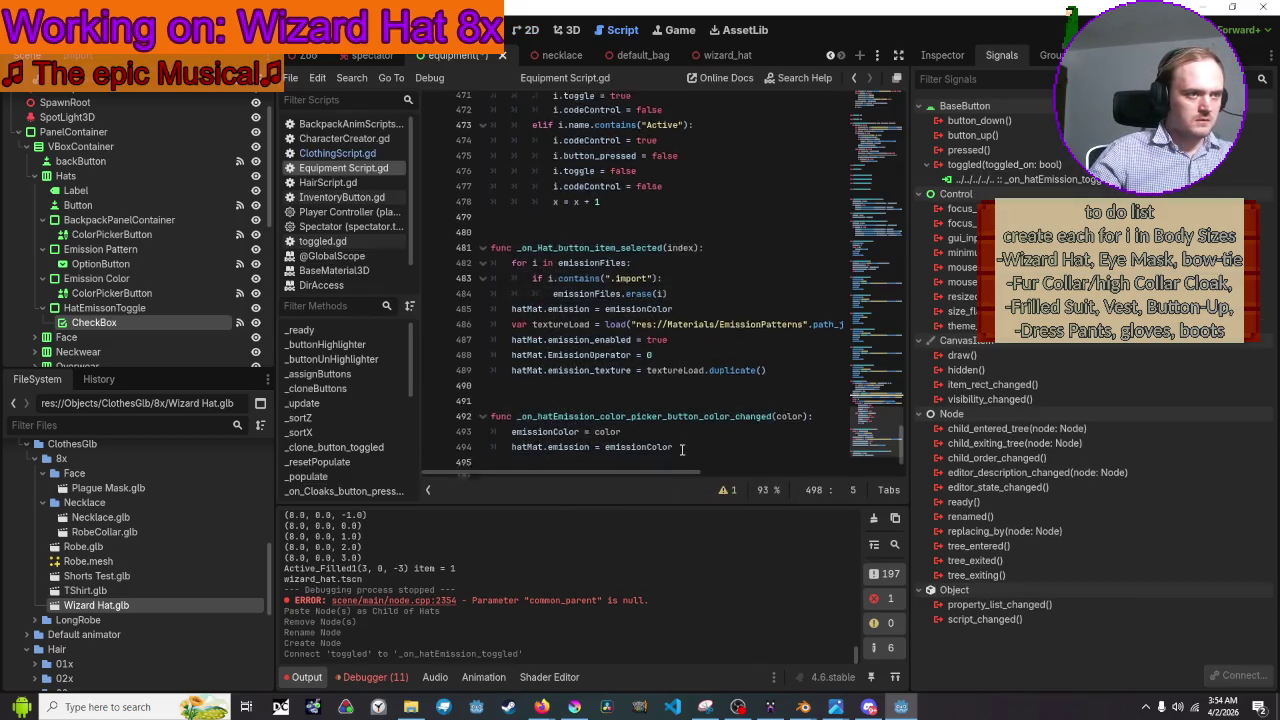
Replace the handler's pass placeholder with an 'if hatMat != null:' check and a new line
{"action": "left_click_drag", "start_coordinate": [690, 441], "coordinate": [490, 440]}
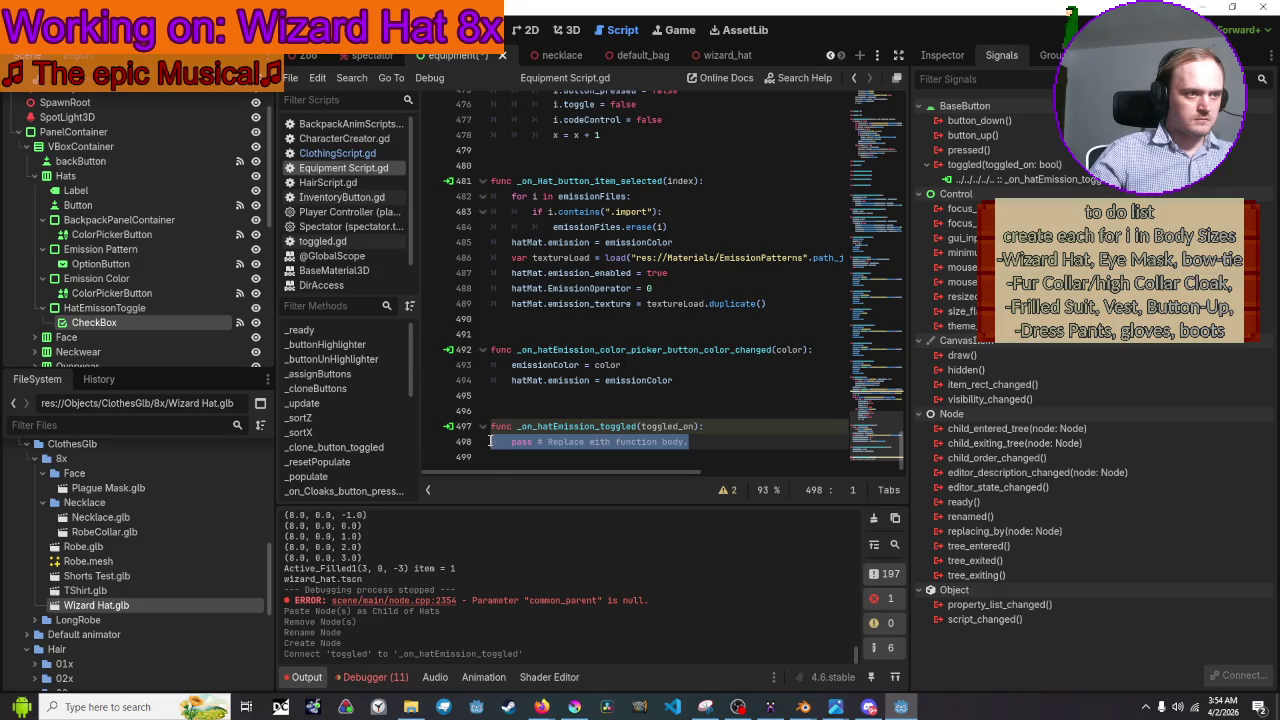
{"action": "key", "text": "BackSpace"}
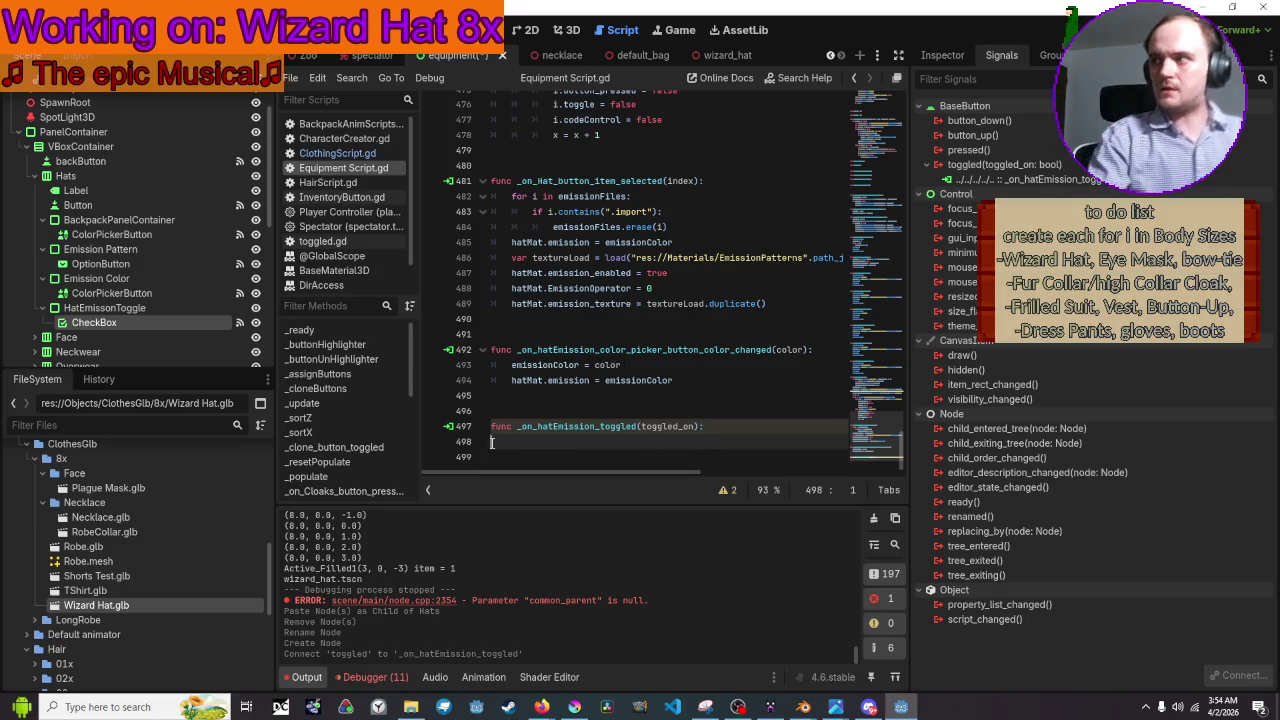
{"action": "key", "text": "Delete"}
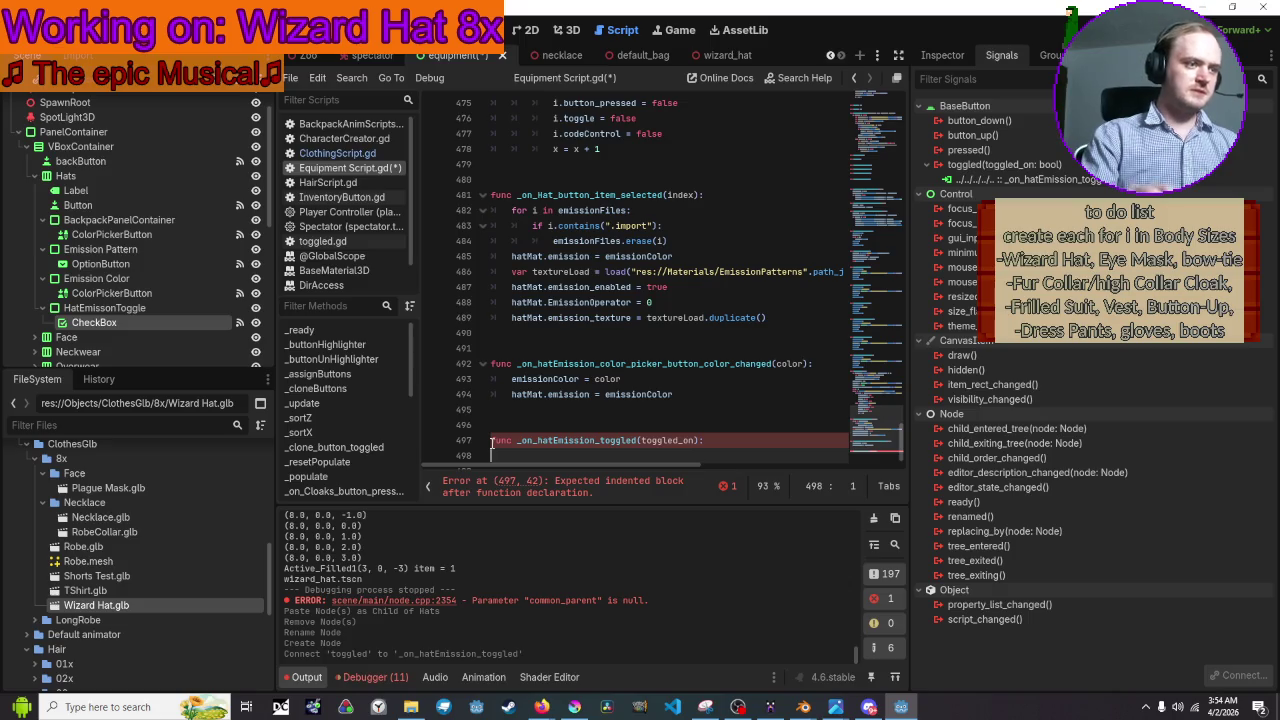
{"action": "type", "text": "if "}
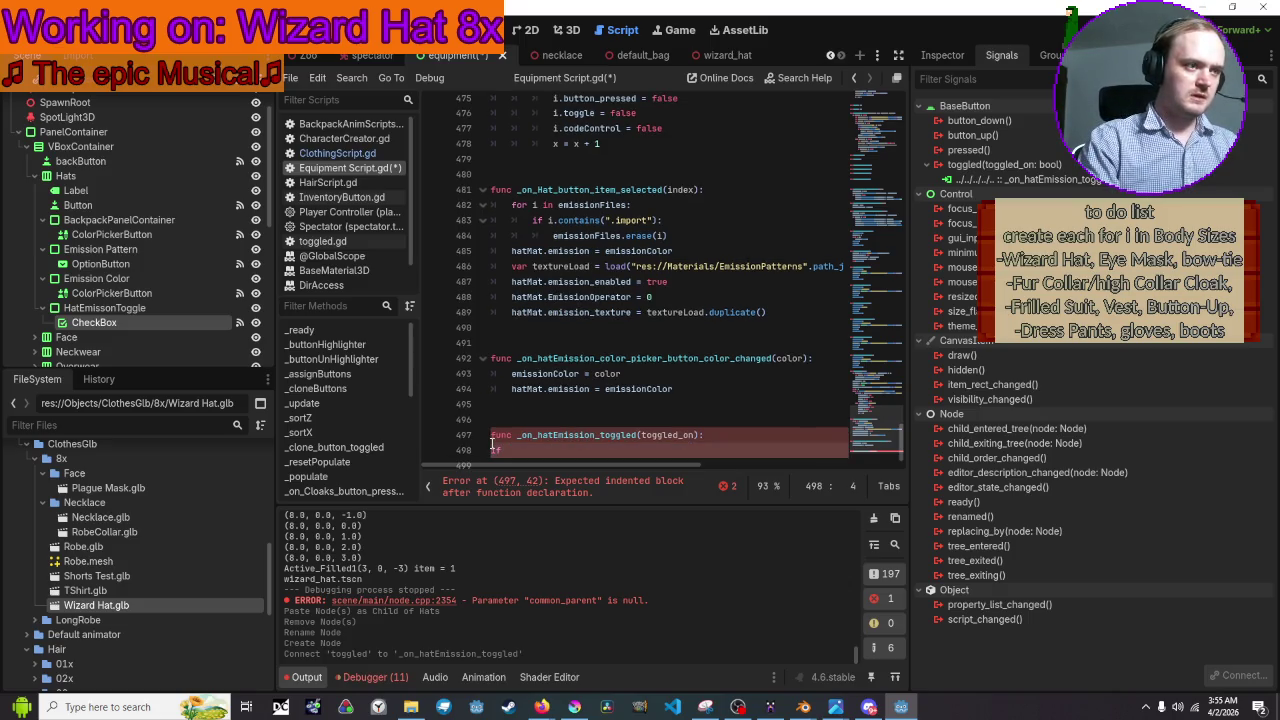
{"action": "type", "text": "mat"}
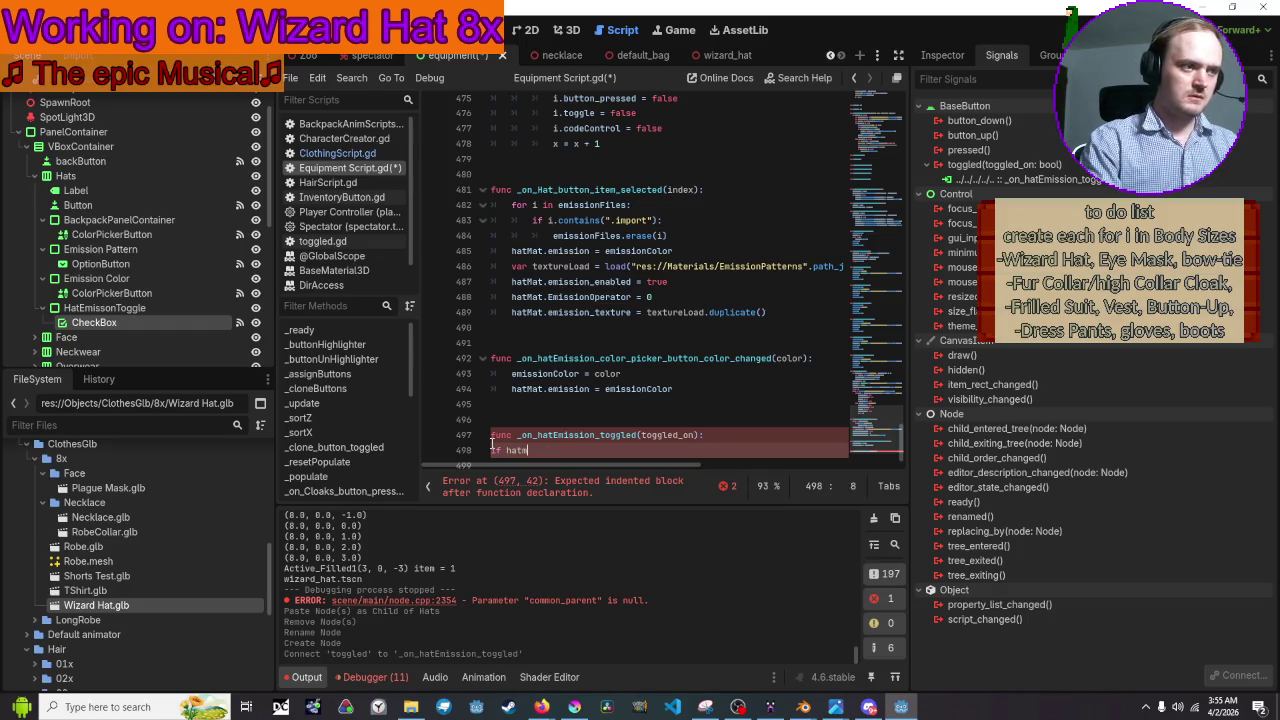
{"action": "type", "text": "Mat "}
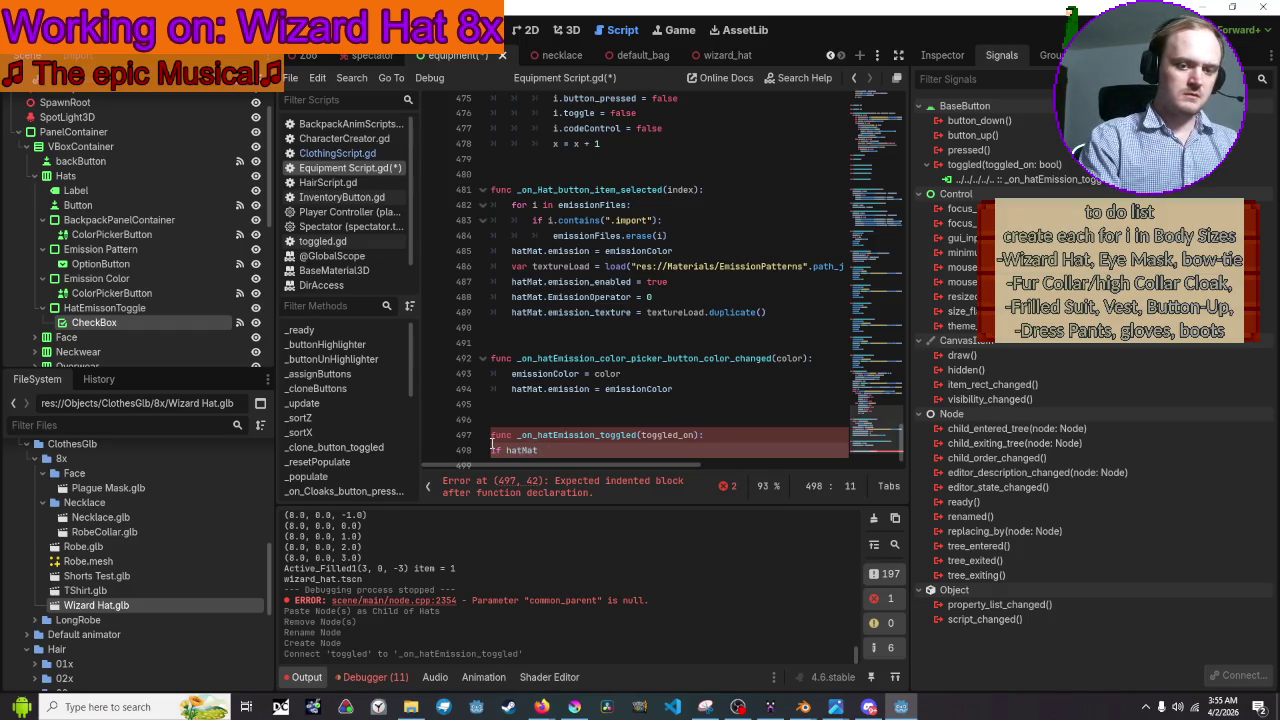
{"action": "type", "text": "!= n"}
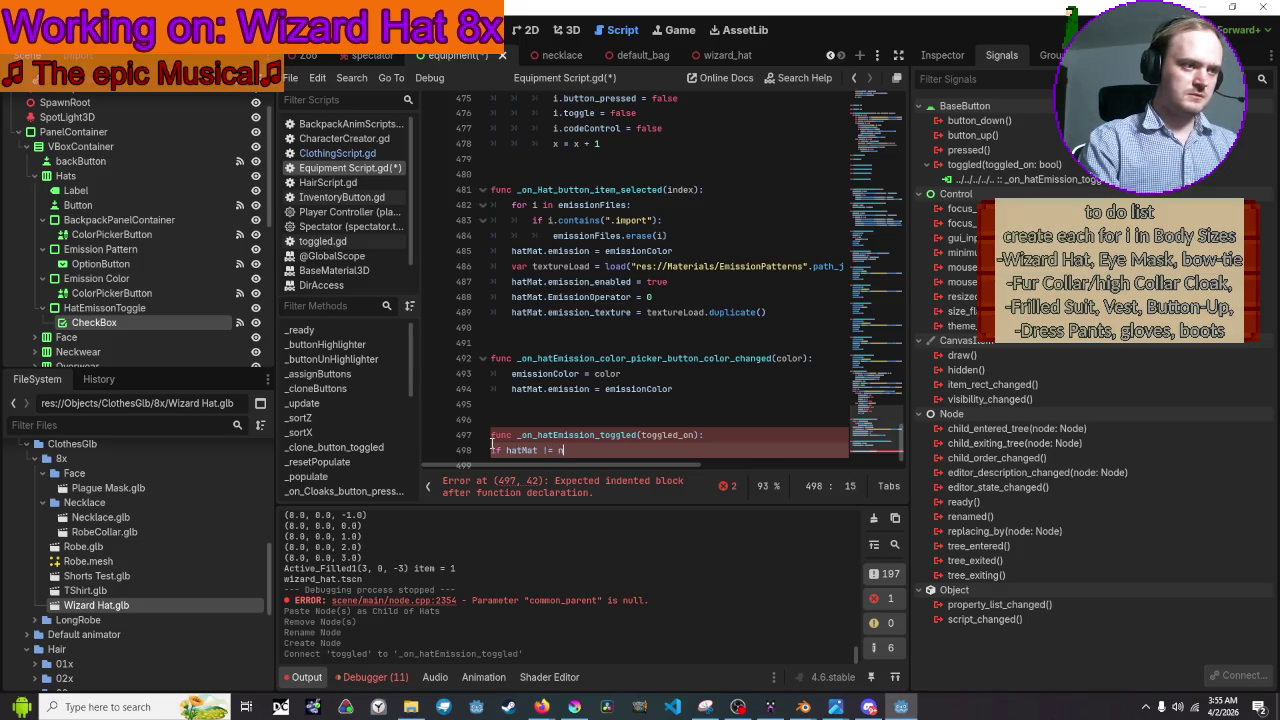
{"action": "type", "text": "ull"}
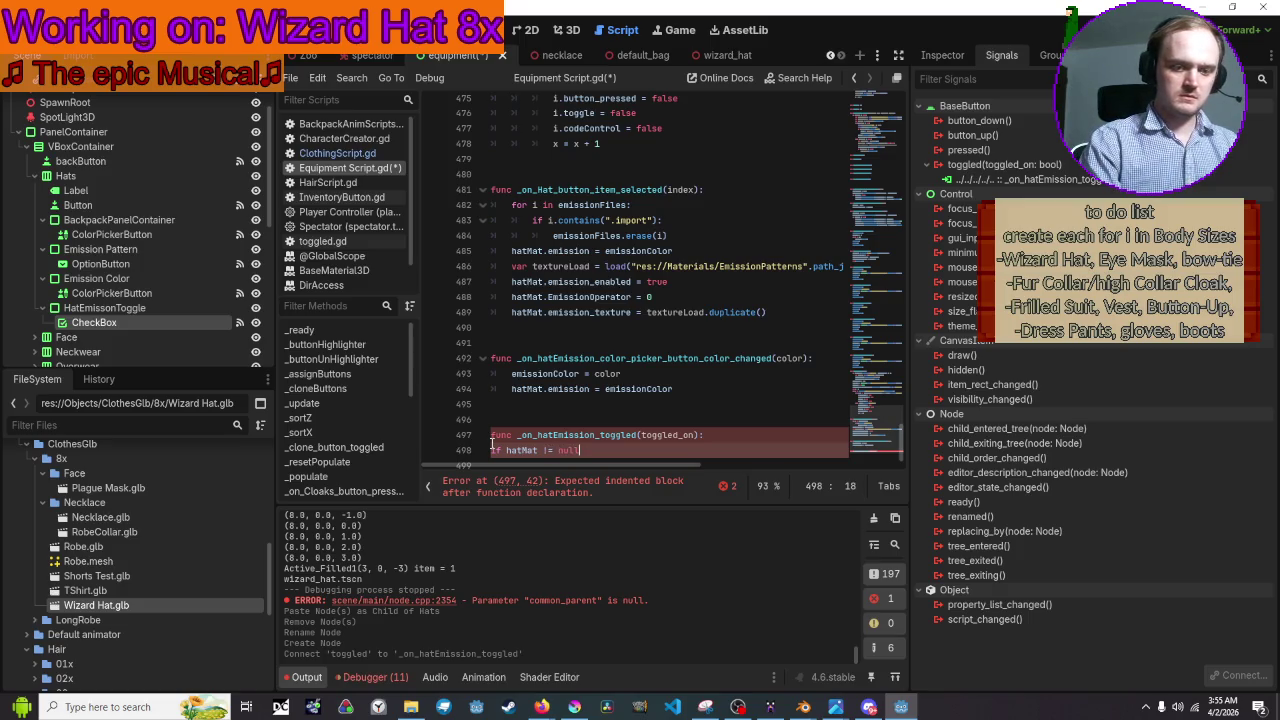
{"action": "key", "text": "Return"}
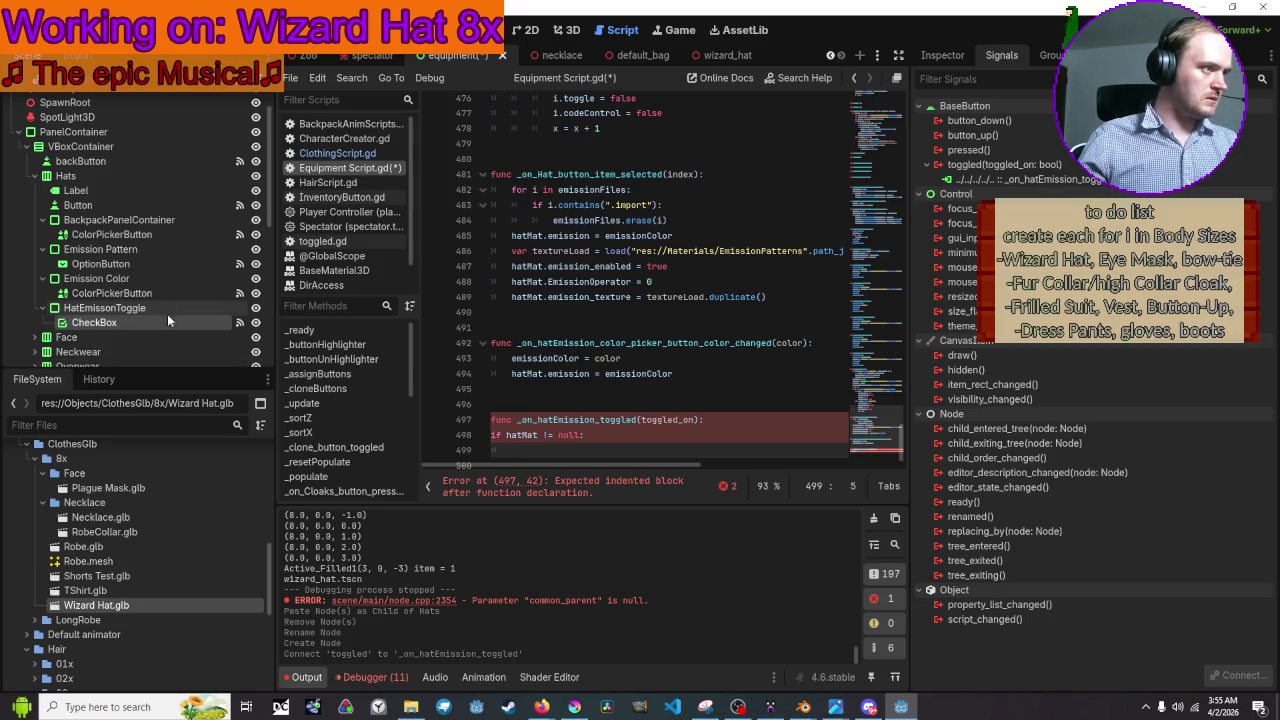
{"action": "left_click", "coordinate": [160, 288]}
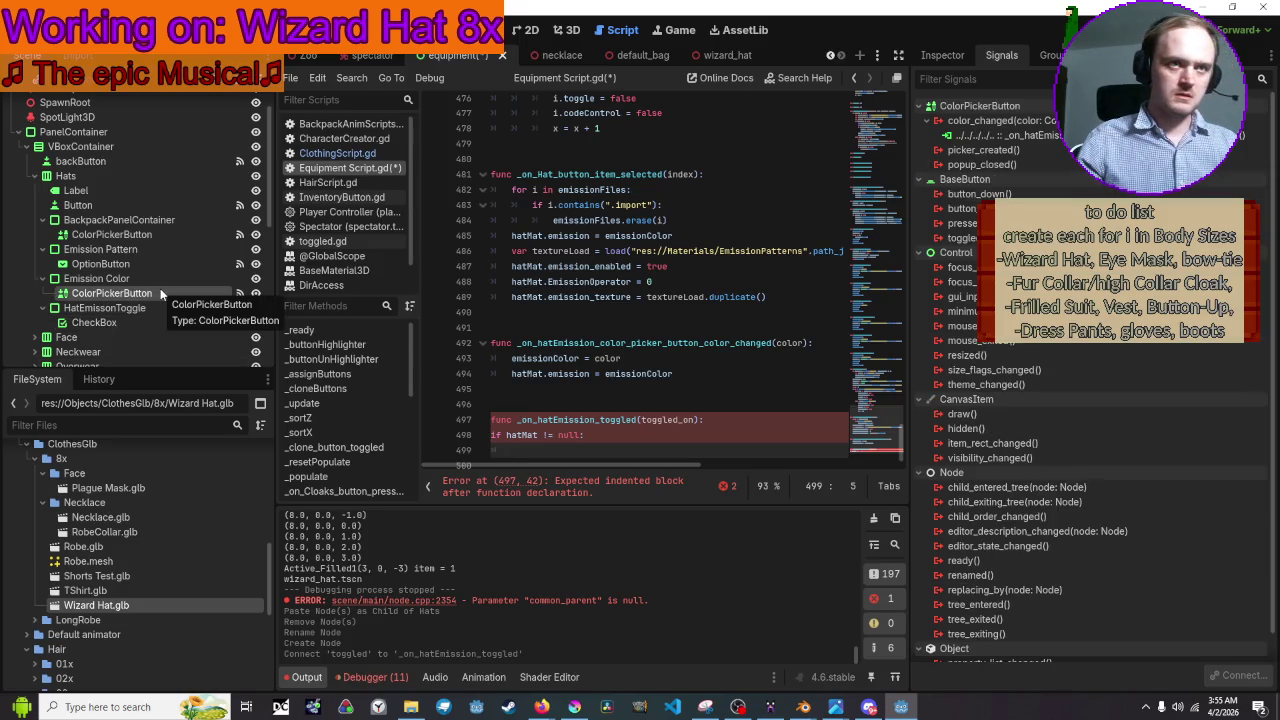
Drop the Emission Color ColorPickerButton's node path on line 499 and append '.disabled = false'
{"action": "left_click", "coordinate": [958, 55]}
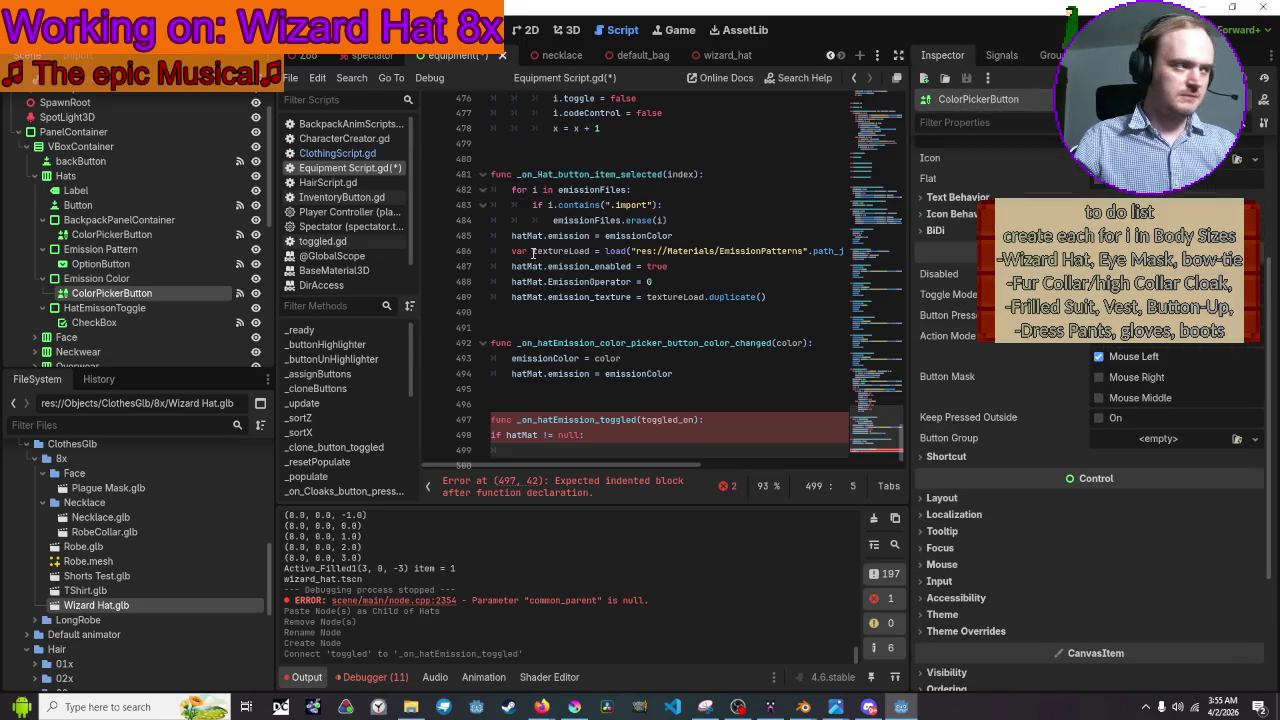
{"action": "mouse_move", "coordinate": [120, 293]}
{"action": "left_mouse_down"}
{"action": "mouse_move", "coordinate": [442, 304]}
{"action": "mouse_move", "coordinate": [630, 452]}
{"action": "mouse_move", "coordinate": [577, 480]}
{"action": "mouse_move", "coordinate": [577, 447]}
{"action": "left_mouse_up"}
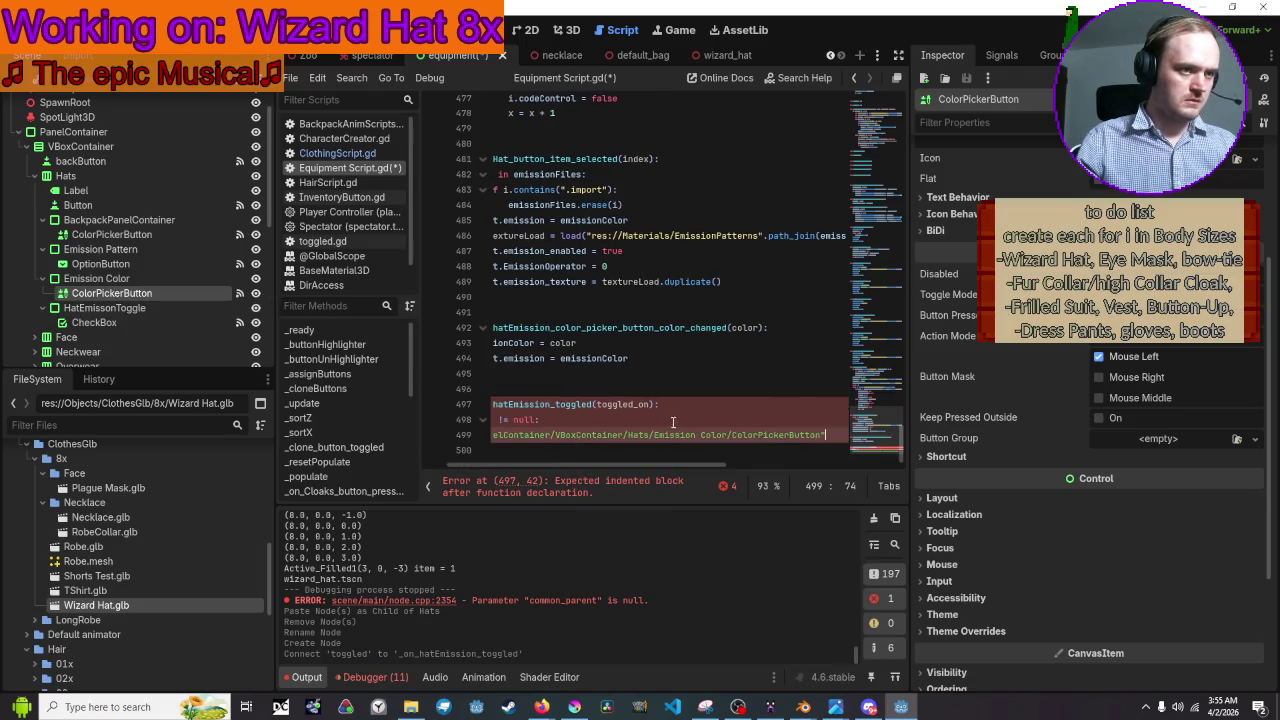
{"action": "type", "text": "."}
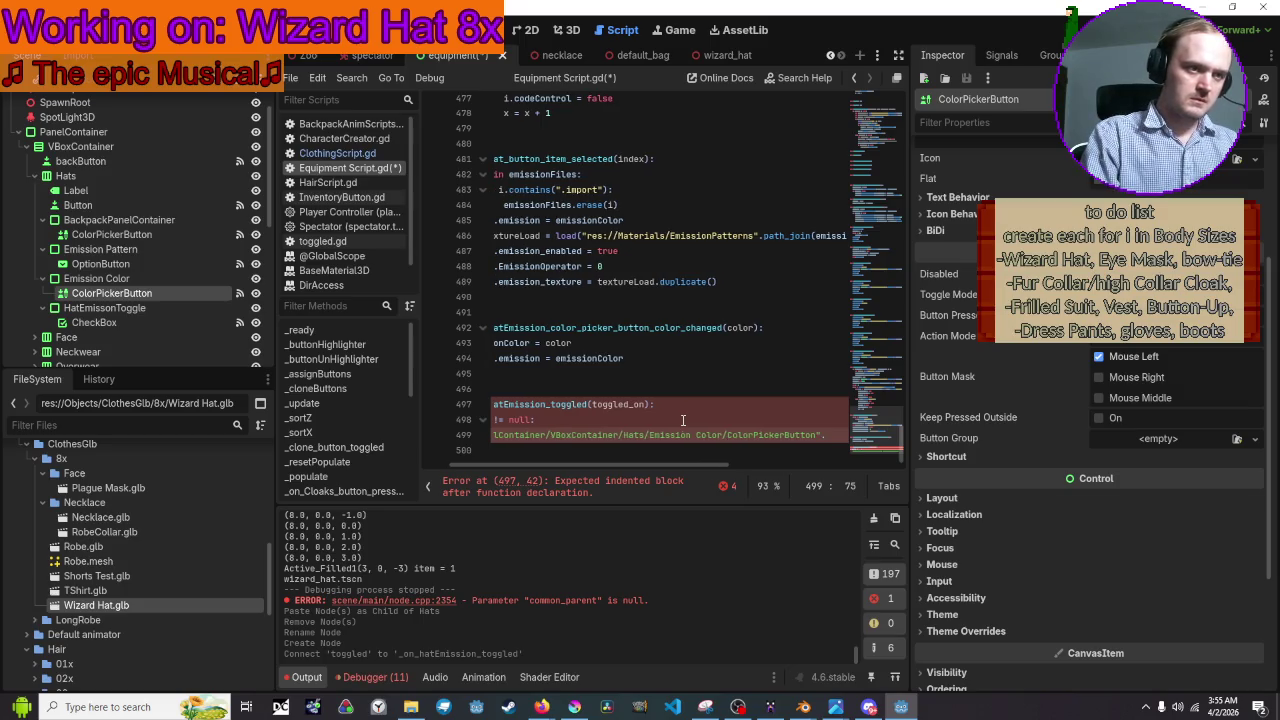
{"action": "key", "text": "BackSpace"}
{"action": "key", "text": "Left"}
{"action": "key", "text": "Left"}
{"action": "key", "text": "Left"}
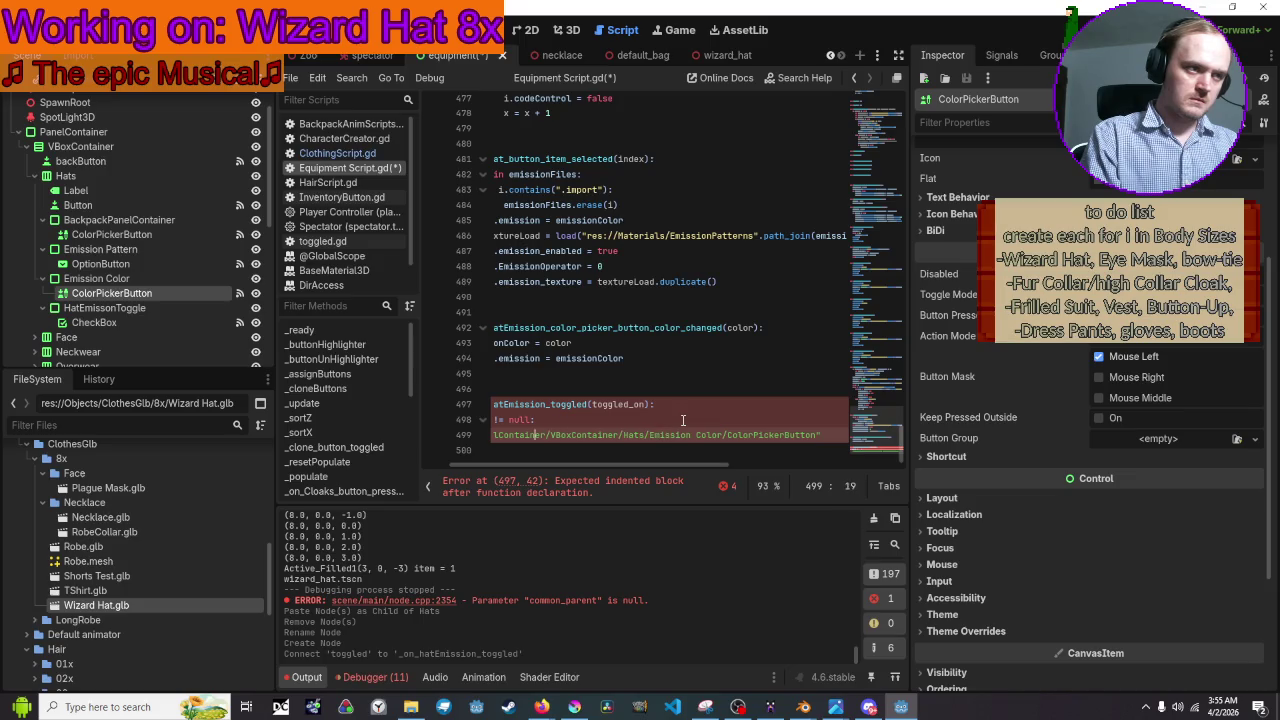
{"action": "key", "text": "Home"}
{"action": "key", "text": "Home"}
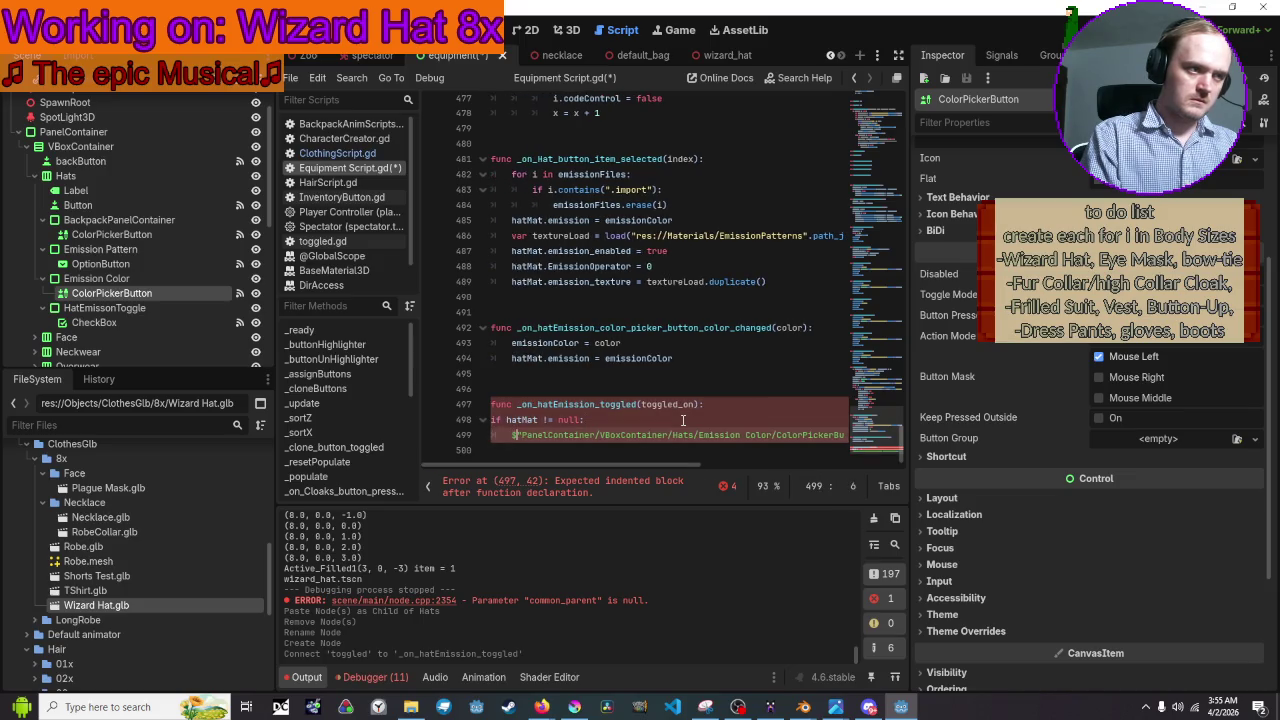
{"action": "key", "text": "Right"}
{"action": "key", "text": "Right"}
{"action": "key", "text": "Right"}
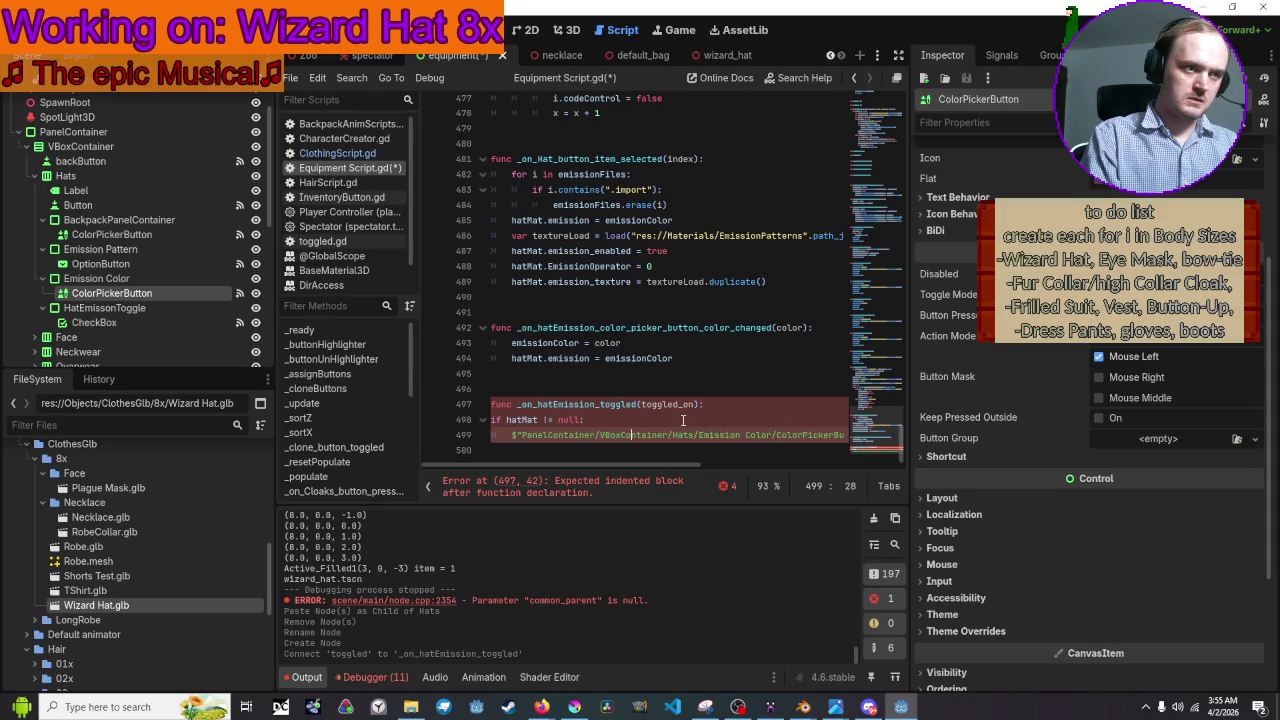
{"action": "key", "text": "End"}
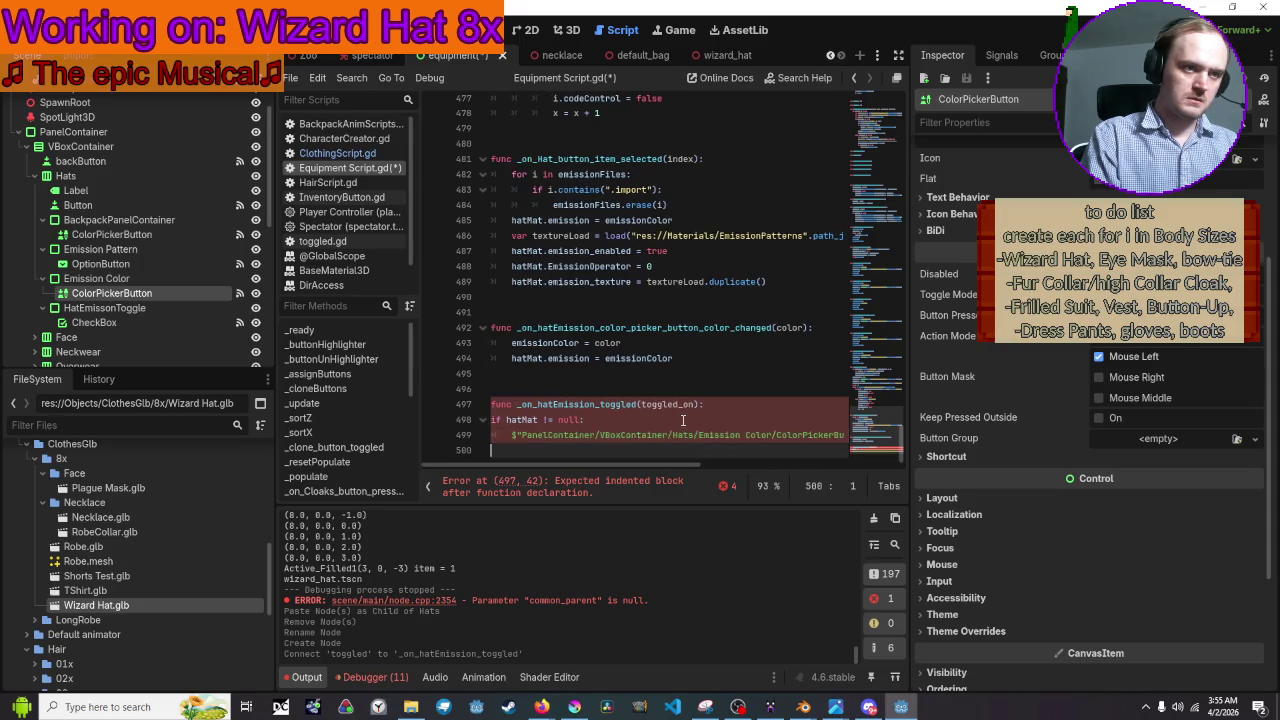
{"action": "type", "text": ".d"}
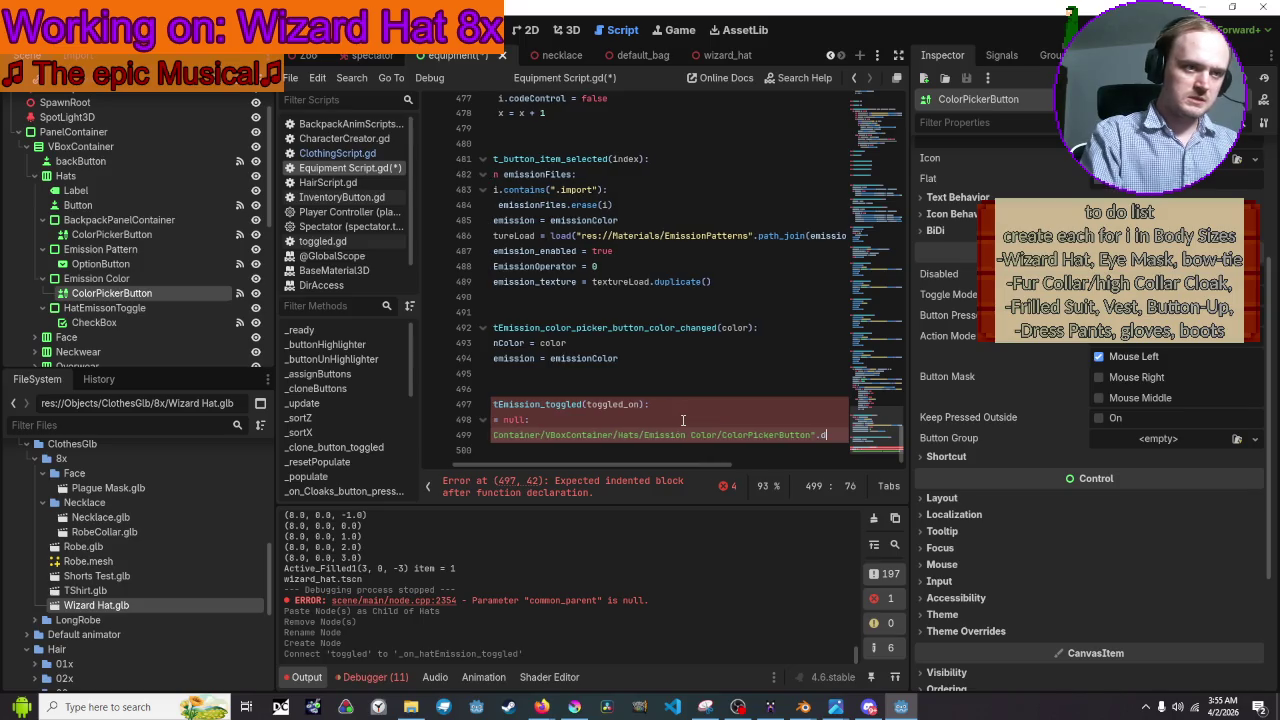
{"action": "type", "text": "isabled"}
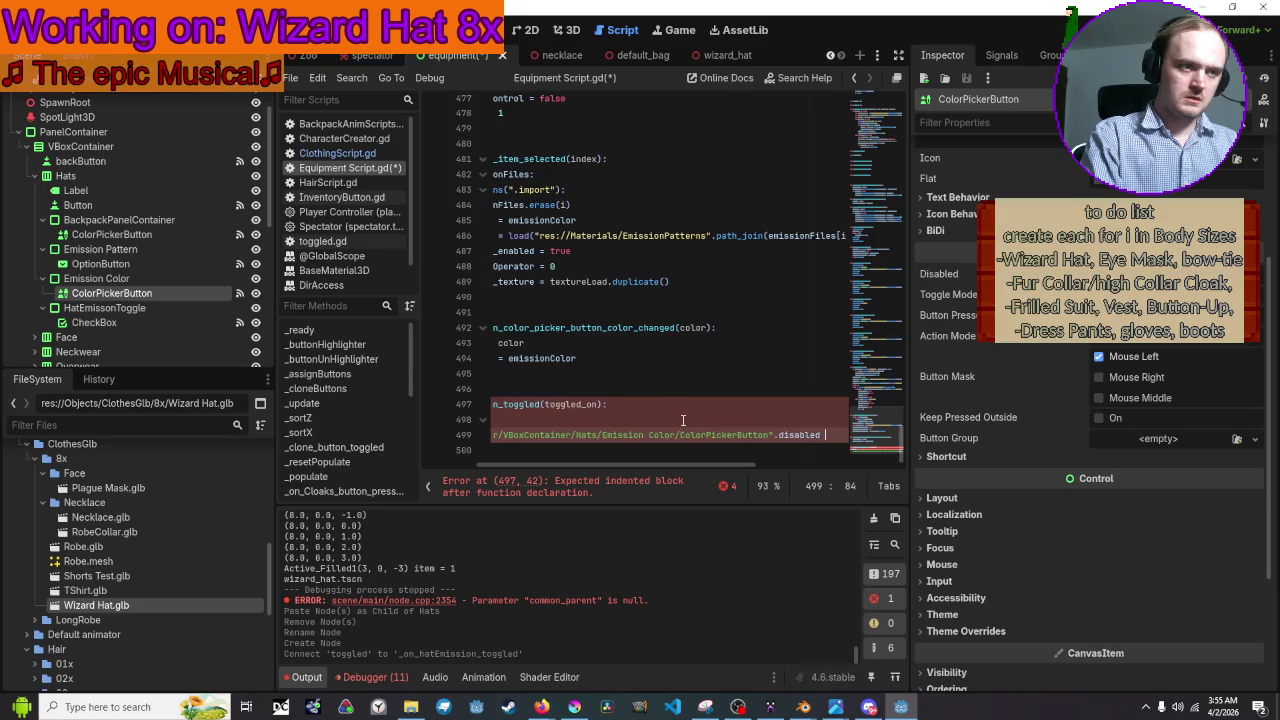
{"action": "type", "text": " = false"}
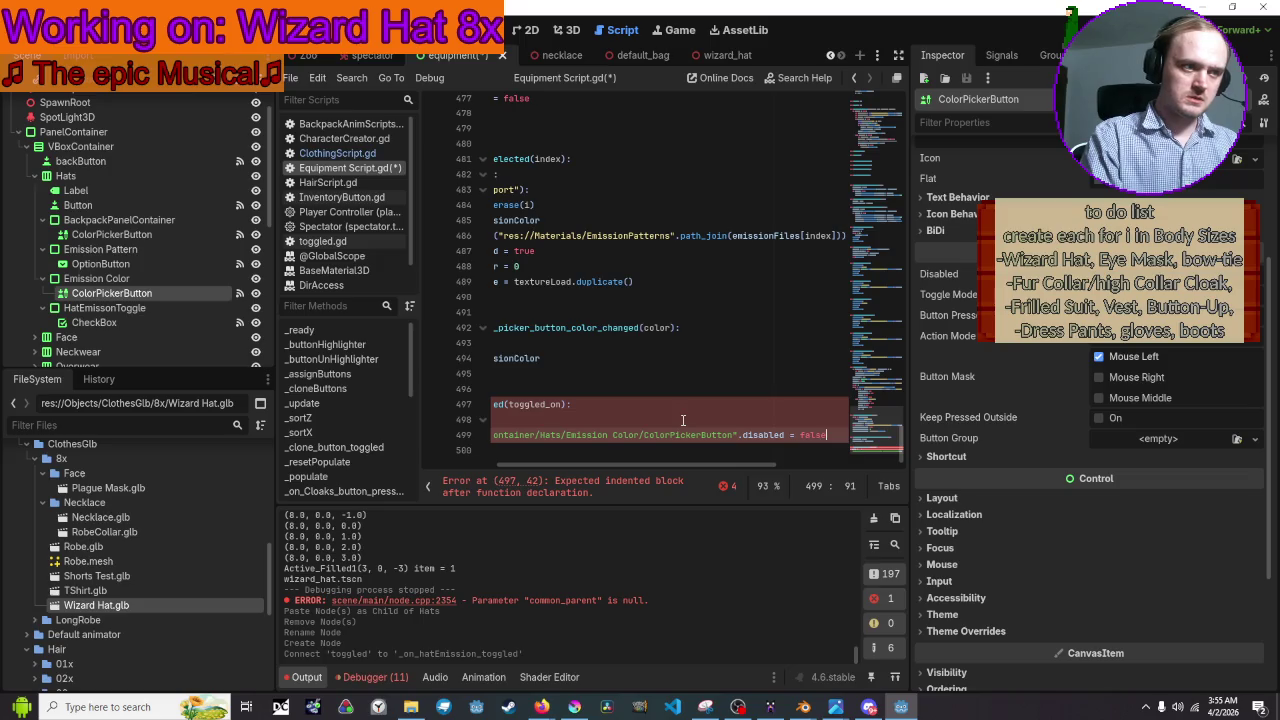
Indent the if block and the picker line correctly, then save Equipment Script.gd
{"action": "key", "text": "Up"}
{"action": "key", "text": "Up"}
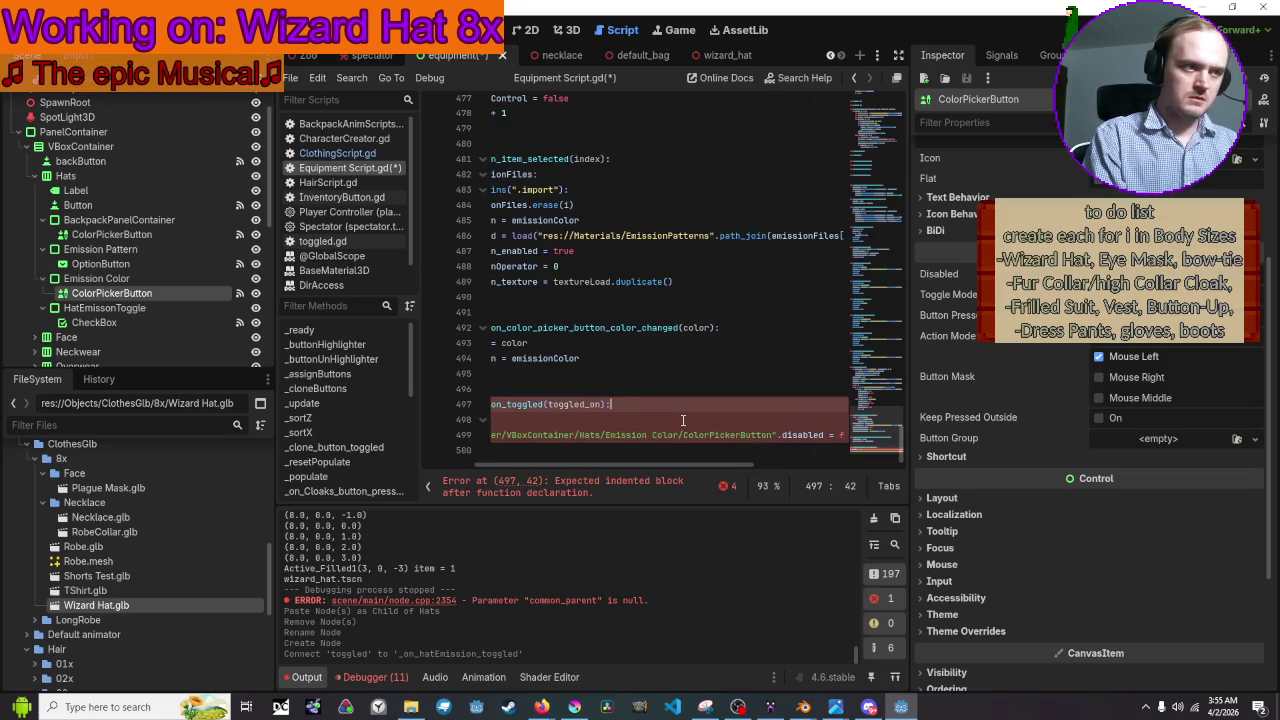
{"action": "key", "text": "Down"}
{"action": "key", "text": "Home"}
{"action": "key", "text": "Tab"}
{"action": "key", "text": "Down"}
{"action": "key", "text": "Tab"}
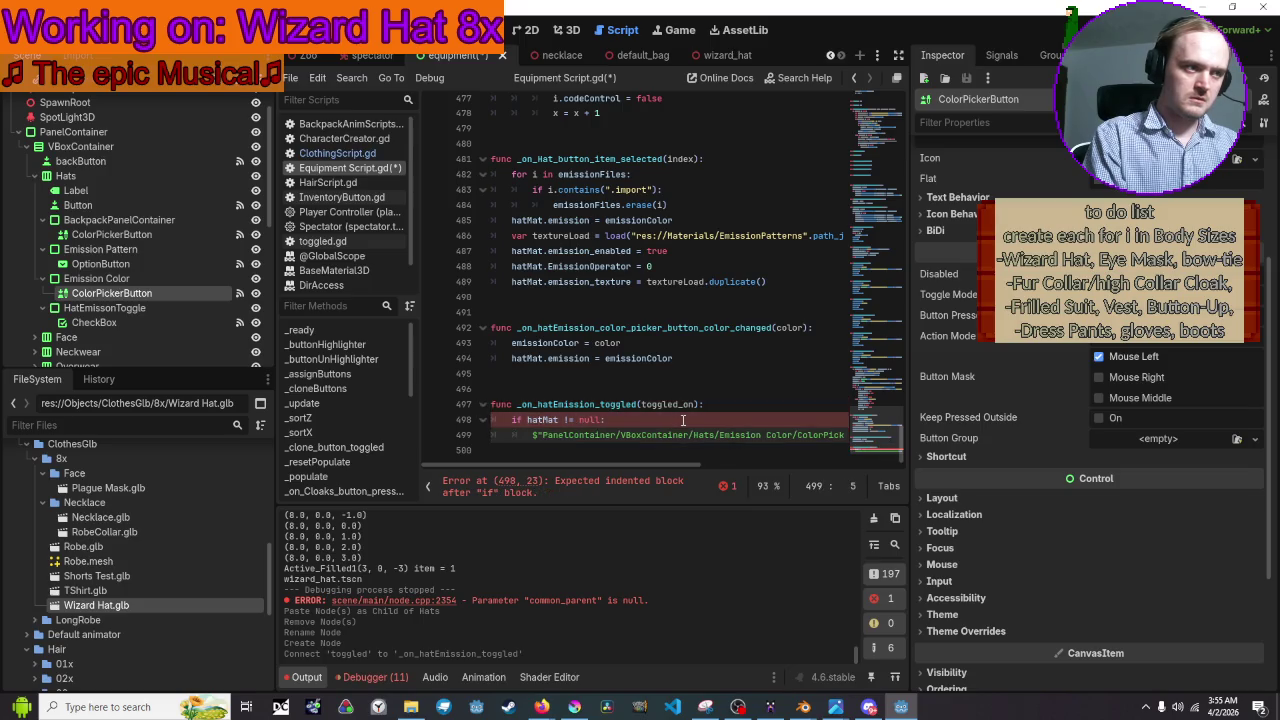
{"action": "key", "text": "Up"}
{"action": "key", "text": "ctrl+s"}
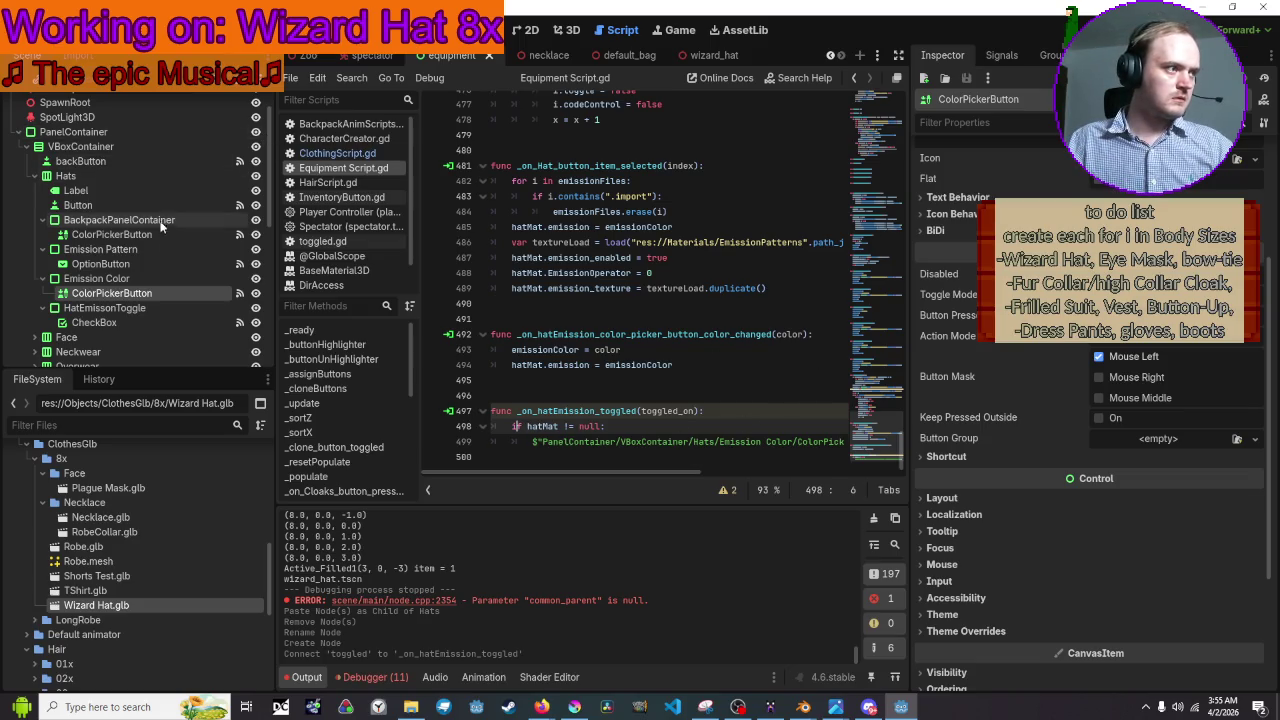
Tick Disabled on the Emission Color picker, run the game with F5, and open Equipment
{"action": "left_click", "coordinate": [1099, 273]}
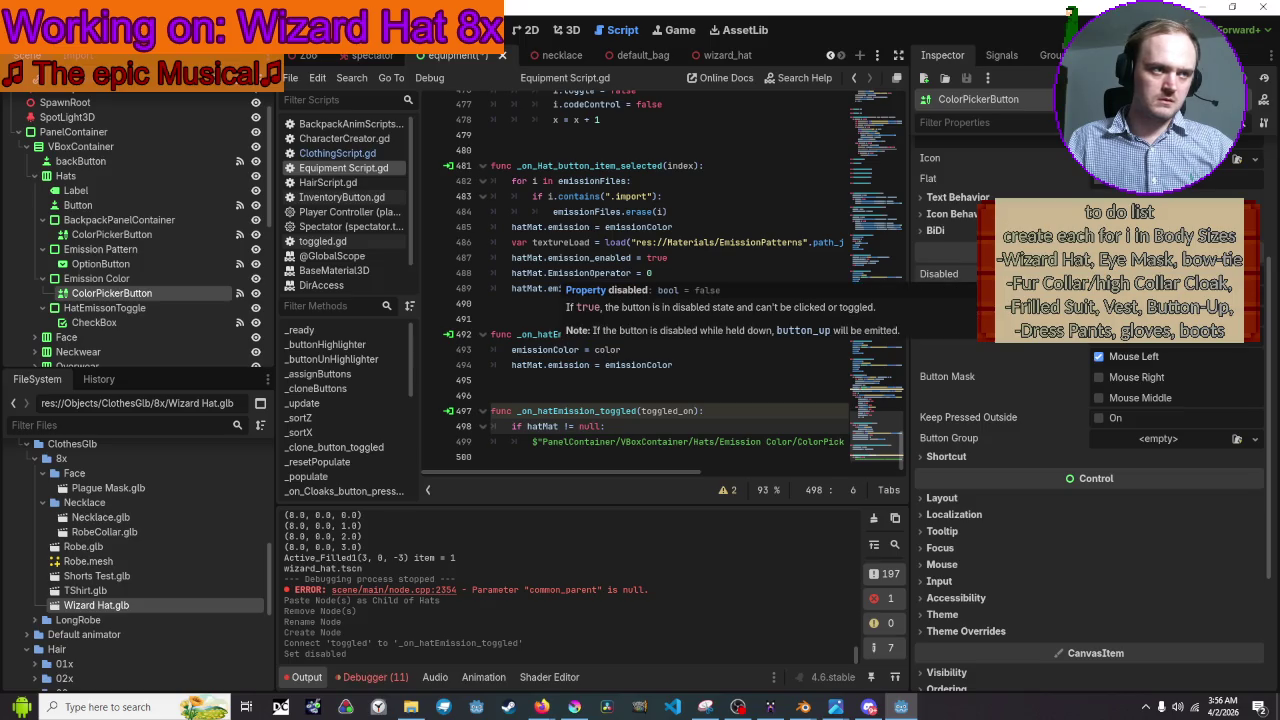
{"action": "mouse_move", "coordinate": [637, 472]}
{"action": "left_mouse_down"}
{"action": "mouse_move", "coordinate": [710, 473]}
{"action": "mouse_move", "coordinate": [617, 476]}
{"action": "left_mouse_up"}
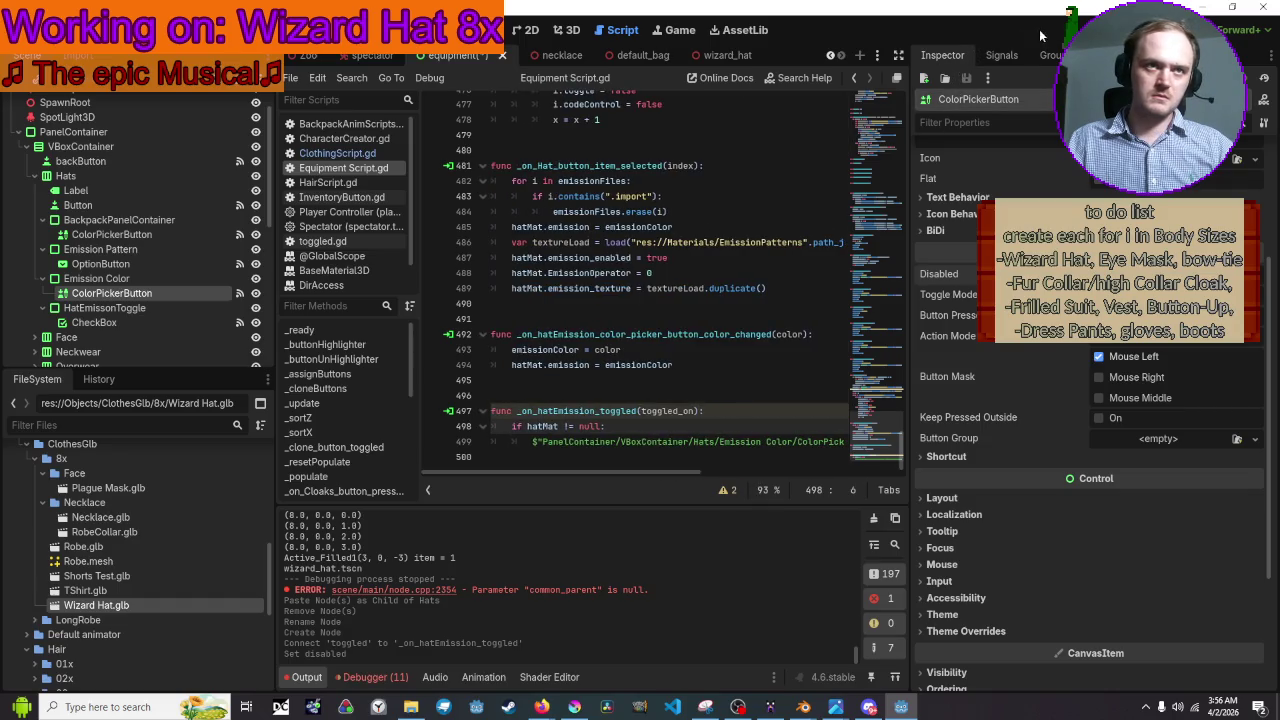
{"action": "key", "text": "F5"}
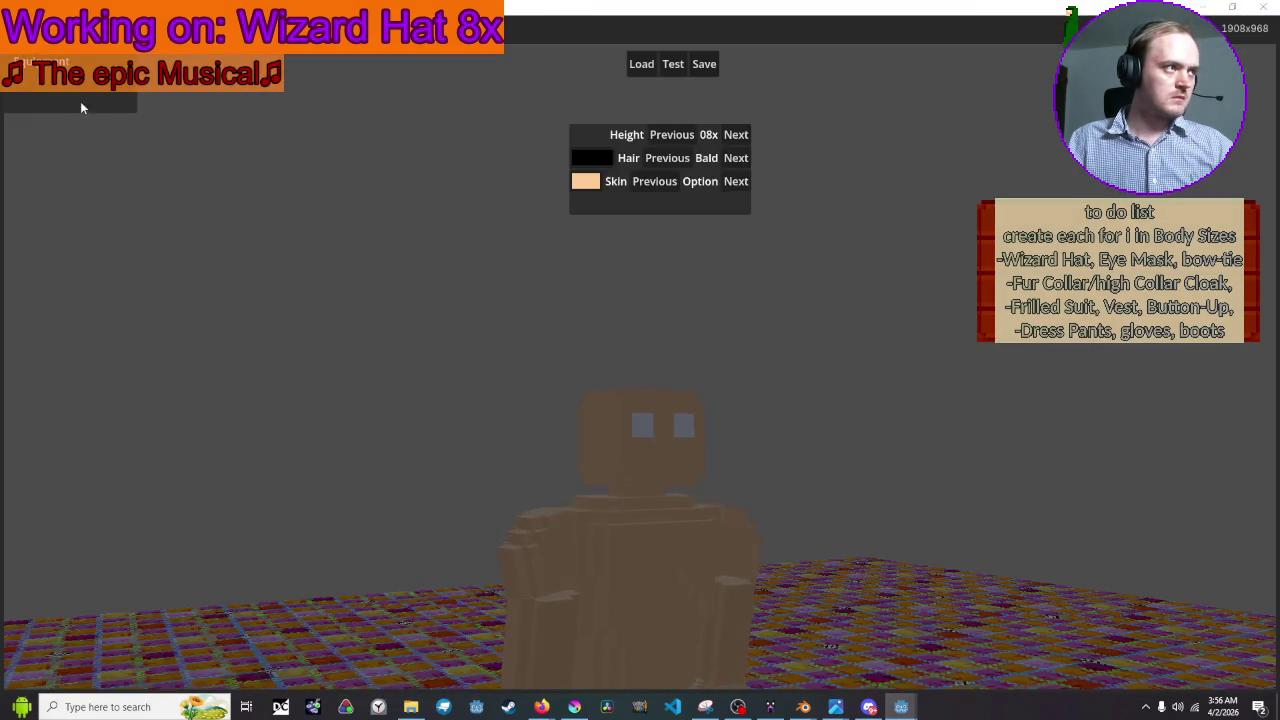
{"action": "left_click", "coordinate": [44, 68]}
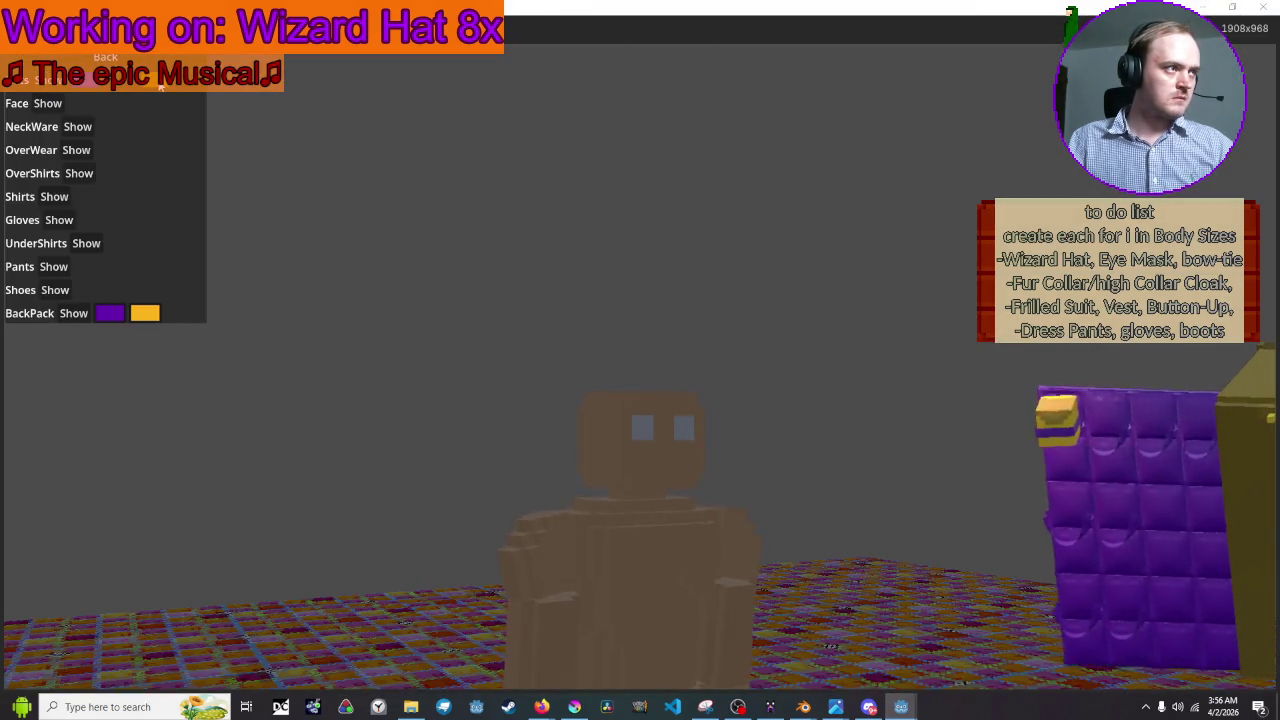
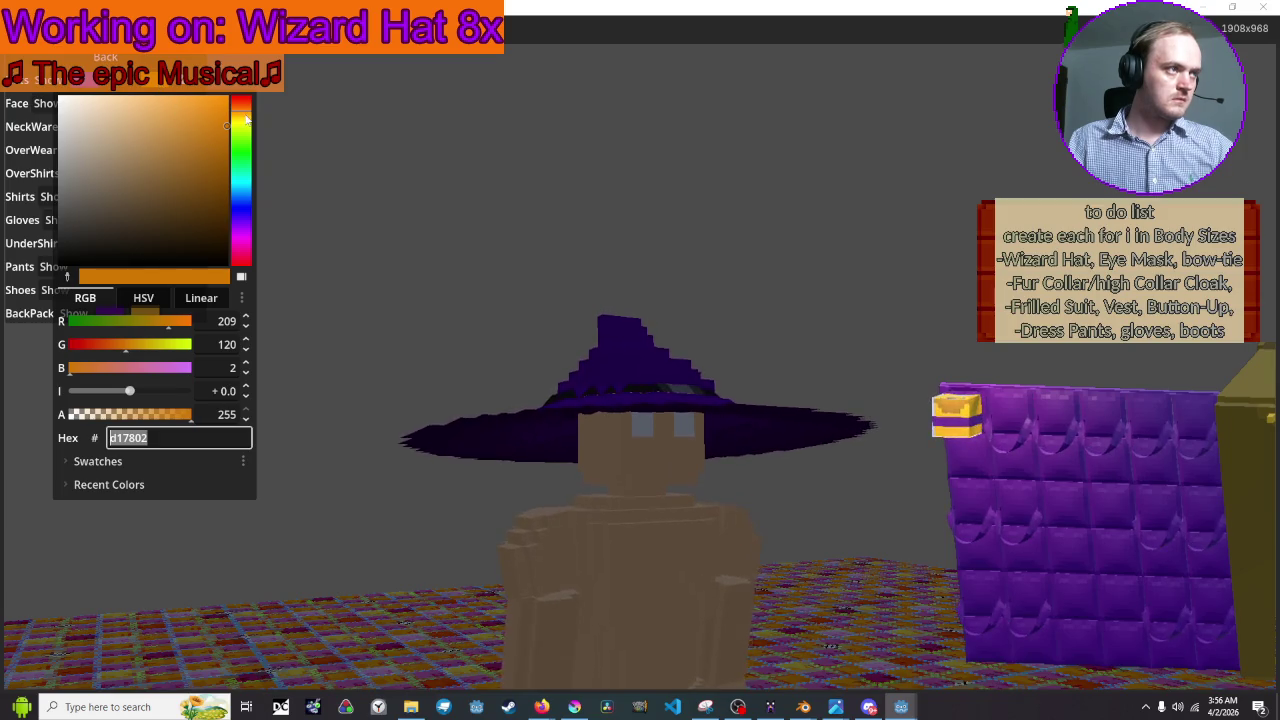
Recolour the wizard hat's emission pattern from orange to bright green, then close the game
{"action": "left_click", "coordinate": [250, 140]}
{"action": "left_click", "coordinate": [314, 131]}
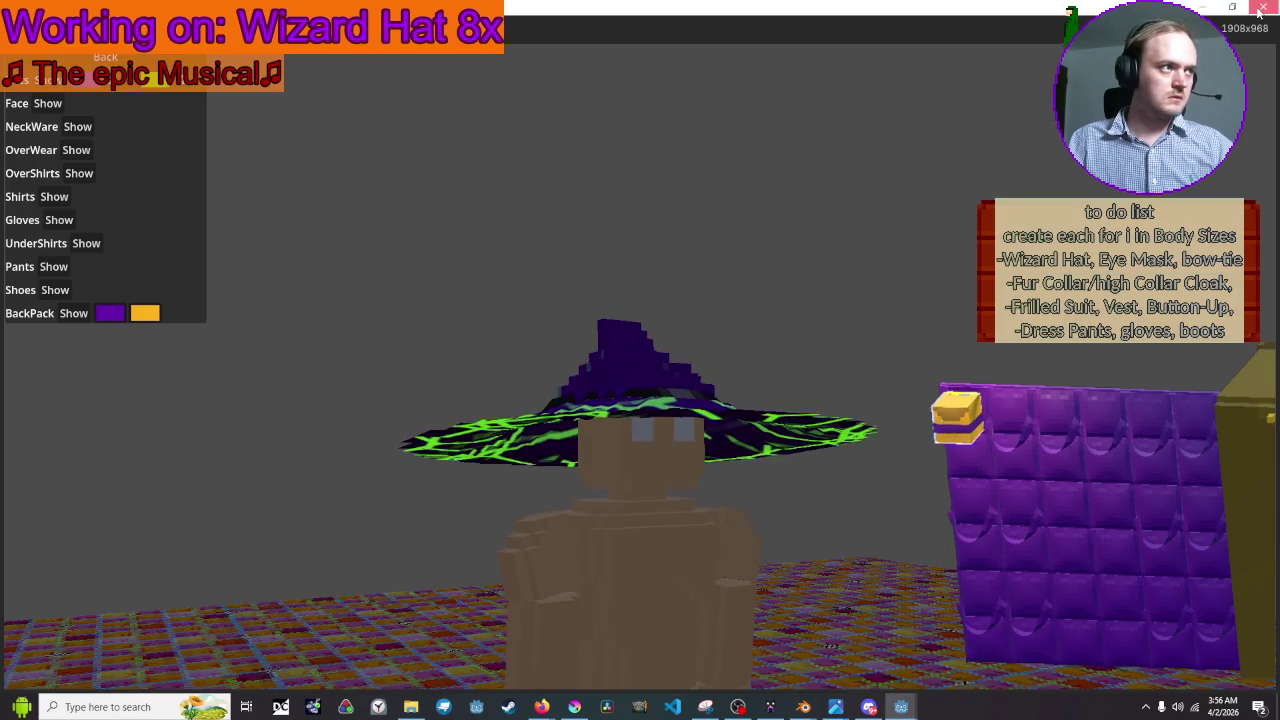
{"action": "left_click", "coordinate": [157, 85]}
{"action": "mouse_move", "coordinate": [170, 110]}
{"action": "left_mouse_down"}
{"action": "mouse_move", "coordinate": [183, 137]}
{"action": "mouse_move", "coordinate": [120, 120]}
{"action": "mouse_move", "coordinate": [94, 191]}
{"action": "mouse_move", "coordinate": [210, 108]}
{"action": "left_mouse_up"}
{"action": "left_click", "coordinate": [403, 90]}
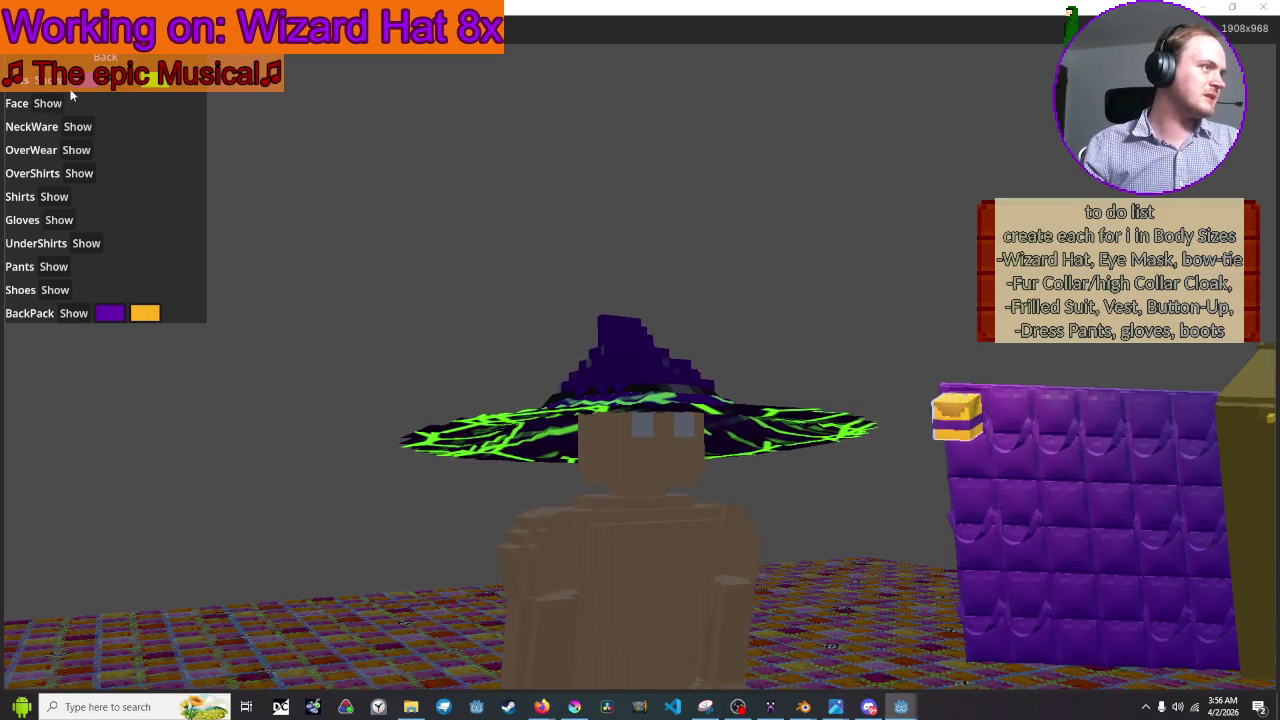
{"action": "left_click", "coordinate": [1262, 7]}
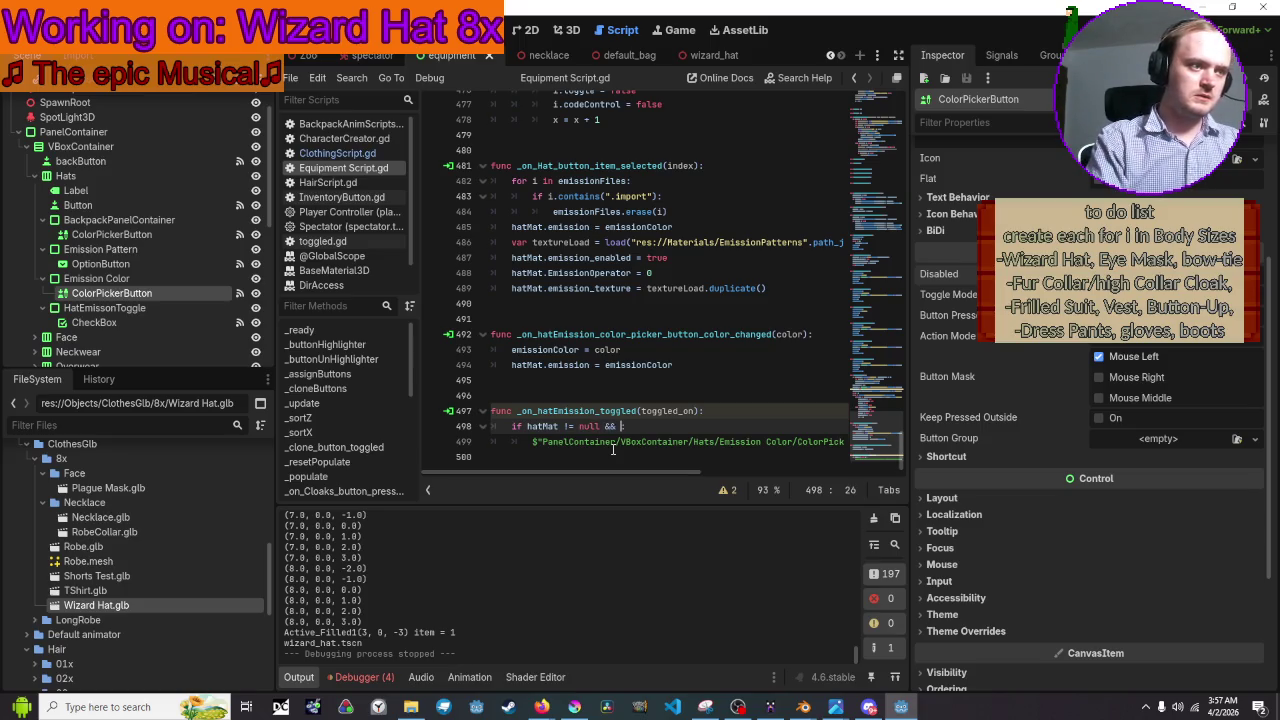
Extend the hat emission condition with '&& toggled_on == true'
{"action": "type", "text": "togg"}
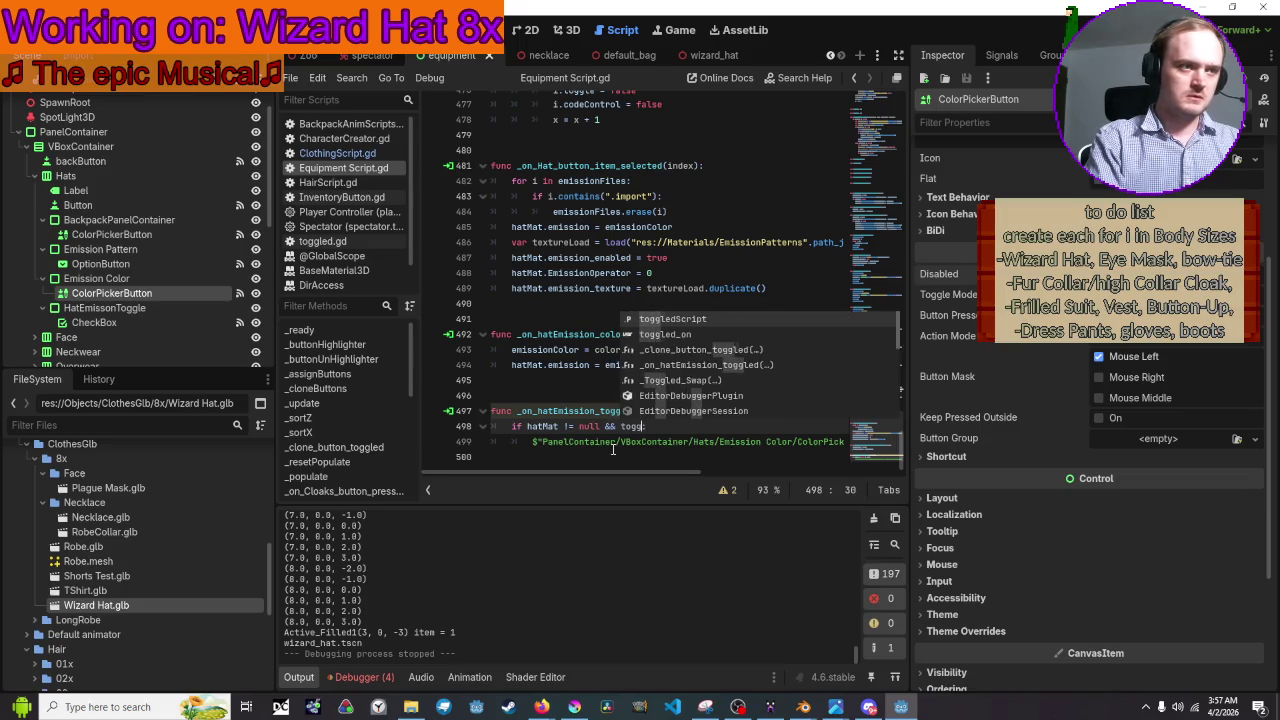
{"action": "type", "text": "led_on ="}
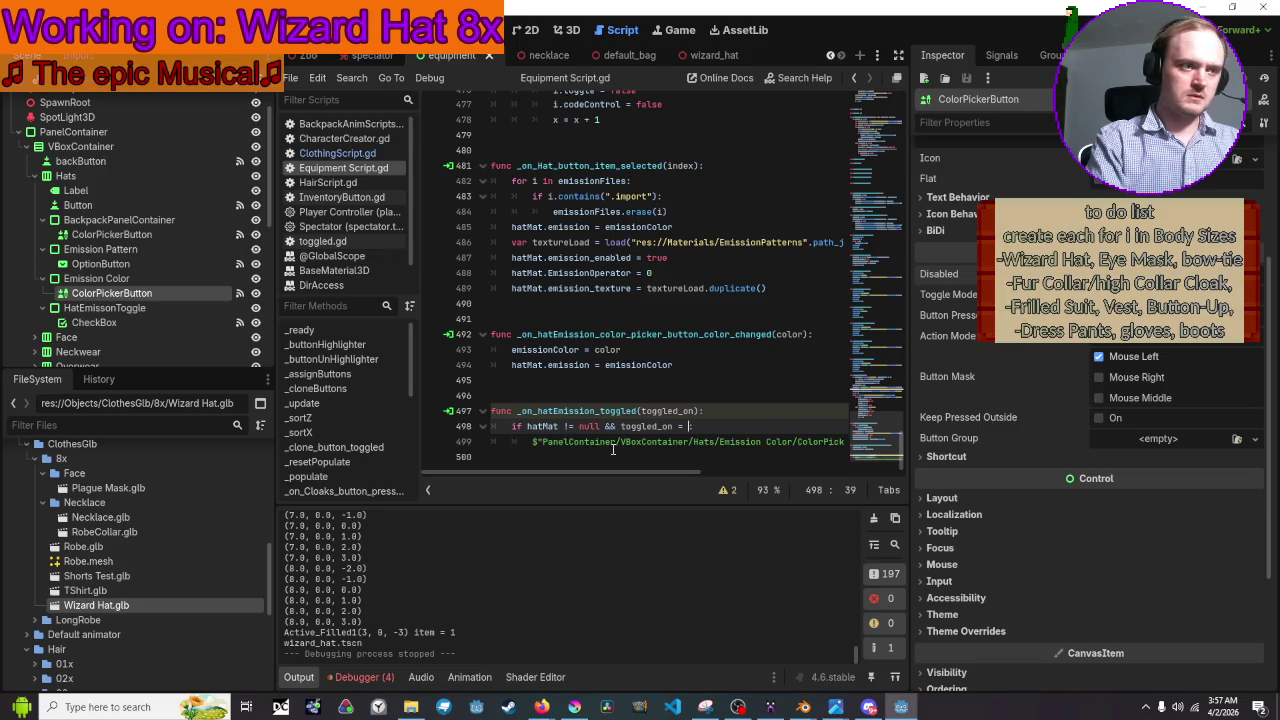
{"action": "key", "text": "BackSpace"}
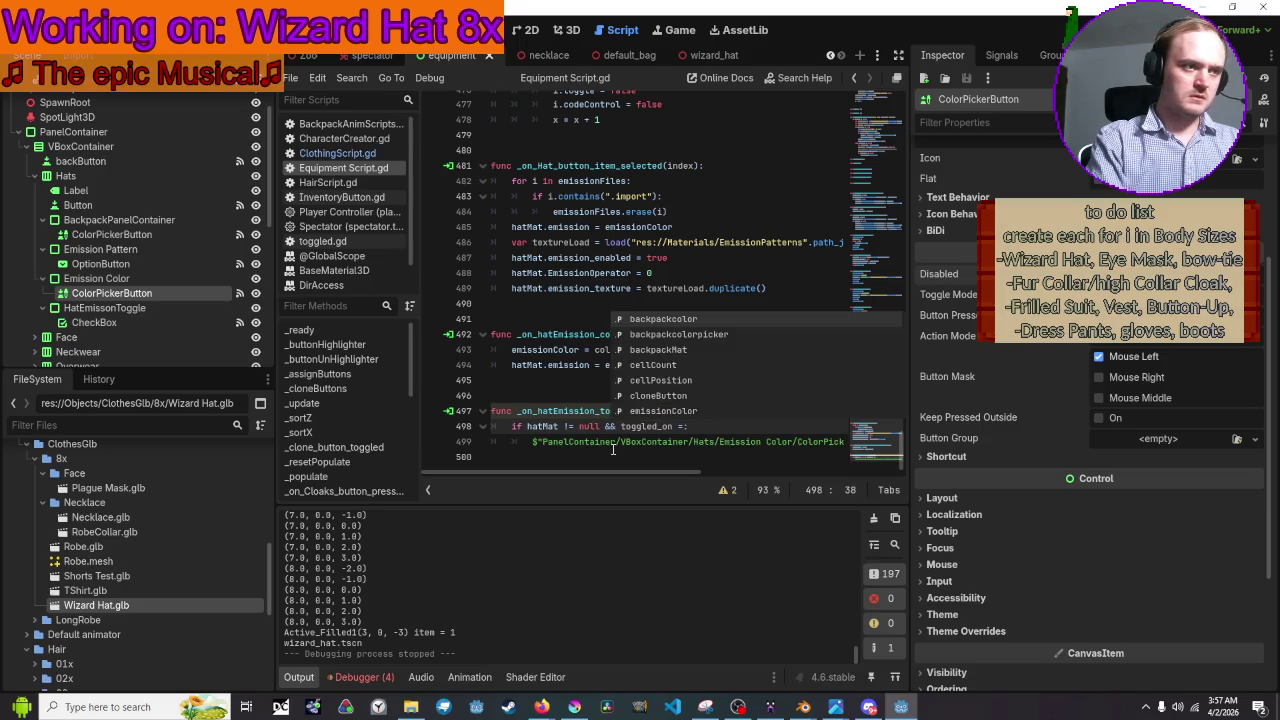
{"action": "type", "text": "= true"}
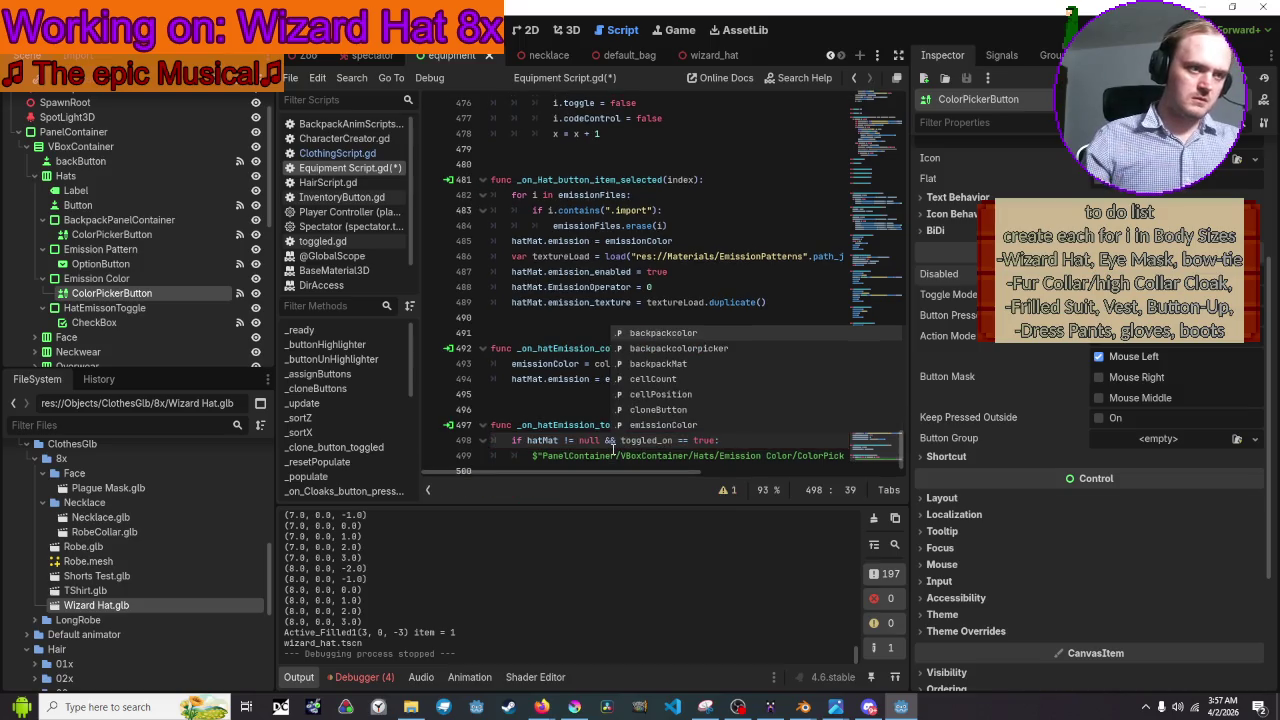
Add an else: branch below line 499
{"action": "scroll", "coordinate": [614, 449], "scroll_direction": "down", "scroll_amount": 1}
{"action": "left_click_drag", "start_coordinate": [630, 471], "coordinate": [764, 456]}
{"action": "left_click", "coordinate": [748, 443]}
{"action": "key", "text": "Return"}
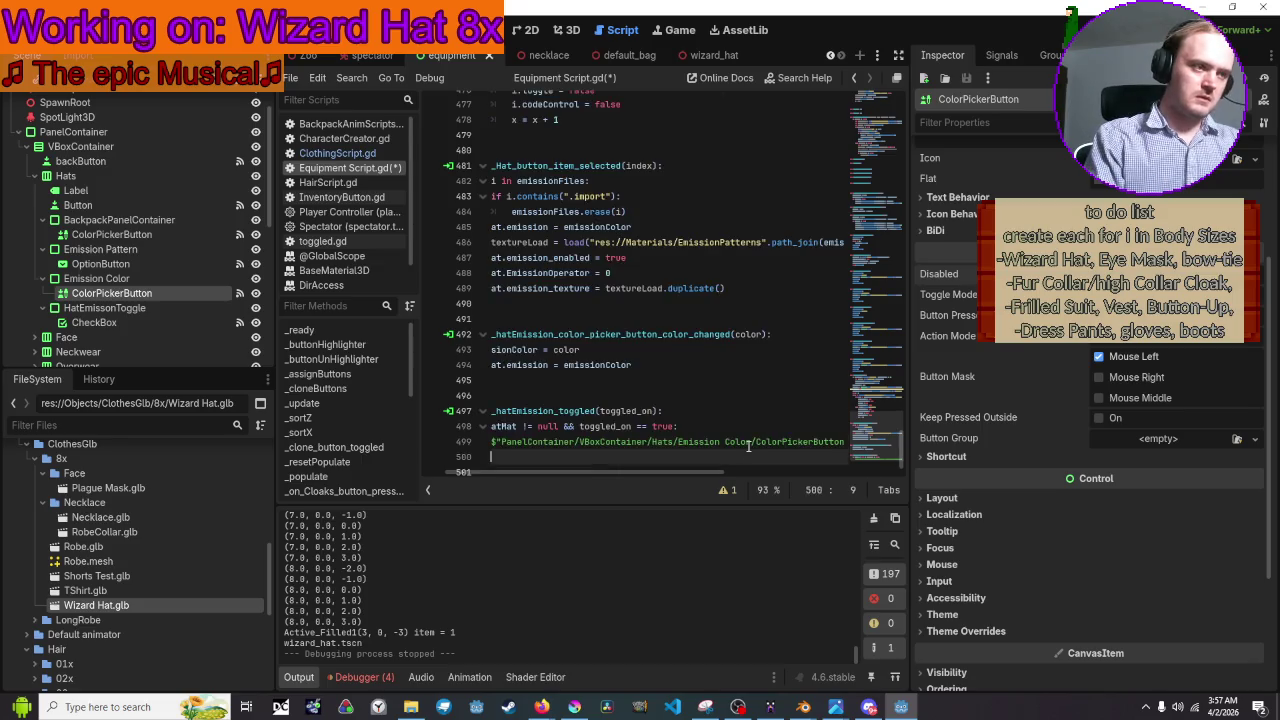
{"action": "key", "text": "BackSpace"}
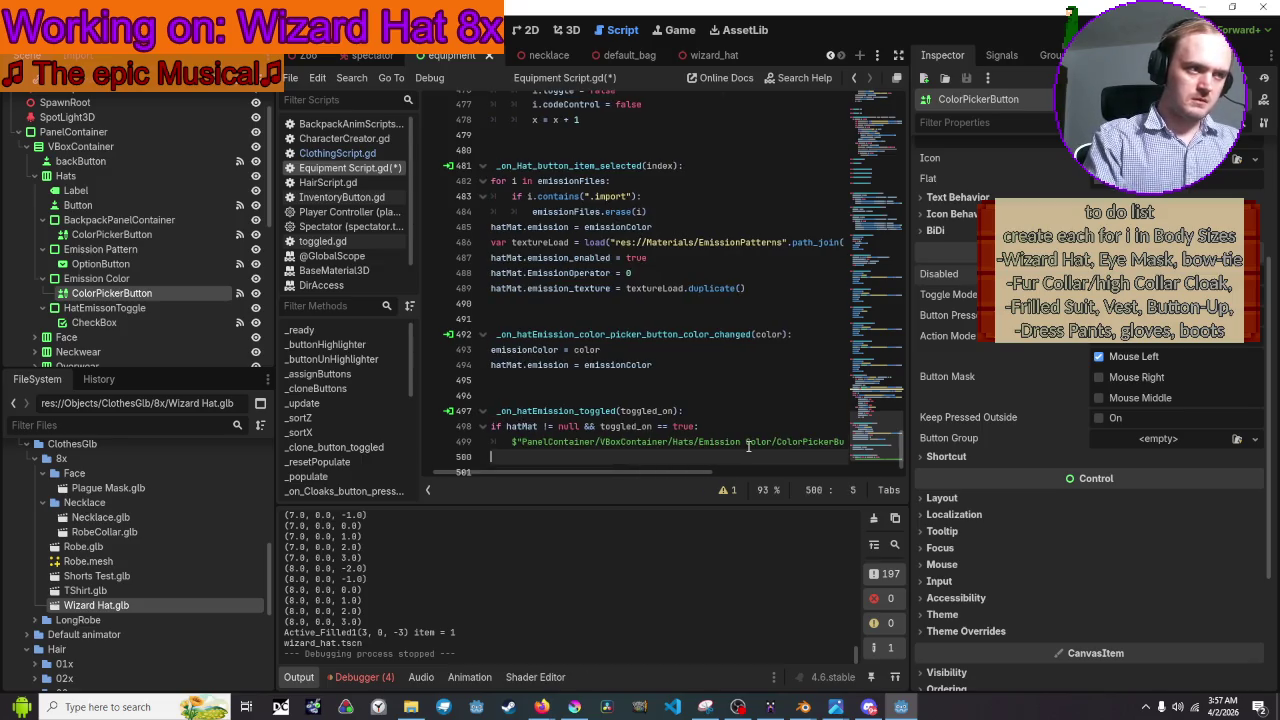
{"action": "type", "text": "else"}
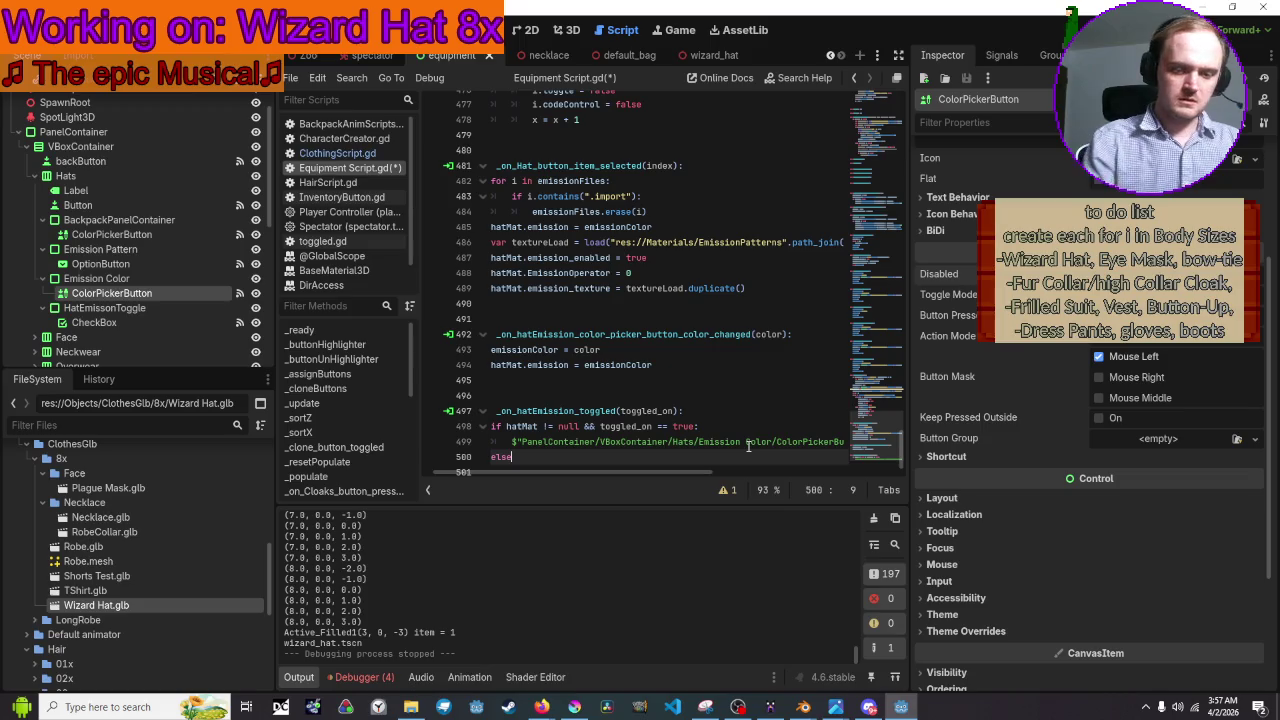
{"action": "type", "text": ":"}
{"action": "key", "text": "Return"}
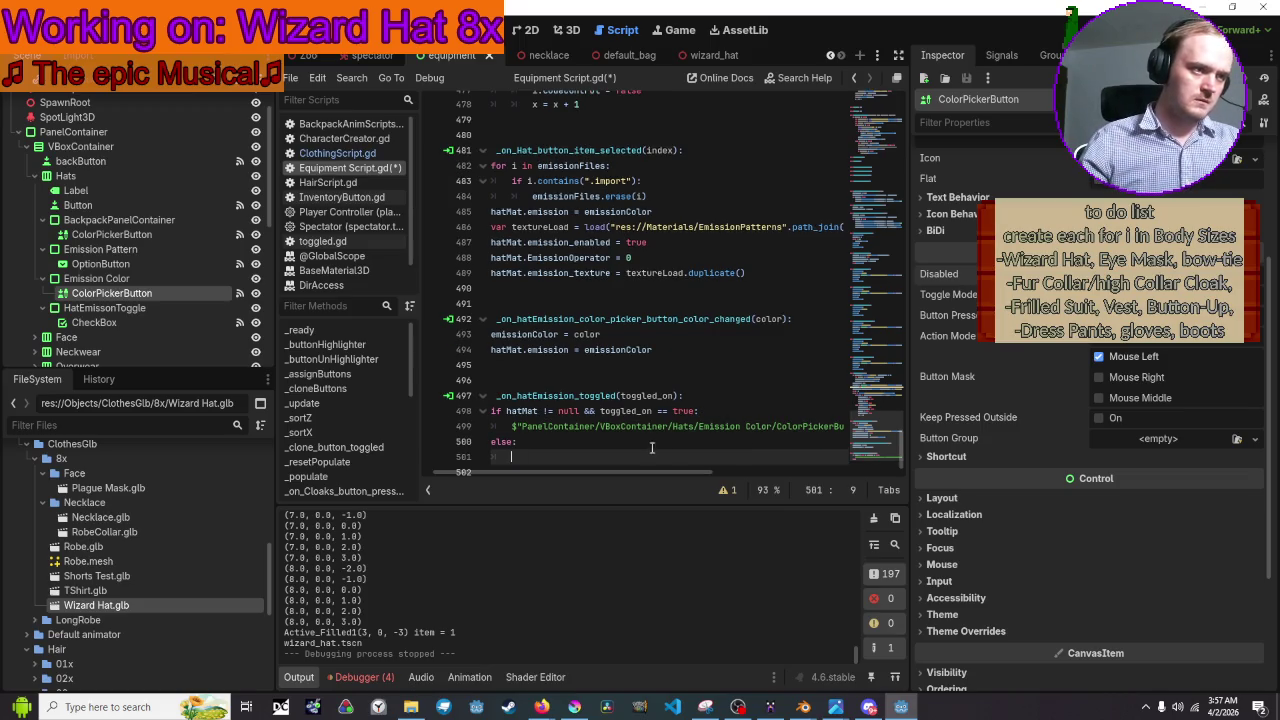
Copy the colour picker enable line into the else branch with disabled = true
{"action": "key", "text": "Up"}
{"action": "key", "text": "Up"}
{"action": "key", "text": "Up"}
{"action": "mouse_move", "coordinate": [512, 440]}
{"action": "left_mouse_down"}
{"action": "mouse_move", "coordinate": [764, 442]}
{"action": "mouse_move", "coordinate": [1007, 419]}
{"action": "mouse_move", "coordinate": [1036, 404]}
{"action": "left_mouse_up"}
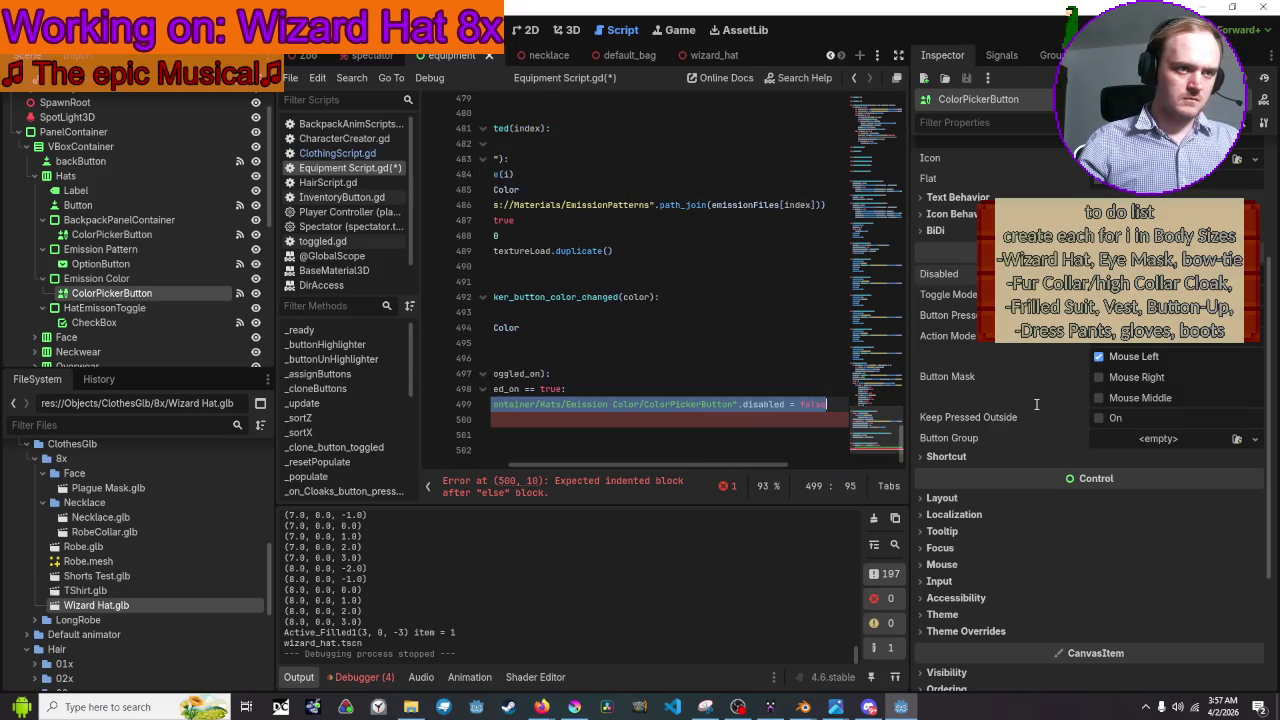
{"action": "key", "text": "ctrl+c"}
{"action": "left_click", "coordinate": [549, 434]}
{"action": "key", "text": "ctrl+v"}
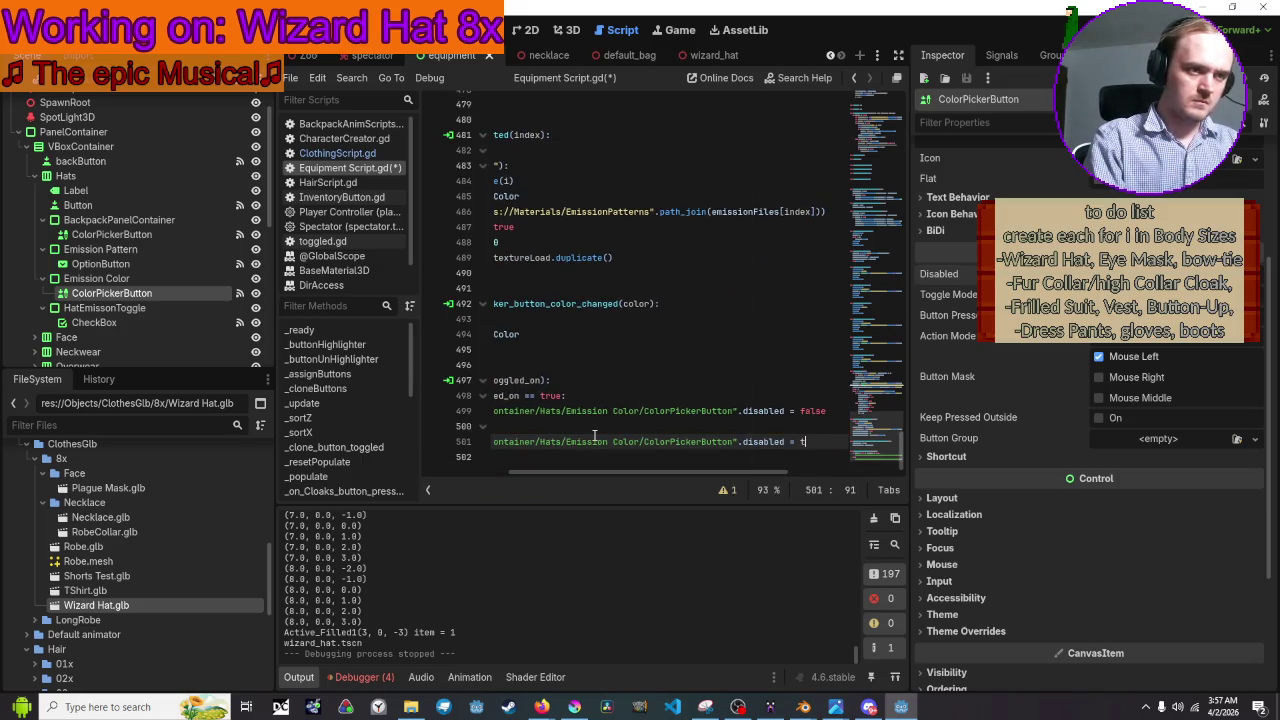
{"action": "type", "text": "rue"}
Save the script and run the game with F5
{"action": "key", "text": "ctrl+s"}
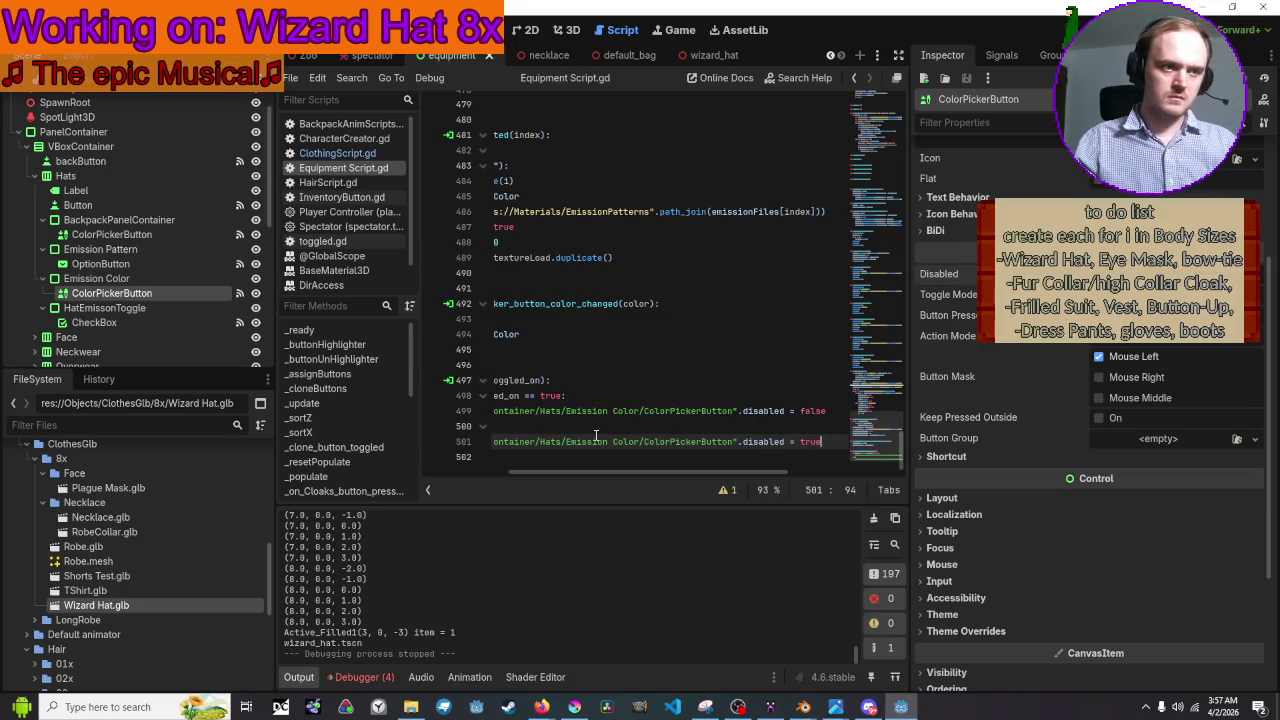
{"action": "left_click_drag", "start_coordinate": [618, 472], "coordinate": [530, 472]}
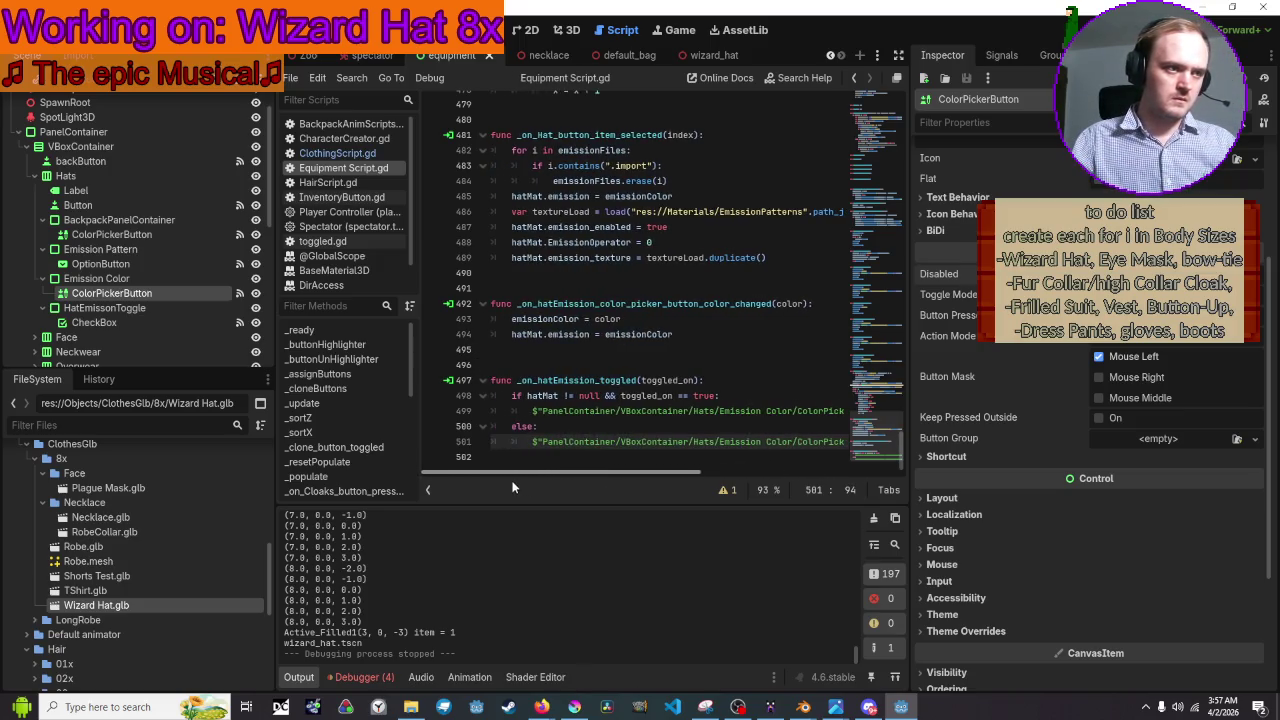
{"action": "key", "text": "F5"}
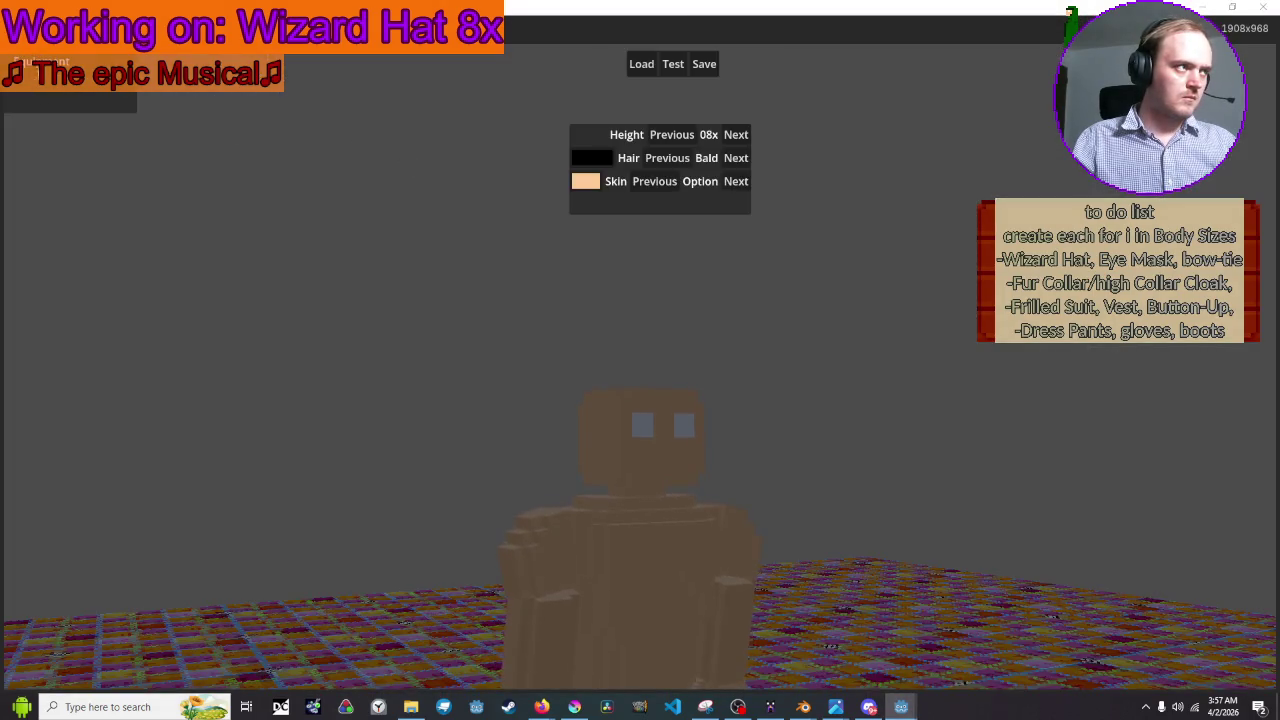
Open and leave the equipment list, close the game, then expand the picker's Shortcut properties
{"action": "left_click", "coordinate": [120, 95]}
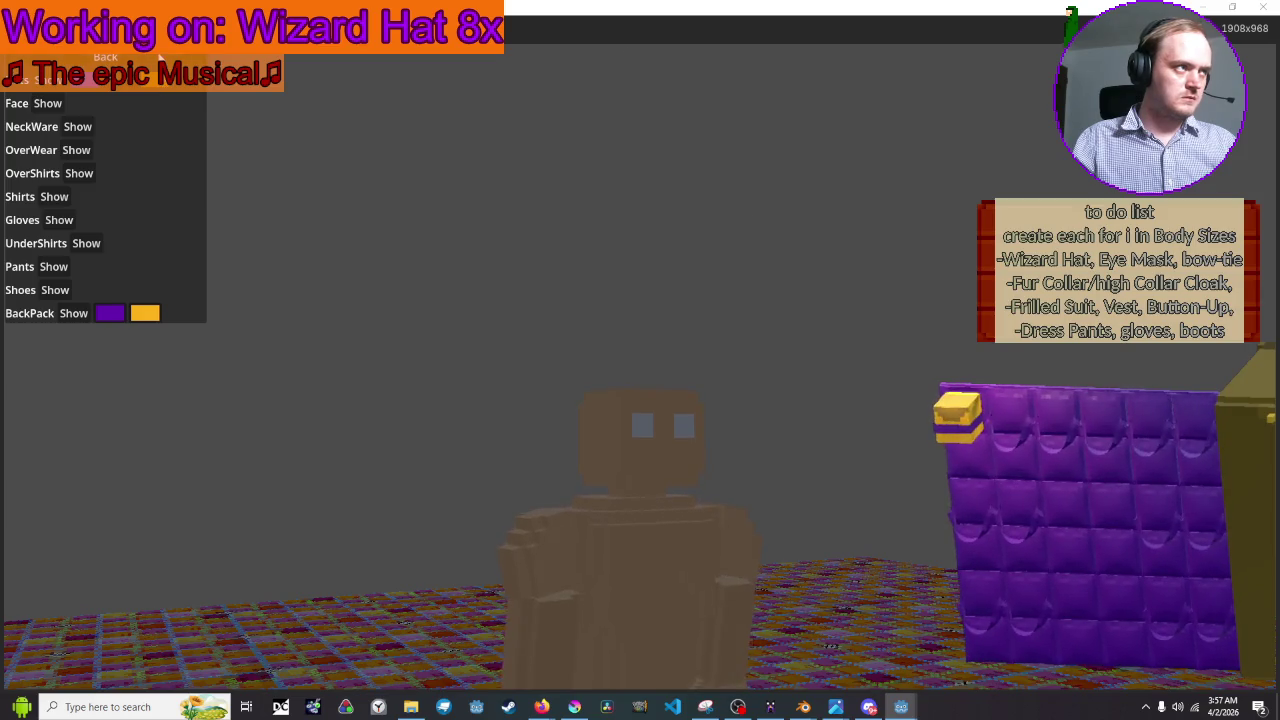
{"action": "left_click", "coordinate": [108, 60]}
{"action": "left_click", "coordinate": [1265, 7]}
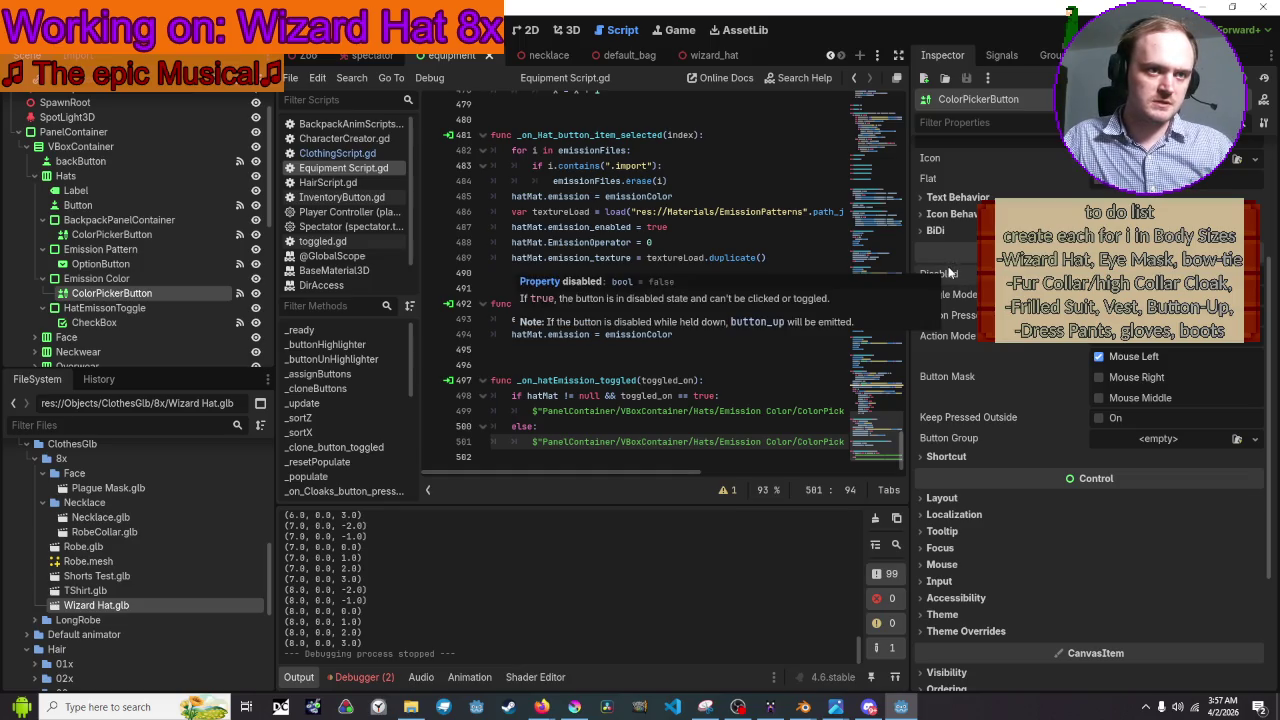
{"action": "left_click", "coordinate": [959, 456]}
{"action": "left_click", "coordinate": [959, 456]}
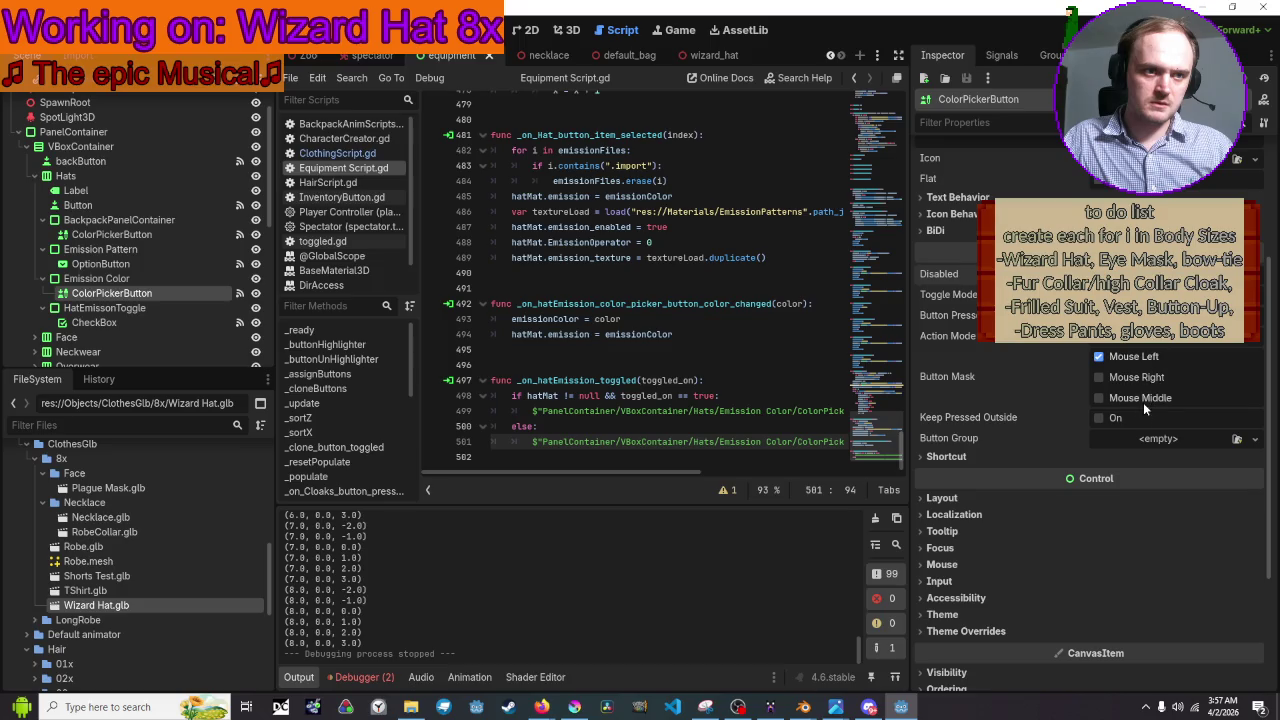
{"action": "scroll", "coordinate": [1147, 438], "scroll_direction": "down", "scroll_amount": 2}
{"action": "left_click", "coordinate": [1113, 431]}
{"action": "left_click", "coordinate": [1113, 431]}
{"action": "scroll", "coordinate": [1113, 433], "scroll_direction": "down", "scroll_amount": 2}
{"action": "scroll", "coordinate": [924, 384], "scroll_direction": "up", "scroll_amount": 10}
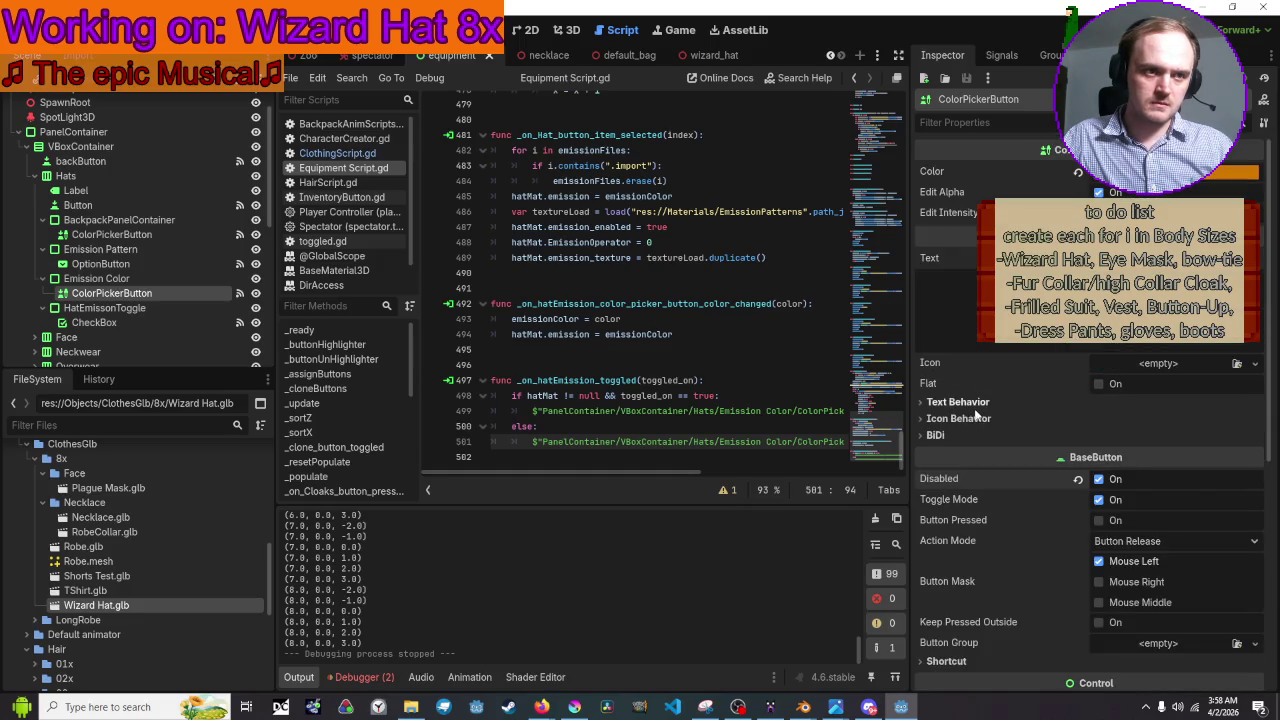
{"action": "left_click", "coordinate": [975, 403]}
{"action": "left_click", "coordinate": [975, 403]}
{"action": "left_click", "coordinate": [960, 419]}
{"action": "left_click", "coordinate": [962, 419]}
{"action": "left_click", "coordinate": [951, 434]}
{"action": "left_click", "coordinate": [951, 434]}
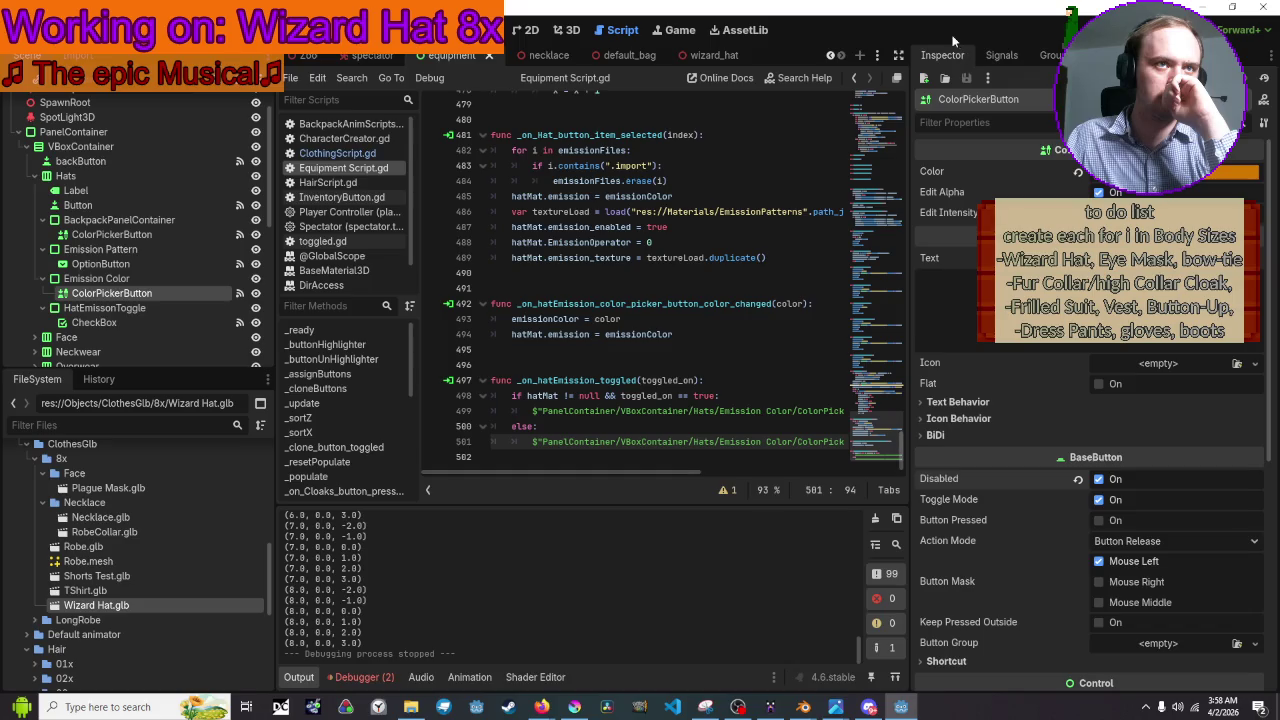
{"action": "scroll", "coordinate": [1000, 400], "scroll_direction": "down", "scroll_amount": 3}
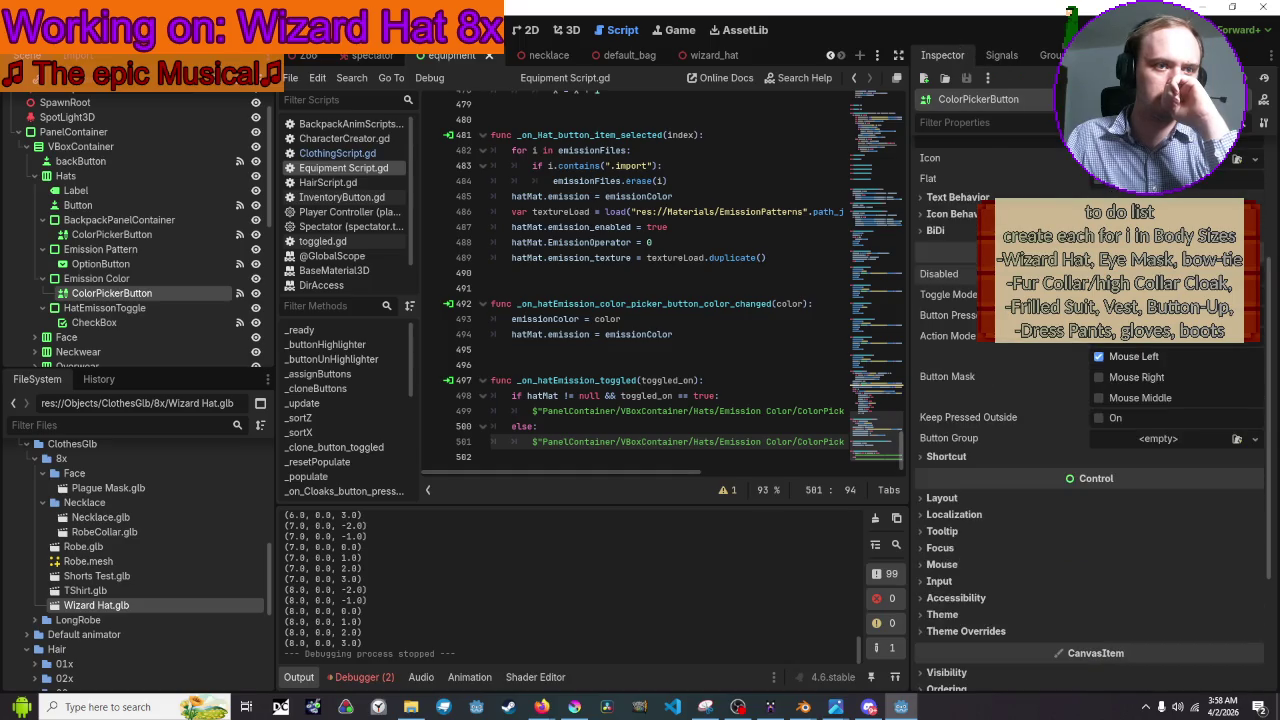
Browse the ColorPickerButton's Layout, Process, Visibility, Texture, Material, Thread Group and Auto Translate sections
{"action": "scroll", "coordinate": [992, 372], "scroll_direction": "down", "scroll_amount": 3}
{"action": "left_click", "coordinate": [962, 311]}
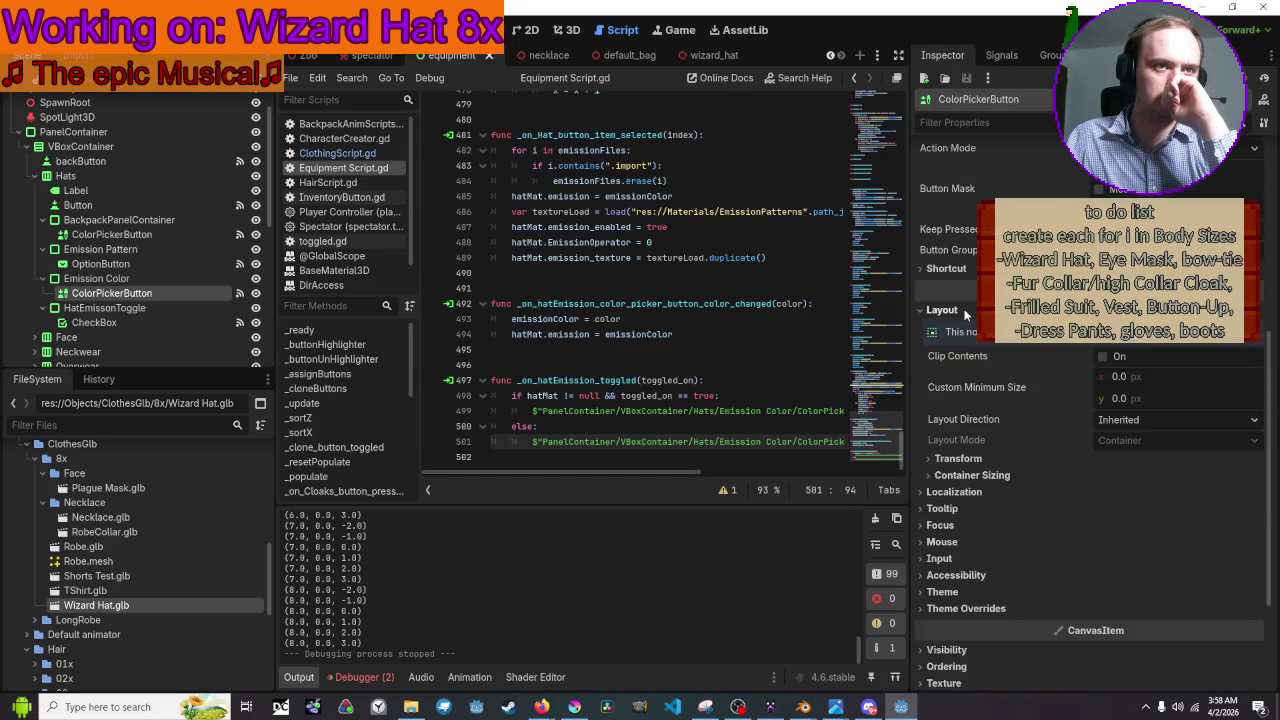
{"action": "left_click", "coordinate": [963, 311]}
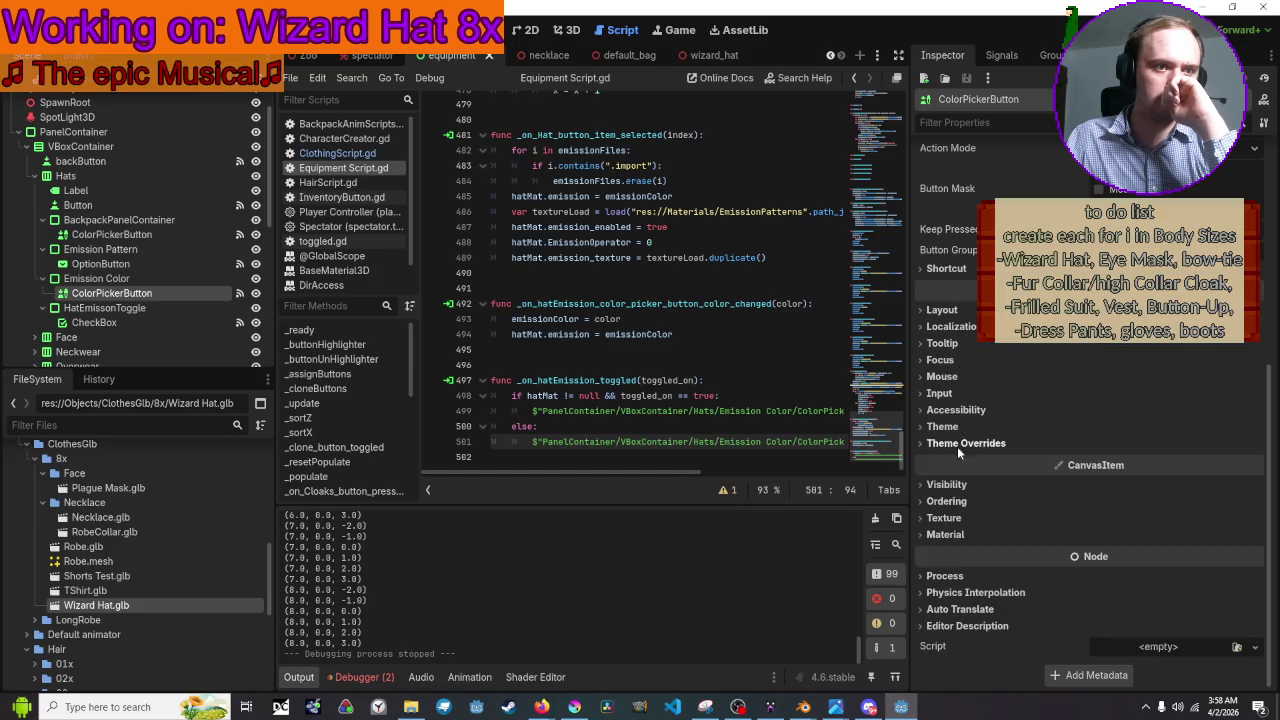
{"action": "left_click", "coordinate": [945, 577]}
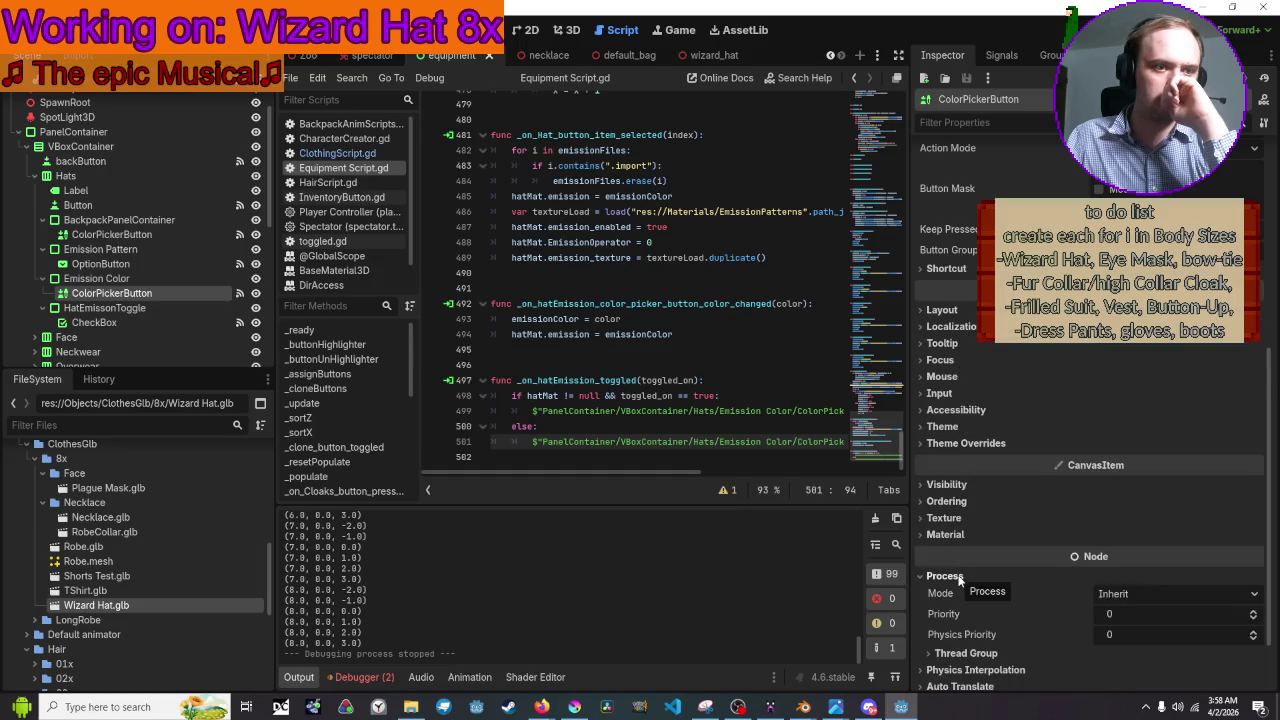
{"action": "scroll", "coordinate": [958, 577], "scroll_direction": "down", "scroll_amount": 2}
{"action": "left_click", "coordinate": [959, 590]}
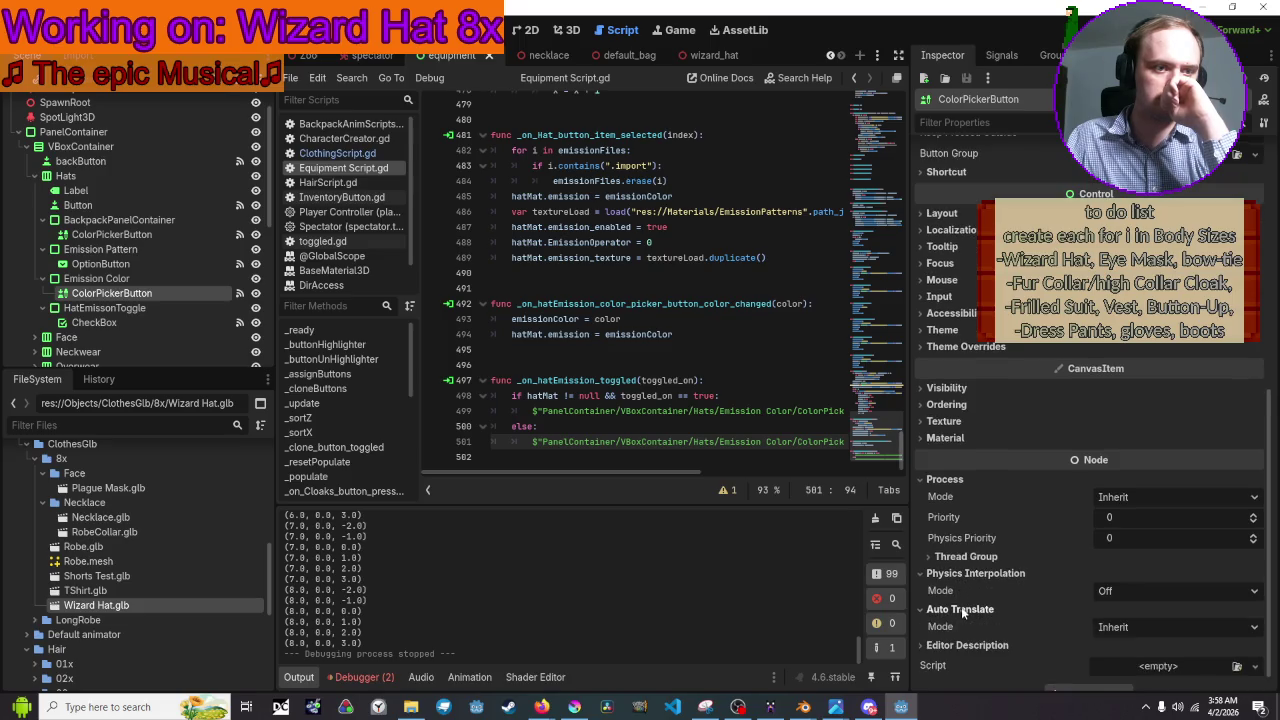
{"action": "left_click", "coordinate": [946, 388]}
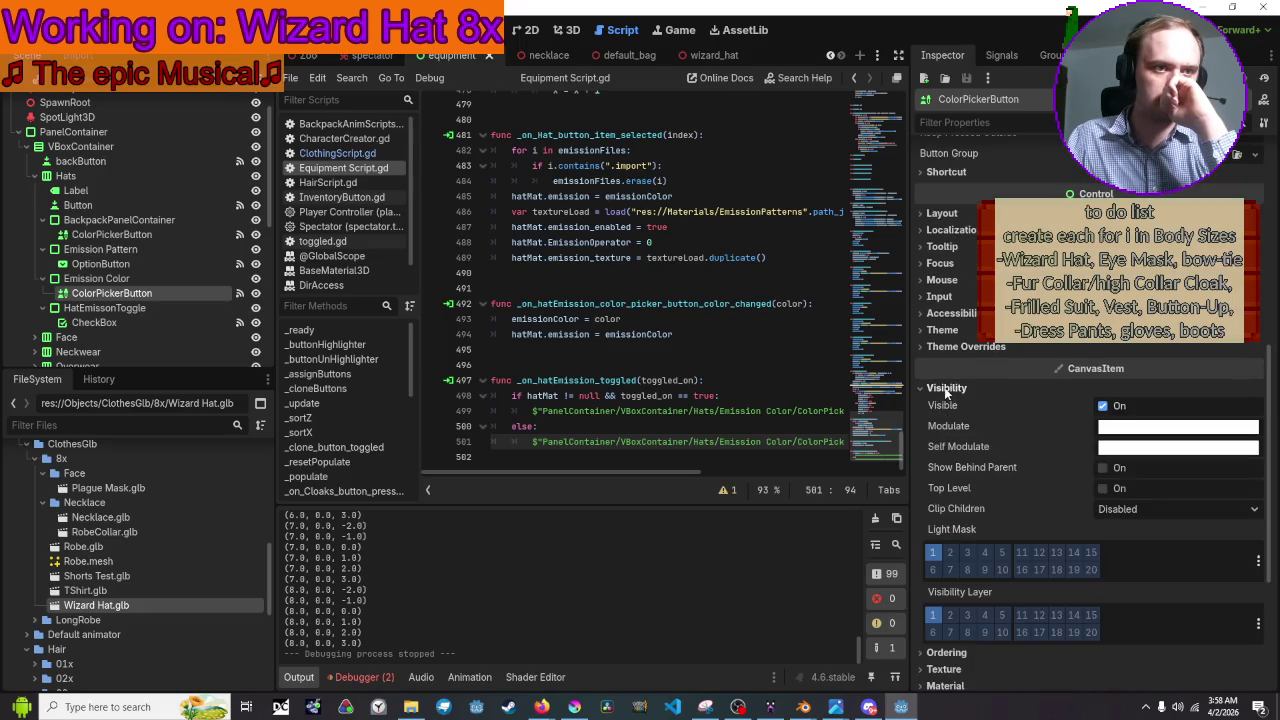
{"action": "scroll", "coordinate": [945, 410], "scroll_direction": "down", "scroll_amount": 3}
{"action": "left_click", "coordinate": [955, 533]}
{"action": "left_click", "coordinate": [955, 533]}
{"action": "left_click", "coordinate": [955, 533]}
{"action": "left_click", "coordinate": [955, 533]}
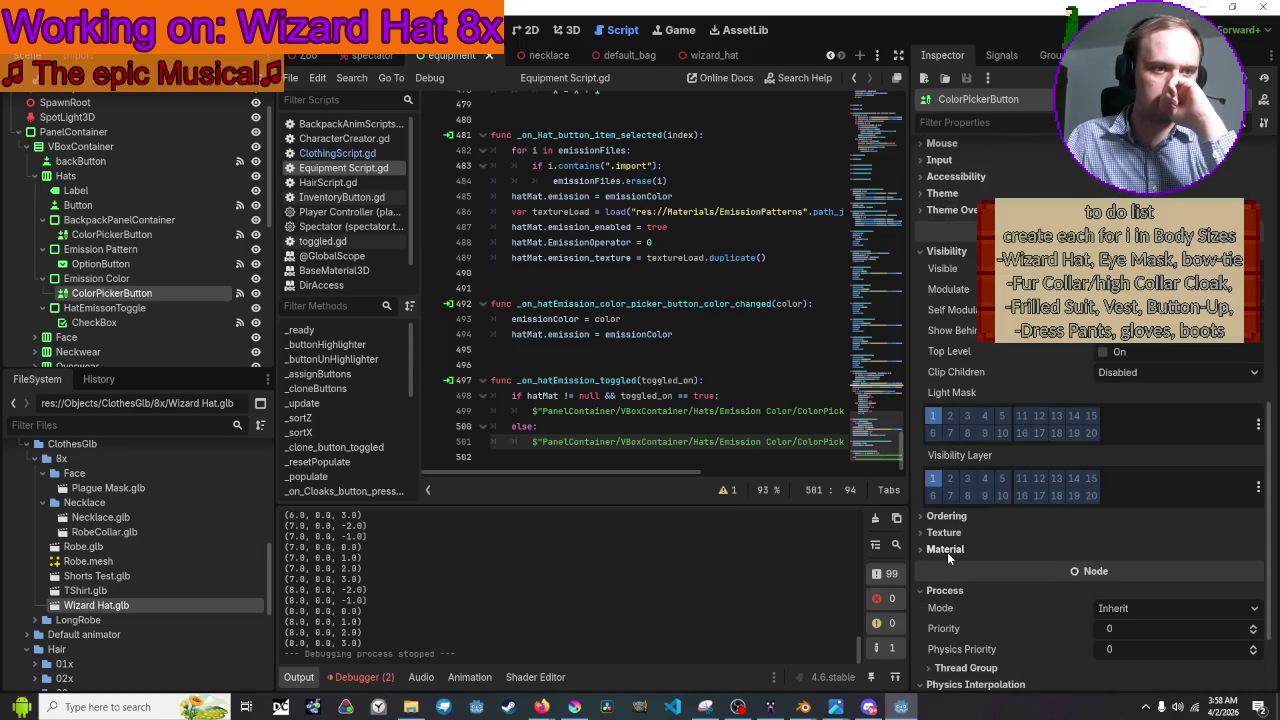
{"action": "left_click", "coordinate": [947, 552]}
{"action": "left_click", "coordinate": [947, 552]}
{"action": "scroll", "coordinate": [946, 579], "scroll_direction": "down", "scroll_amount": 3}
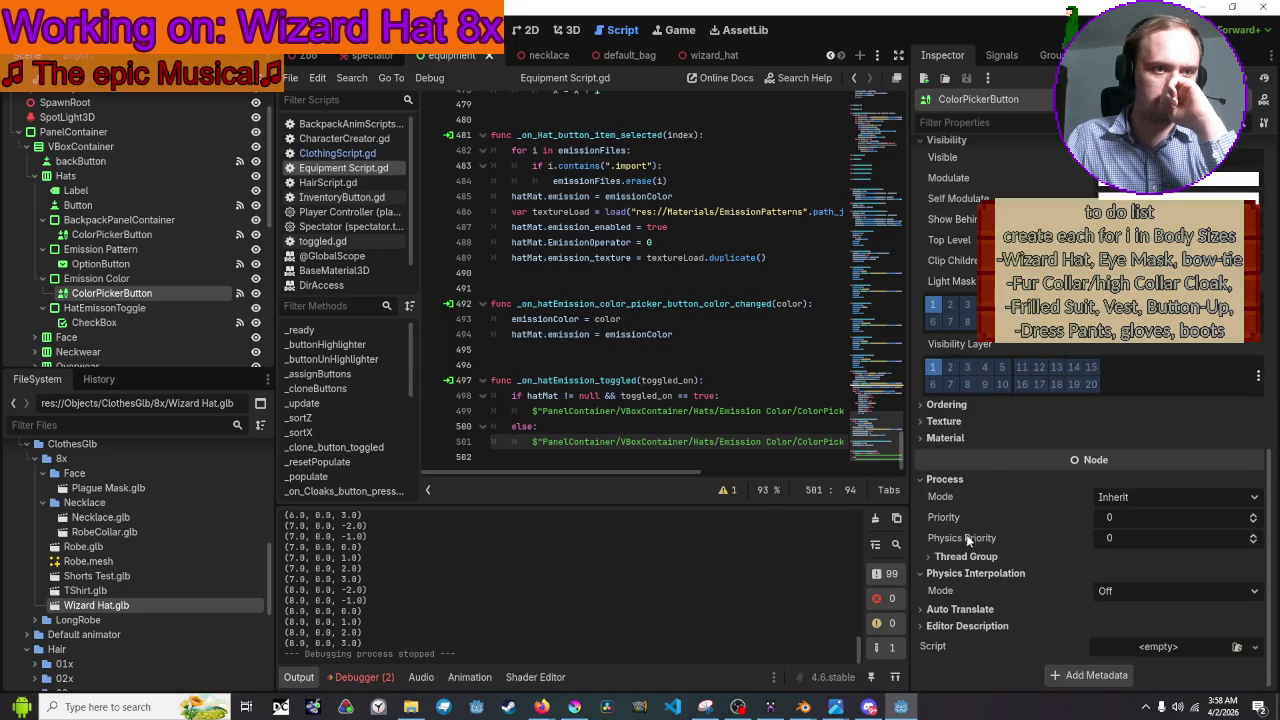
{"action": "left_click", "coordinate": [975, 556]}
{"action": "left_click", "coordinate": [970, 556]}
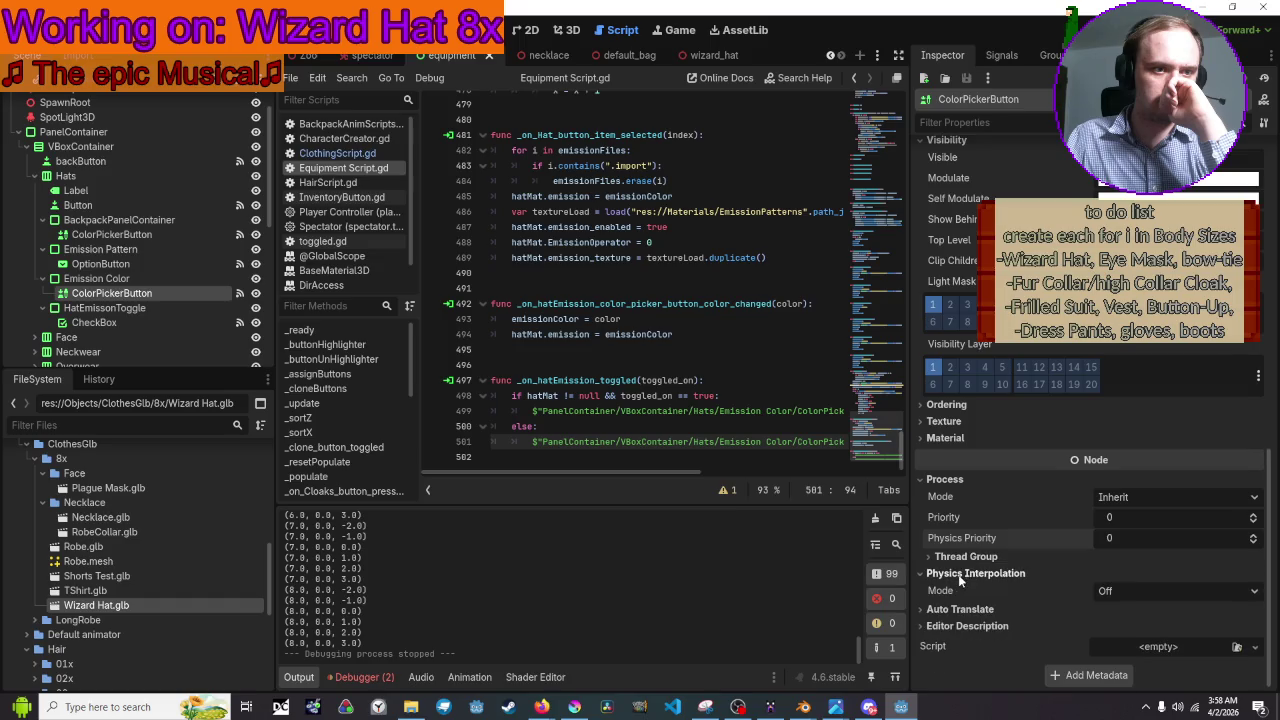
{"action": "left_click", "coordinate": [955, 628]}
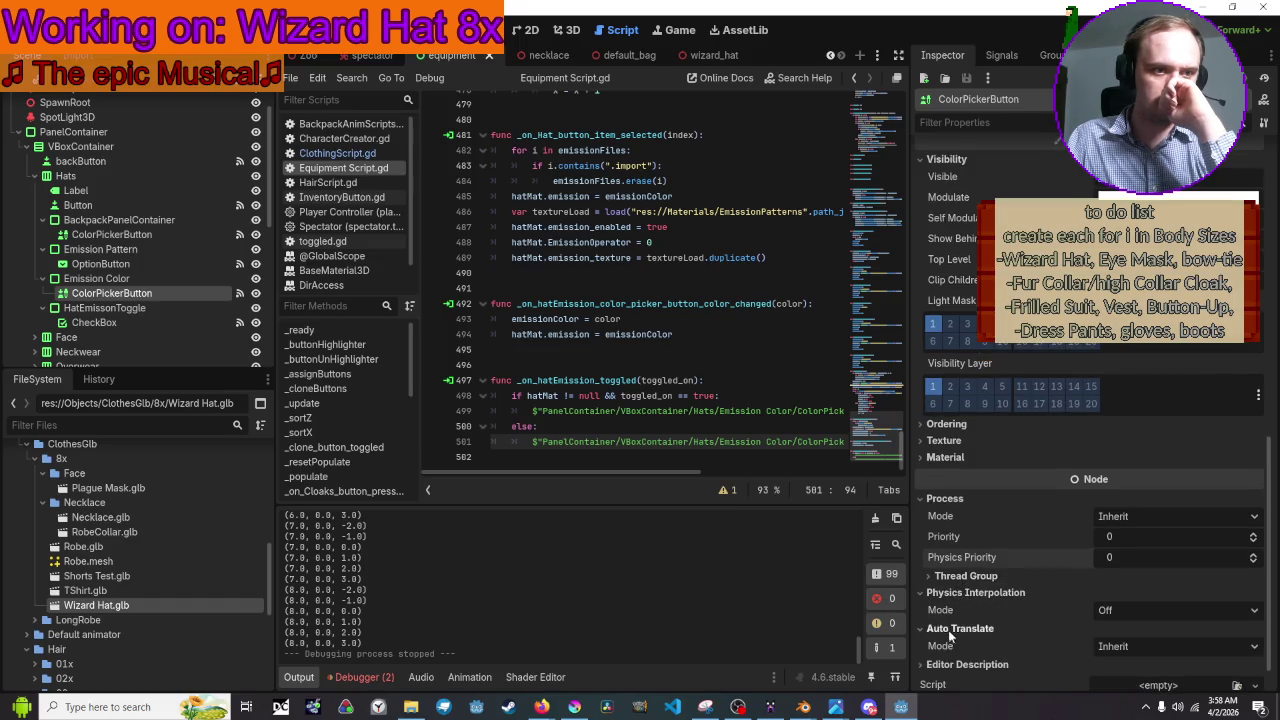
Check Text Behavior, Icon Behavior and BiDi settings, then select the Emission Pattern OptionButton
{"action": "scroll", "coordinate": [968, 626], "scroll_direction": "up", "scroll_amount": 8}
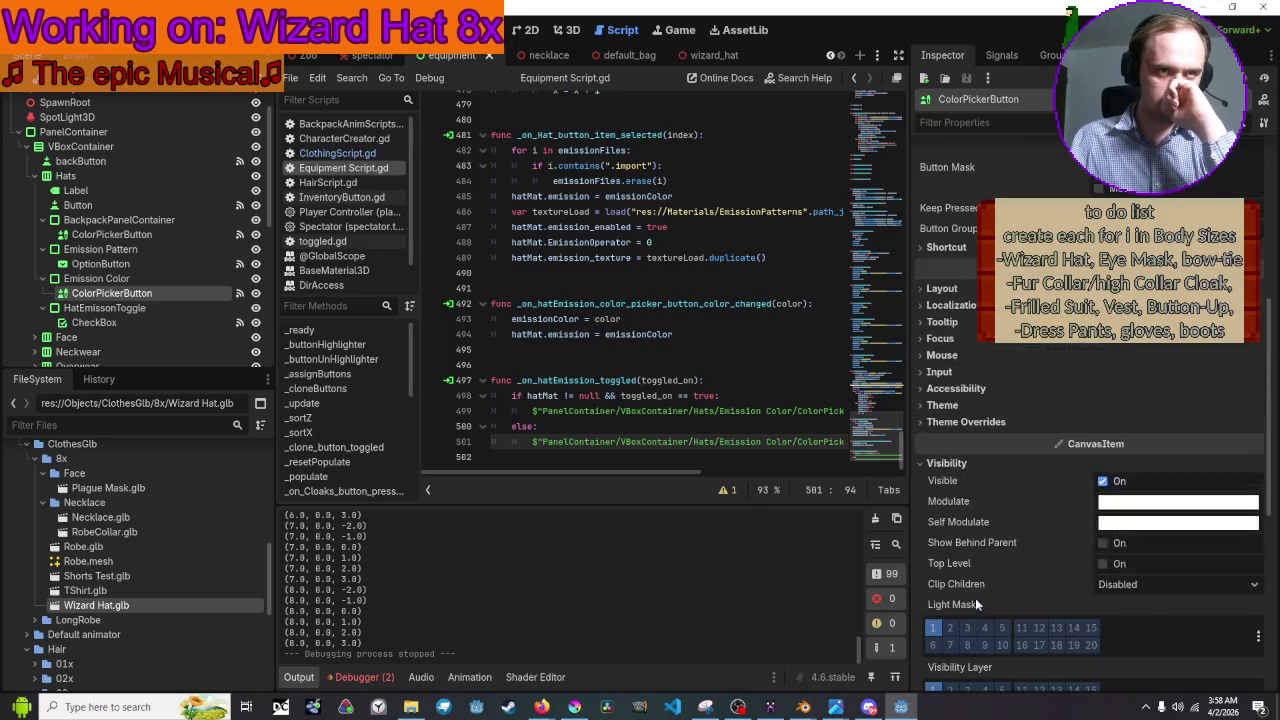
{"action": "scroll", "coordinate": [975, 600], "scroll_direction": "up", "scroll_amount": 10}
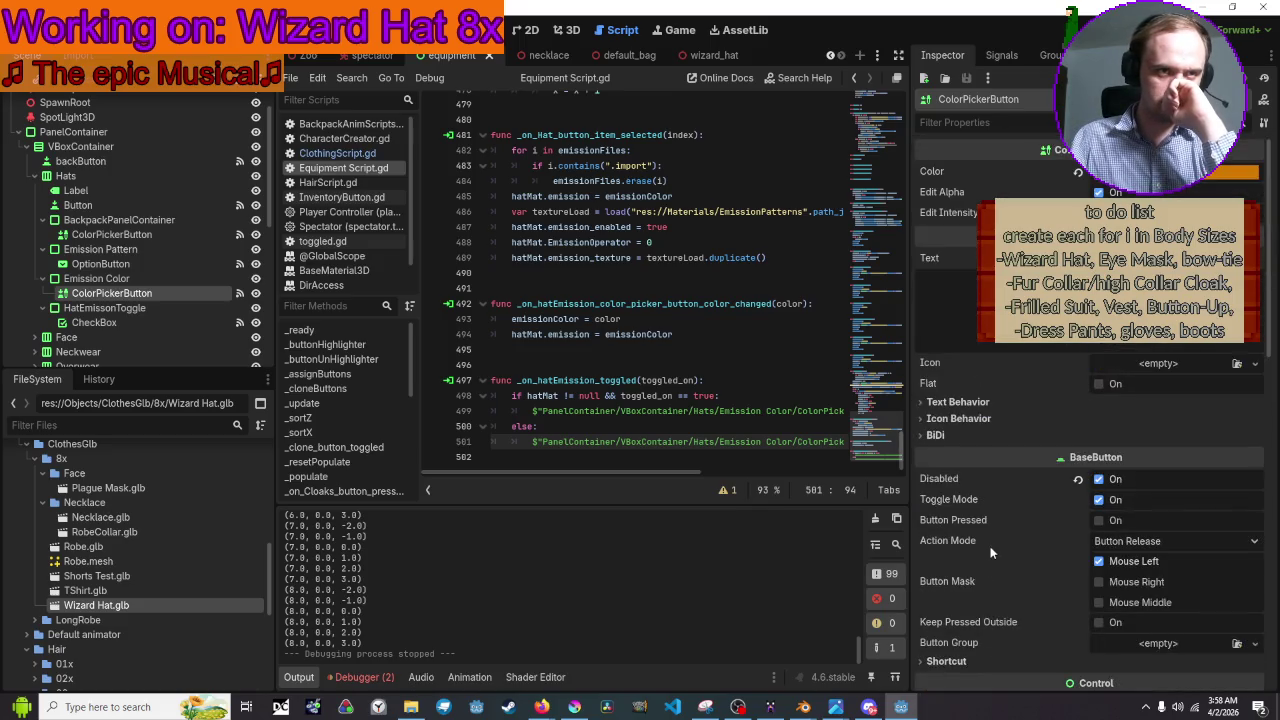
{"action": "left_click", "coordinate": [938, 402]}
{"action": "left_click", "coordinate": [932, 400]}
{"action": "left_click", "coordinate": [940, 419]}
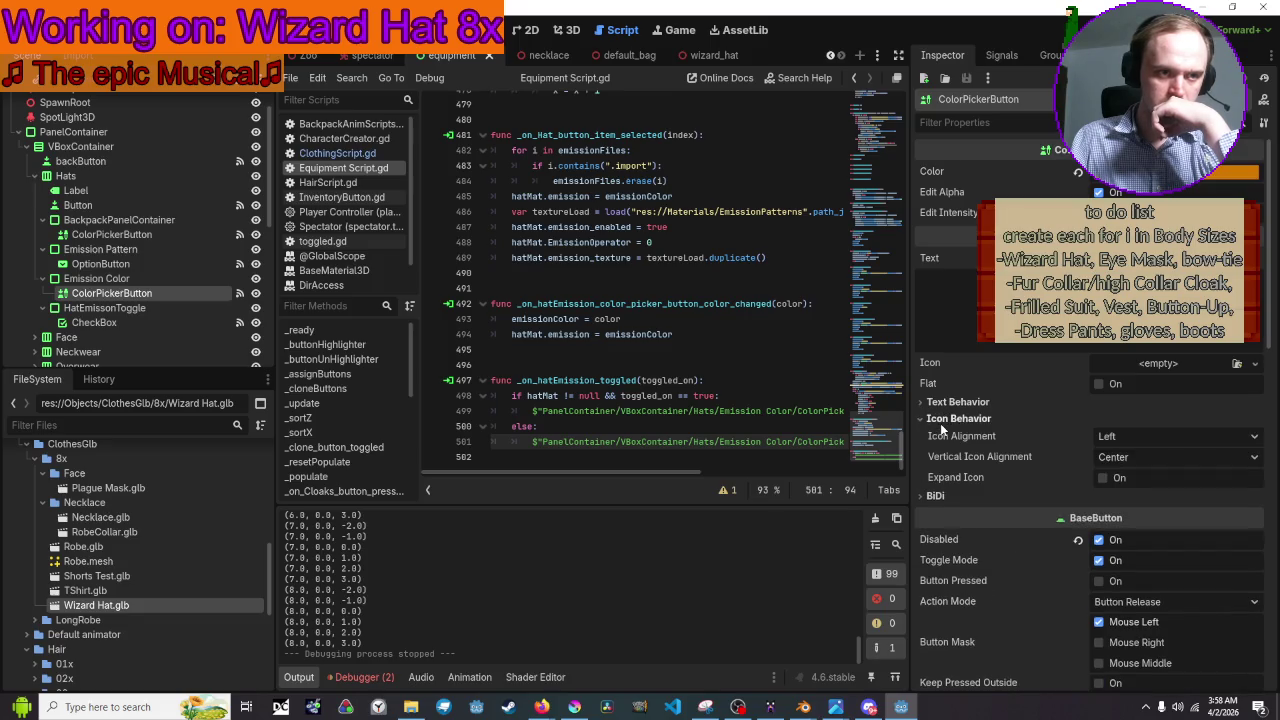
{"action": "left_click", "coordinate": [942, 403]}
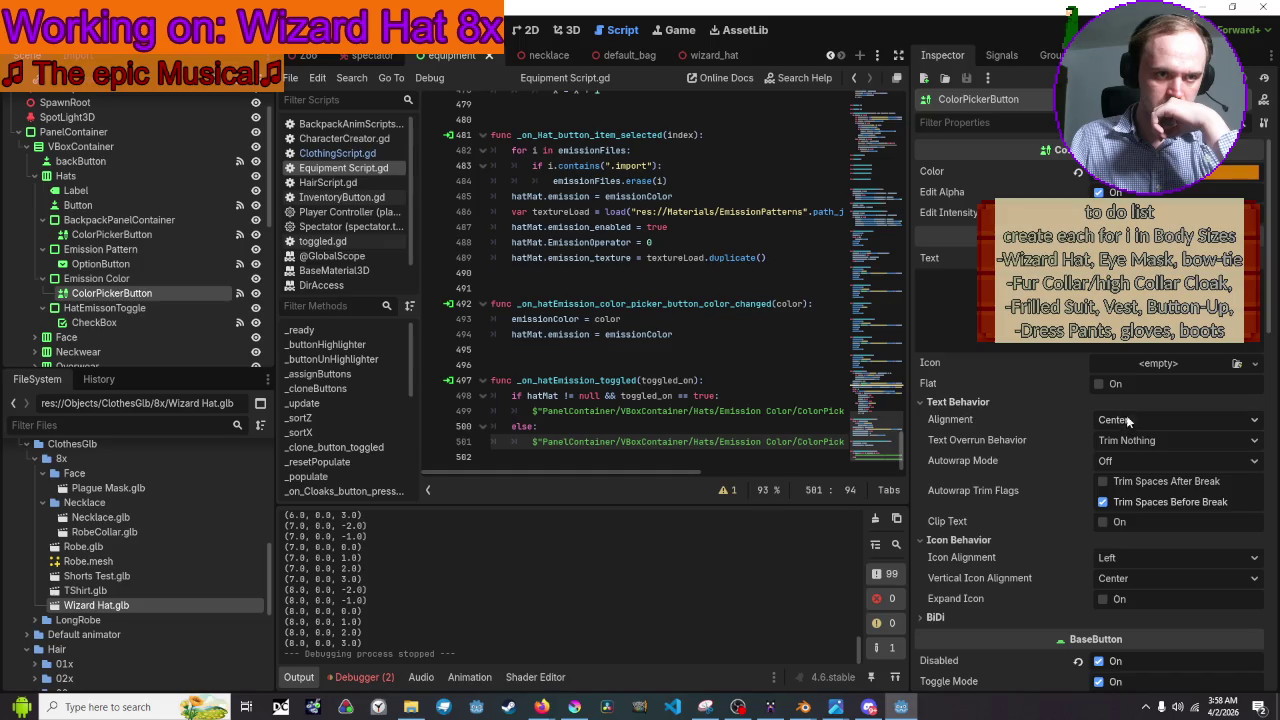
{"action": "mouse_move", "coordinate": [1005, 438]}
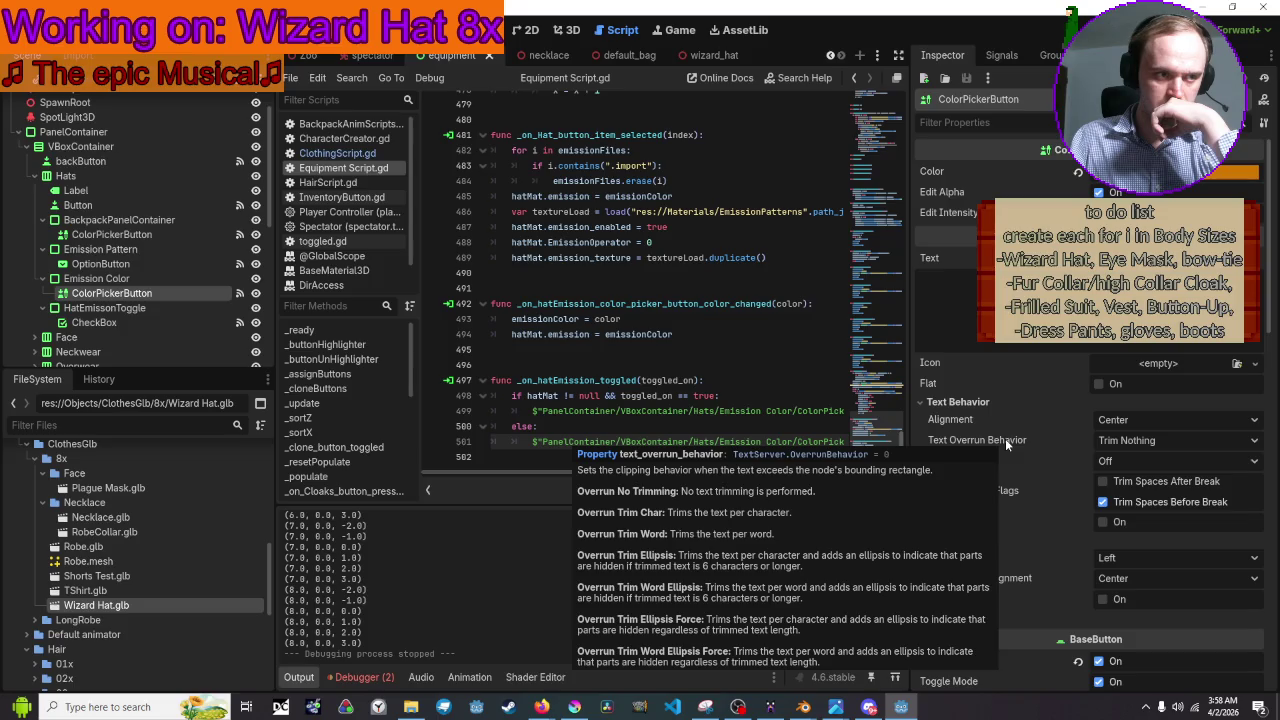
{"action": "mouse_move", "coordinate": [1011, 476]}
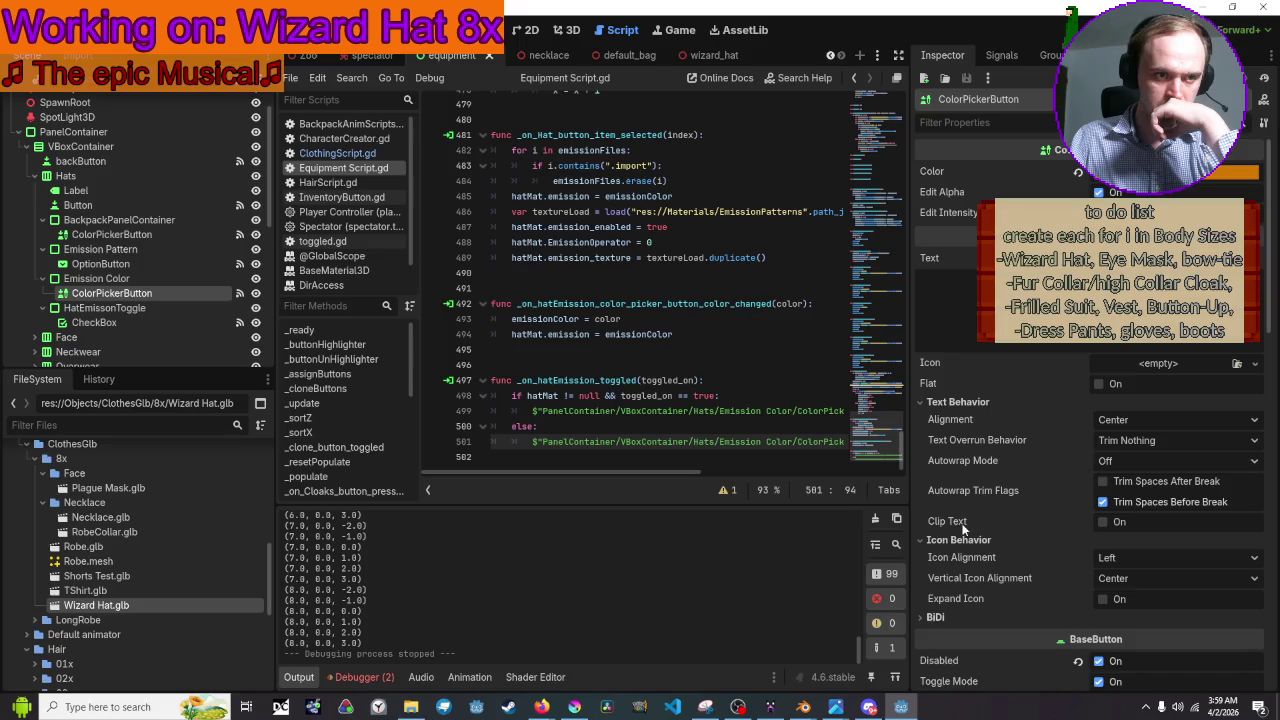
{"action": "mouse_move", "coordinate": [961, 524]}
{"action": "mouse_move", "coordinate": [961, 582]}
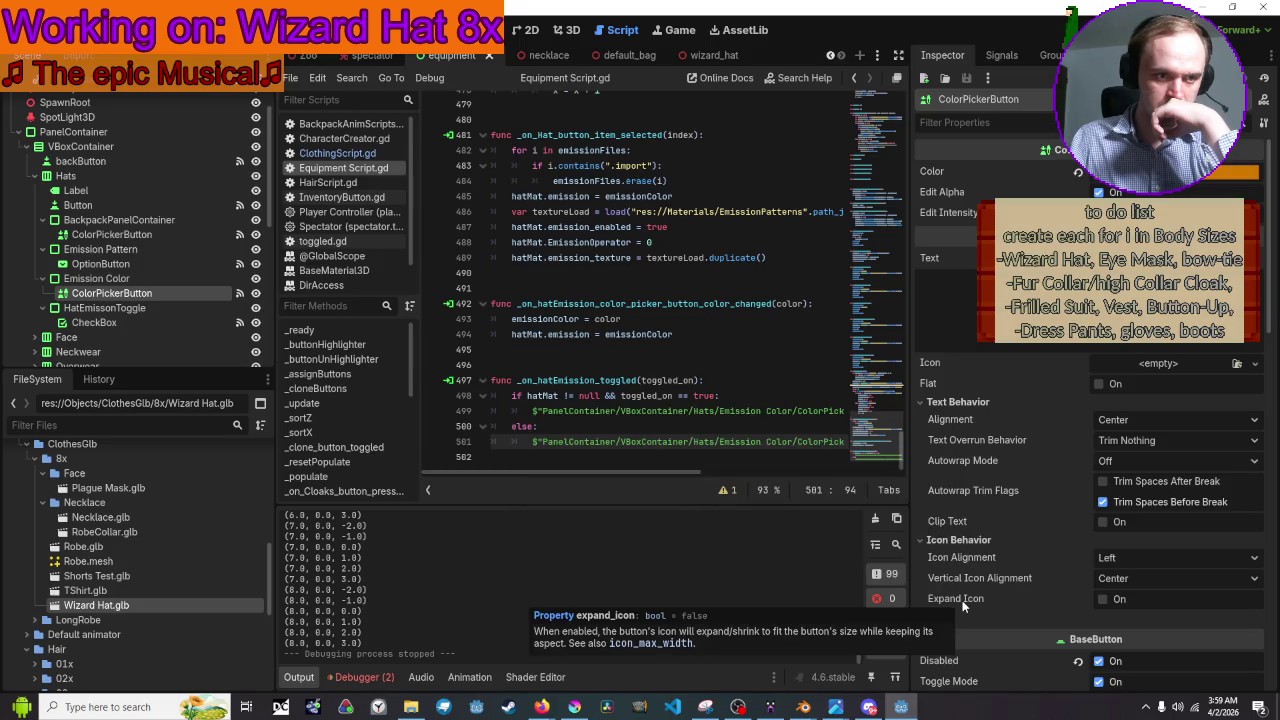
{"action": "scroll", "coordinate": [963, 605], "scroll_direction": "down", "scroll_amount": 5}
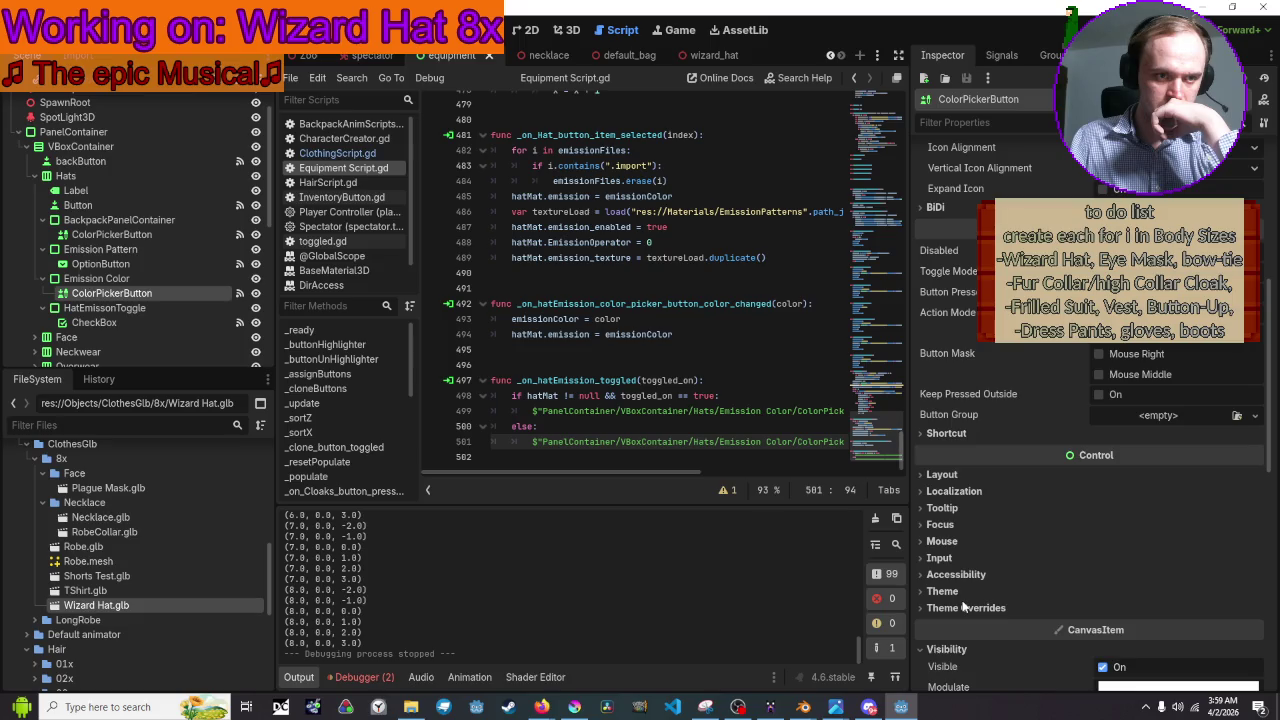
{"action": "left_click", "coordinate": [950, 280]}
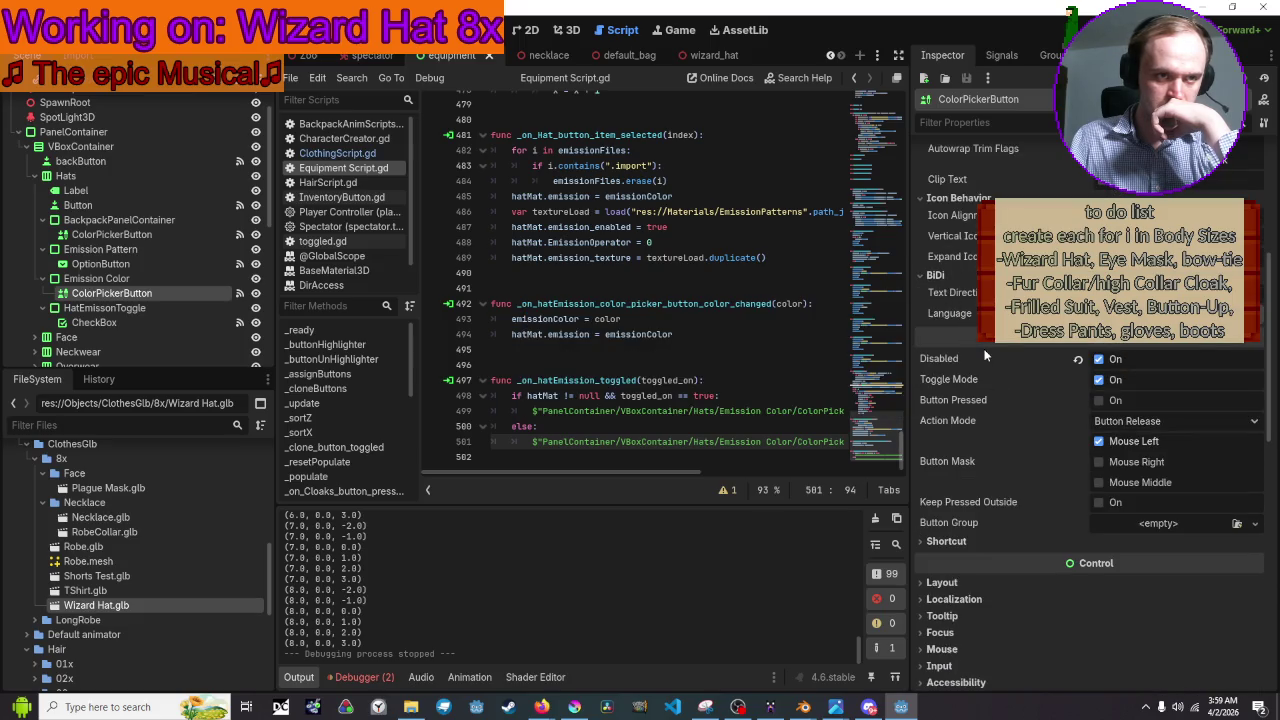
{"action": "mouse_move", "coordinate": [959, 356]}
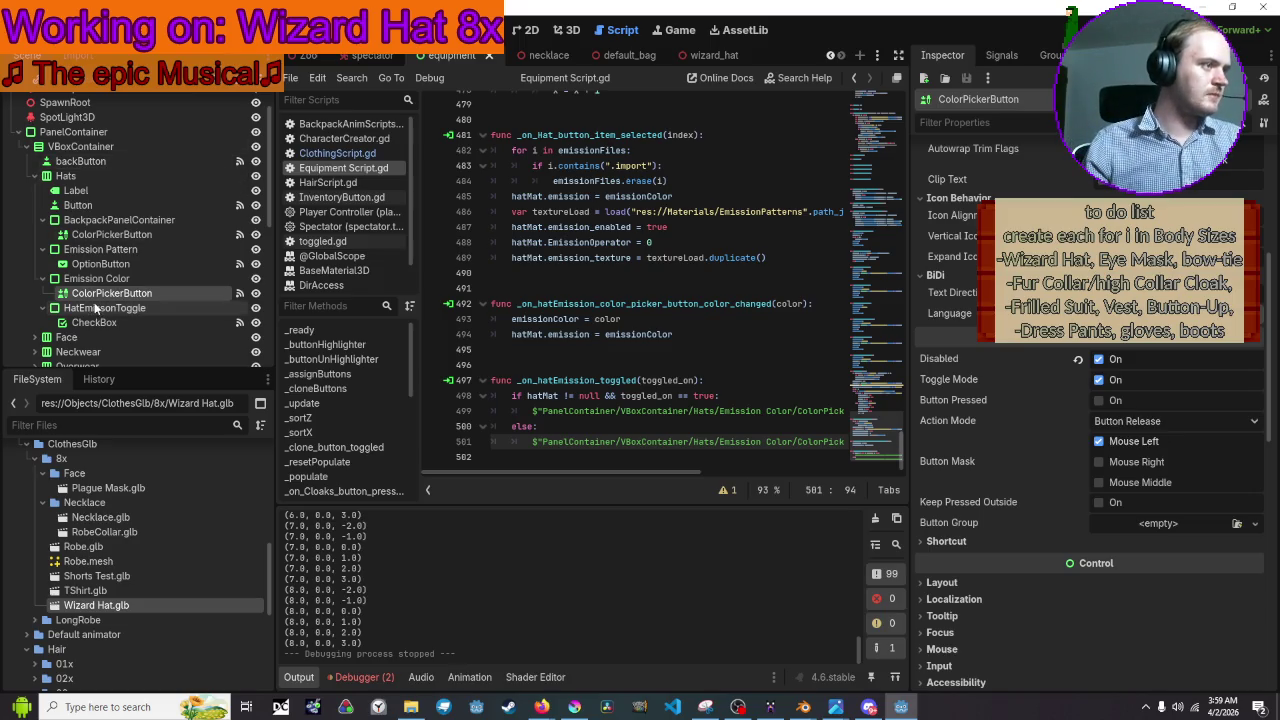
{"action": "left_click", "coordinate": [100, 265]}
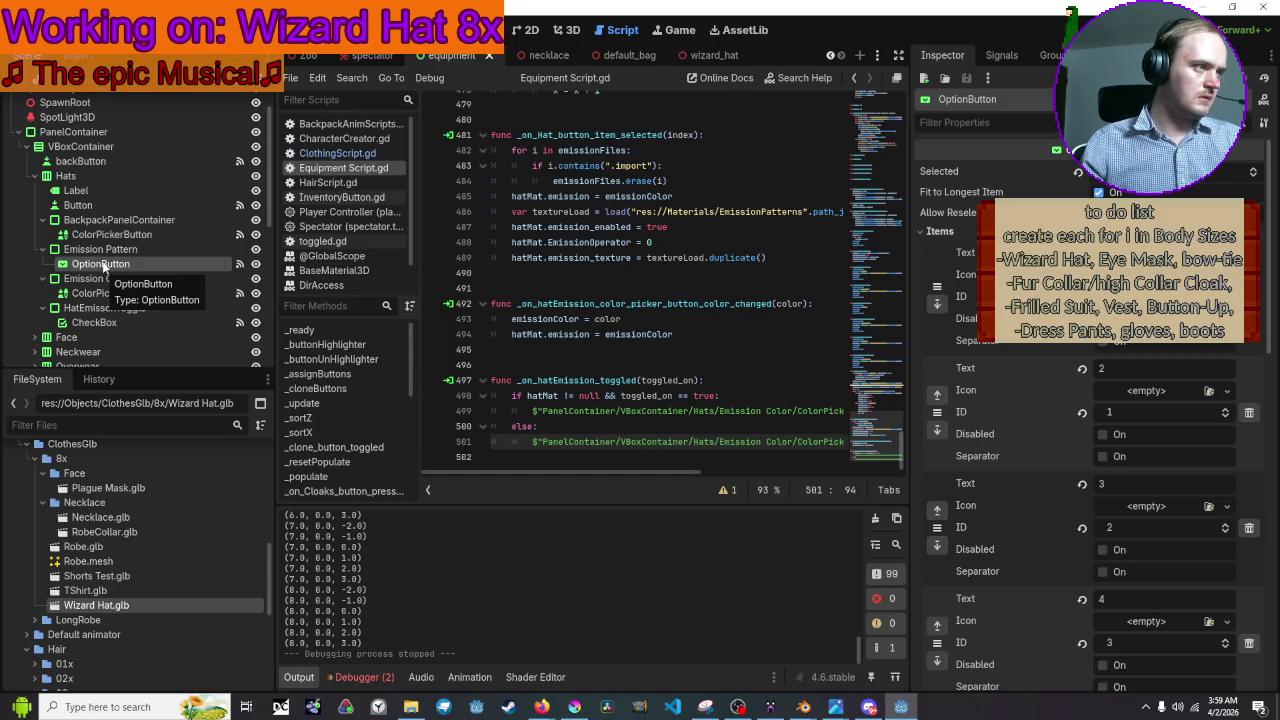
{"action": "left_click_drag", "start_coordinate": [590, 472], "coordinate": [790, 474]}
Add 'Emission Pattern/OptionButton.disabled = false' as line 500 in the if branch
{"action": "left_click", "coordinate": [739, 417]}
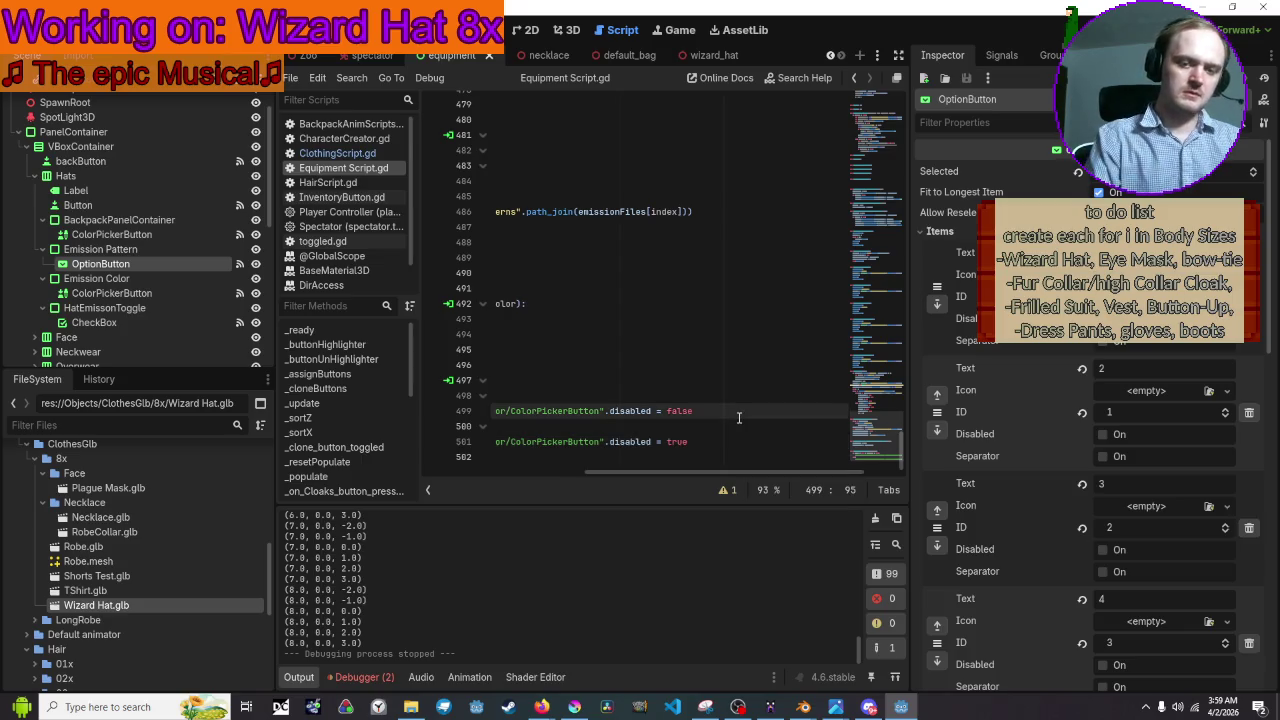
{"action": "key", "text": "Return"}
{"action": "left_click_drag", "start_coordinate": [100, 263], "coordinate": [631, 427]}
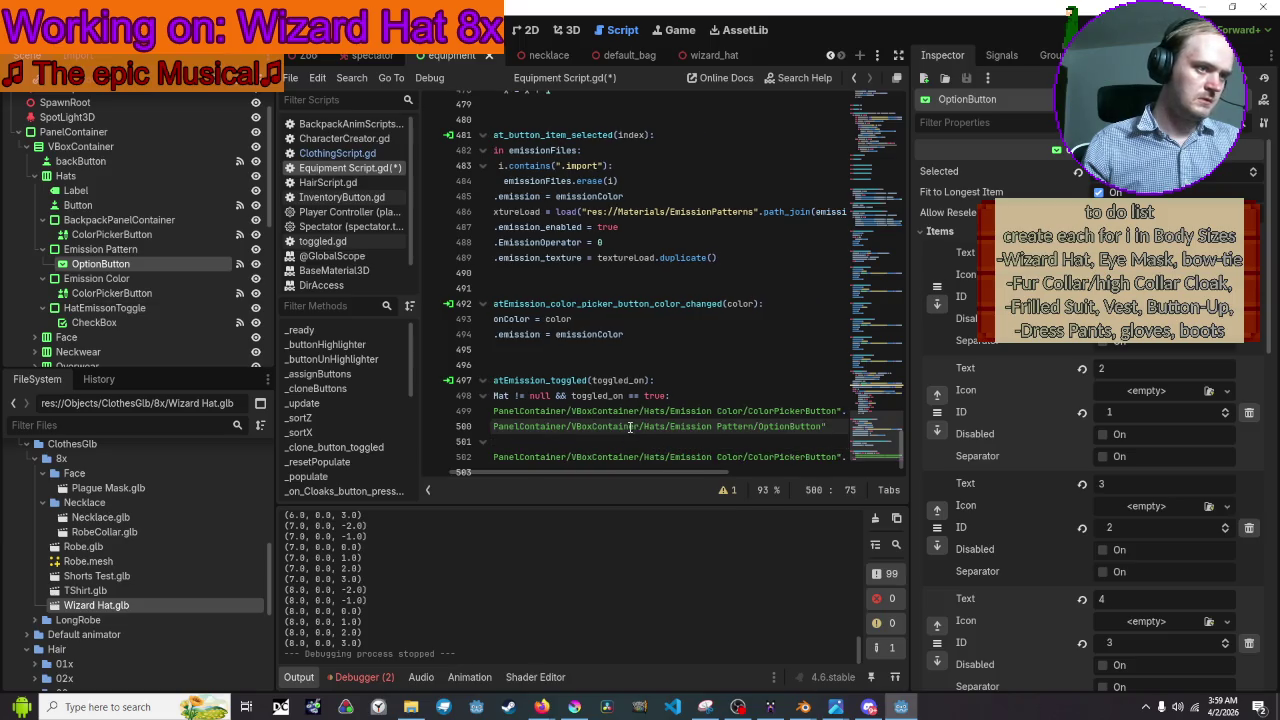
{"action": "left_click_drag", "start_coordinate": [663, 470], "coordinate": [734, 476]}
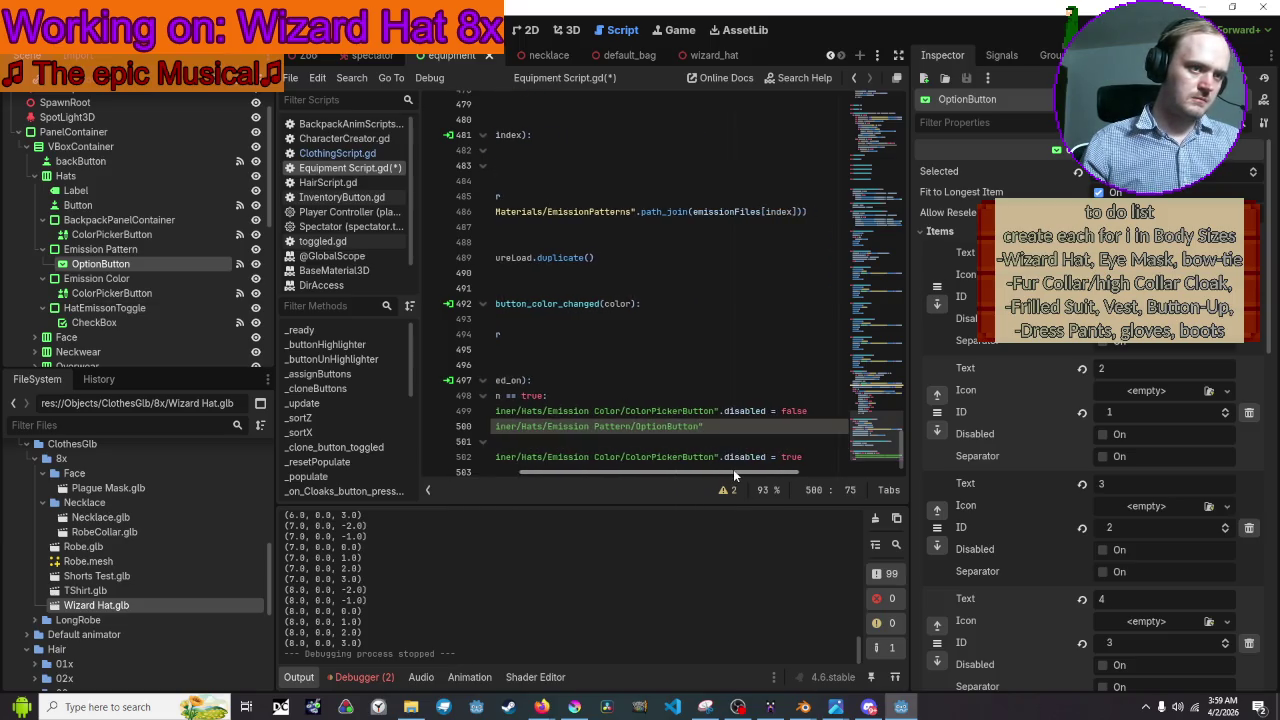
{"action": "type", "text": ".d"}
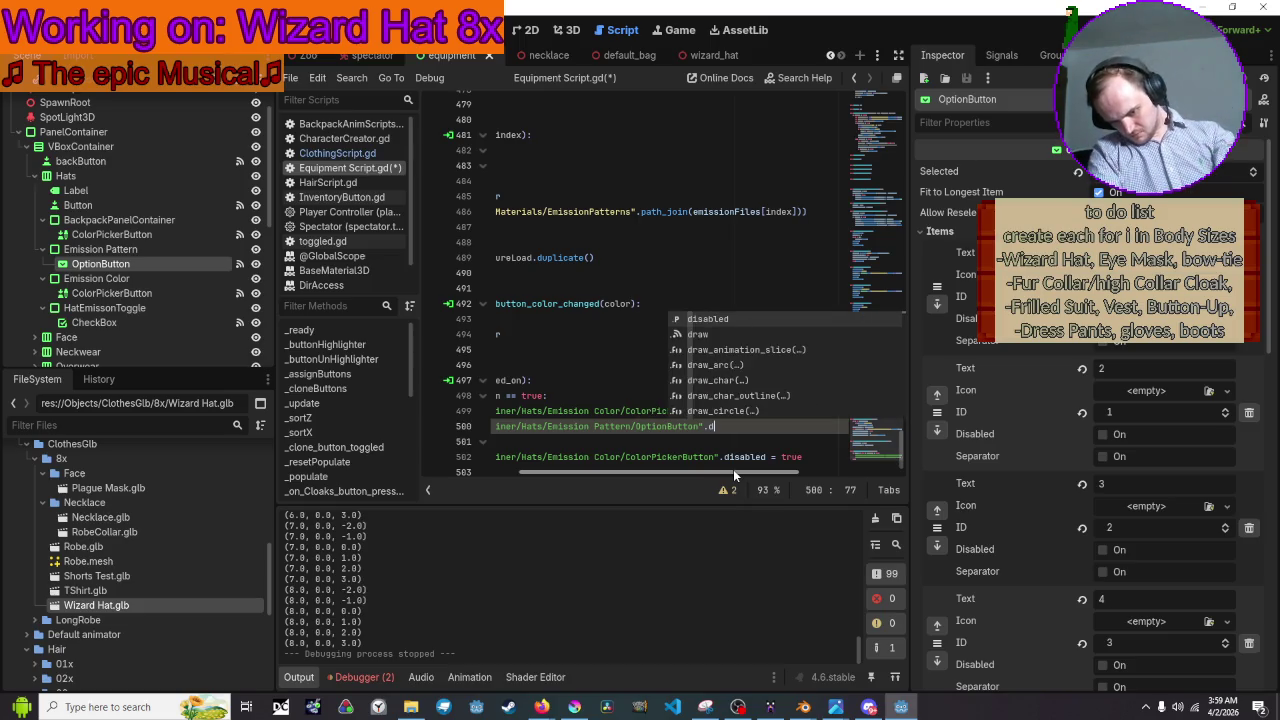
{"action": "type", "text": "isable"}
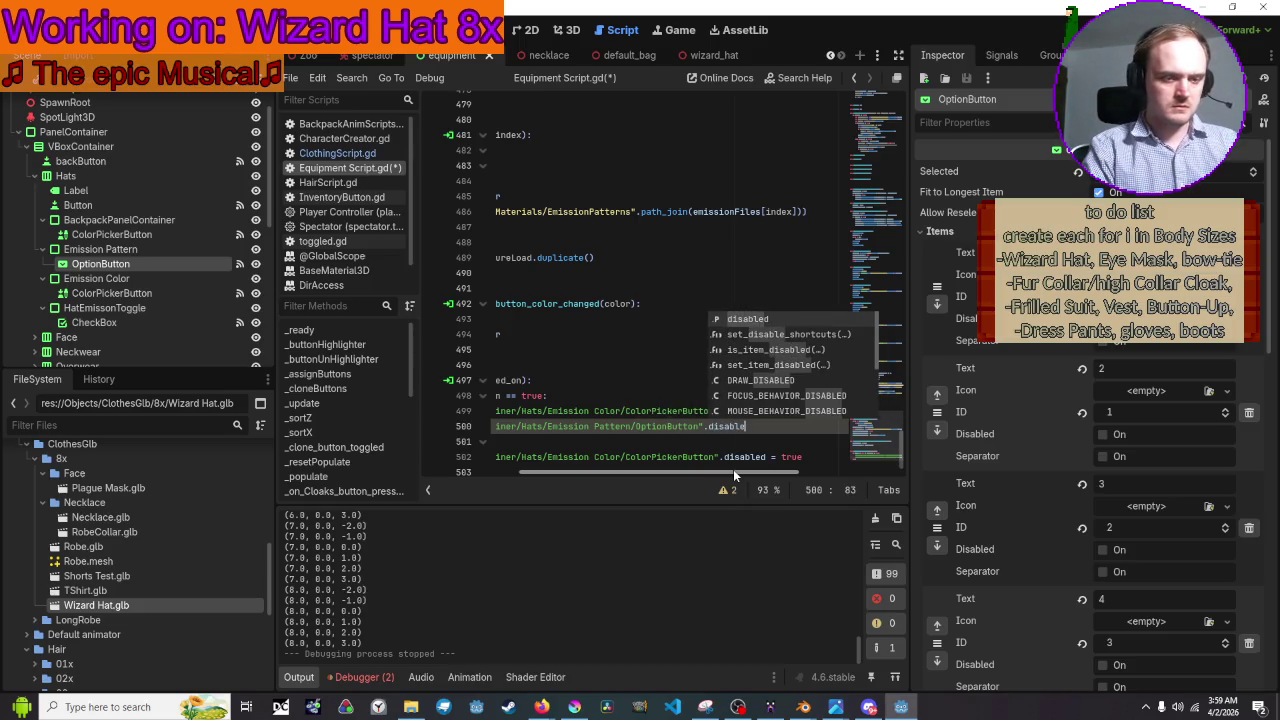
{"action": "type", "text": "d "}
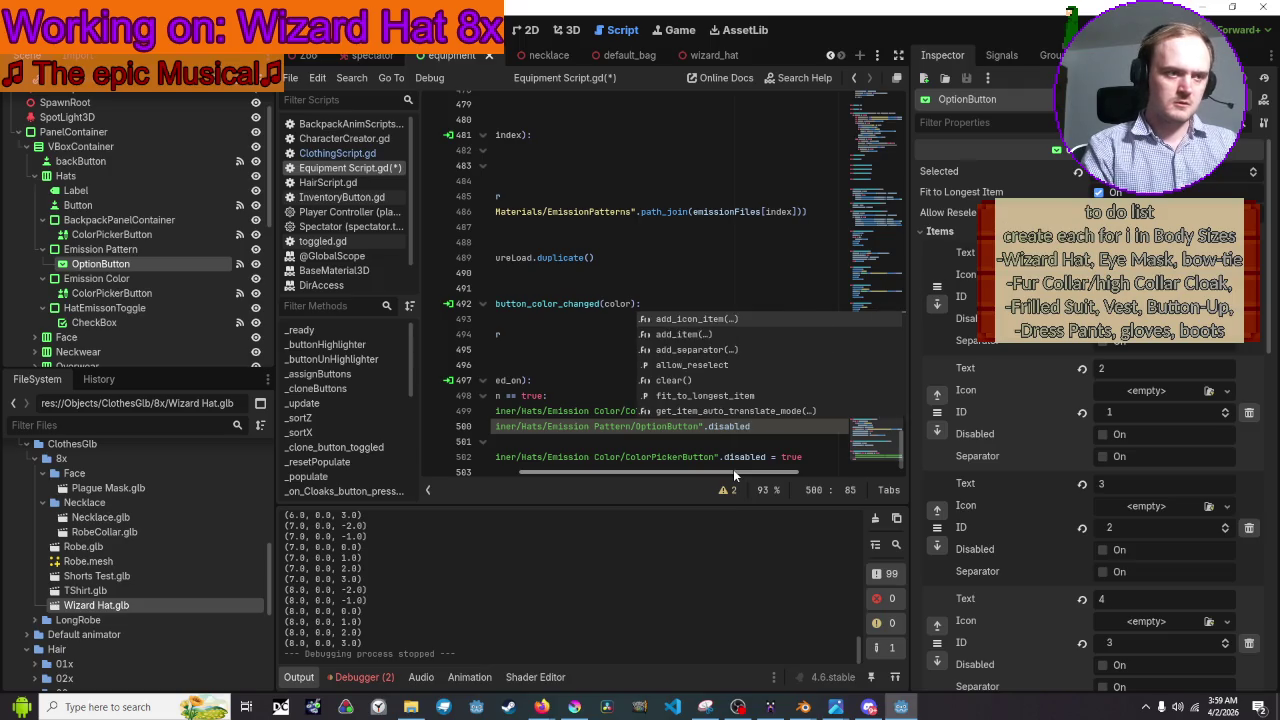
{"action": "type", "text": "= false"}
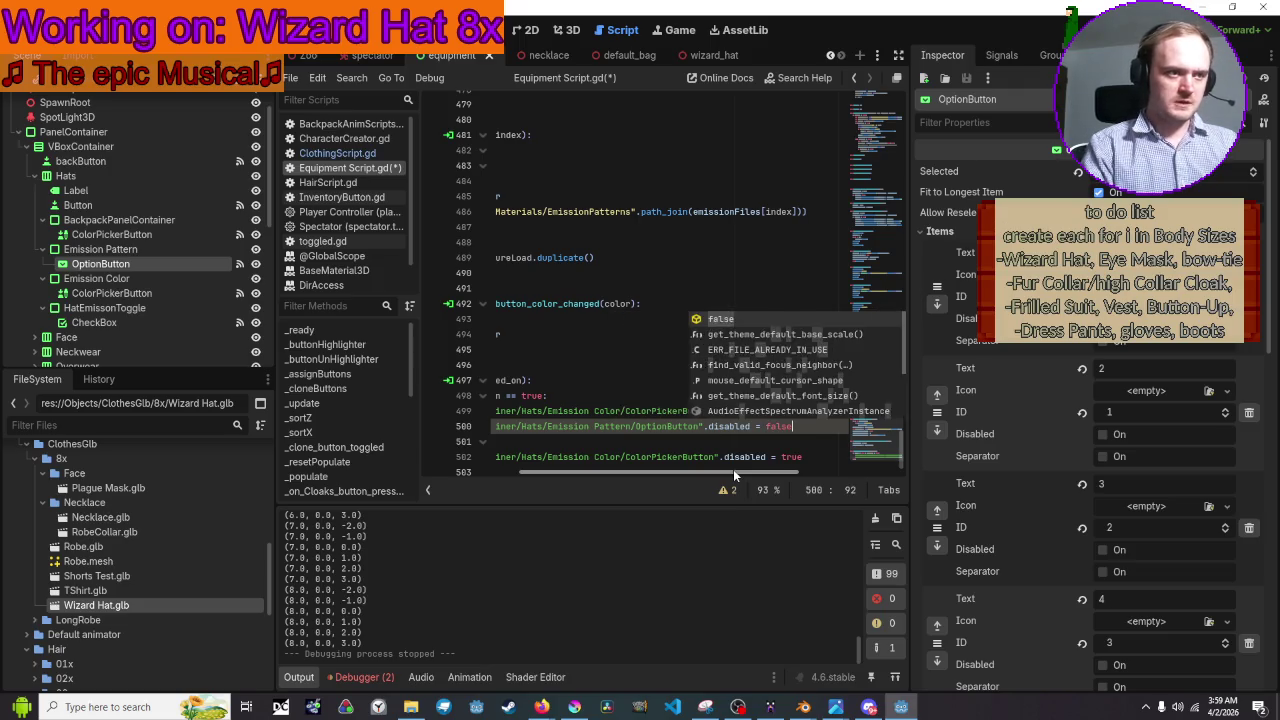
{"action": "key", "text": "Escape"}
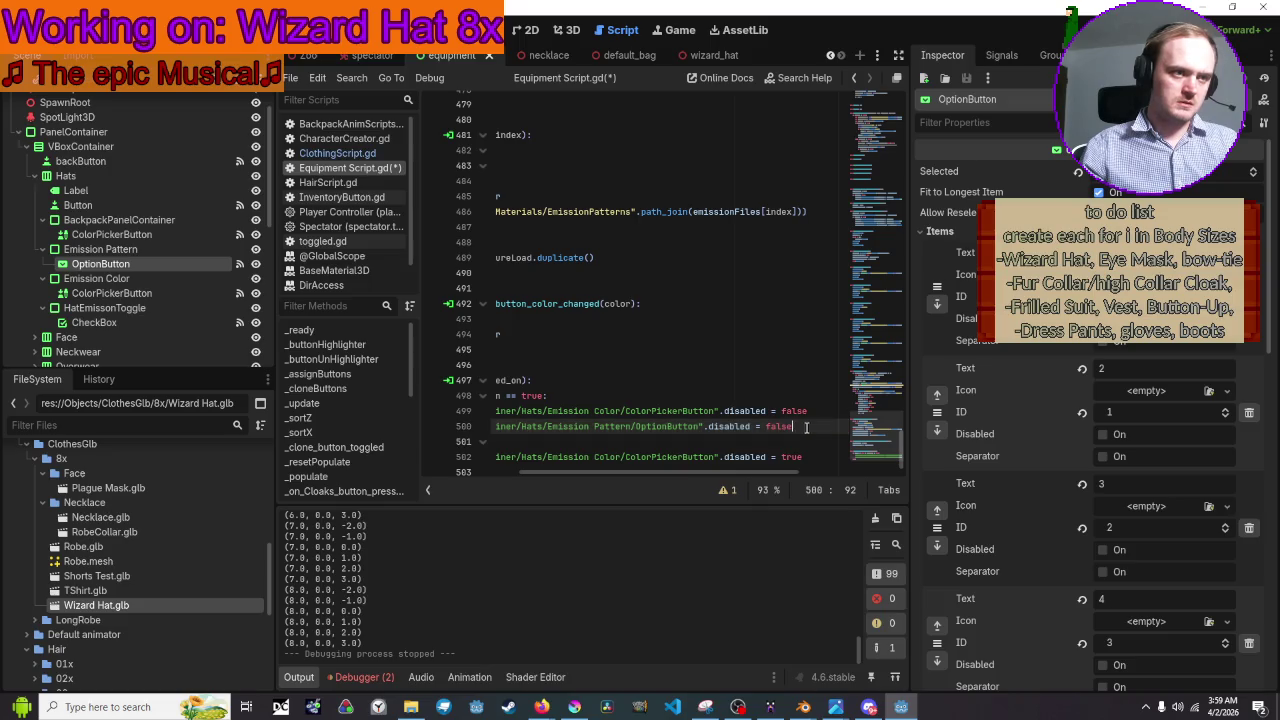
Add the same OptionButton line set to true in the else branch, then run the game
{"action": "left_click_drag", "start_coordinate": [814, 427], "coordinate": [447, 428]}
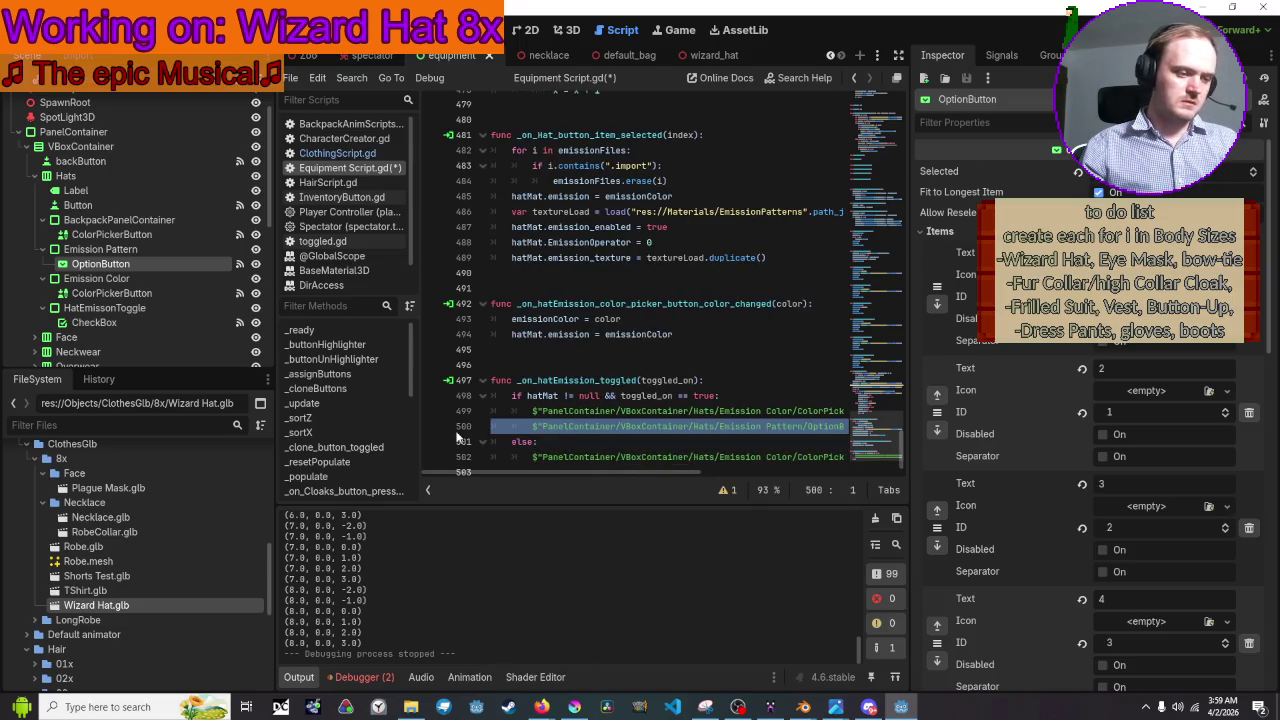
{"action": "left_click_drag", "start_coordinate": [556, 473], "coordinate": [783, 468]}
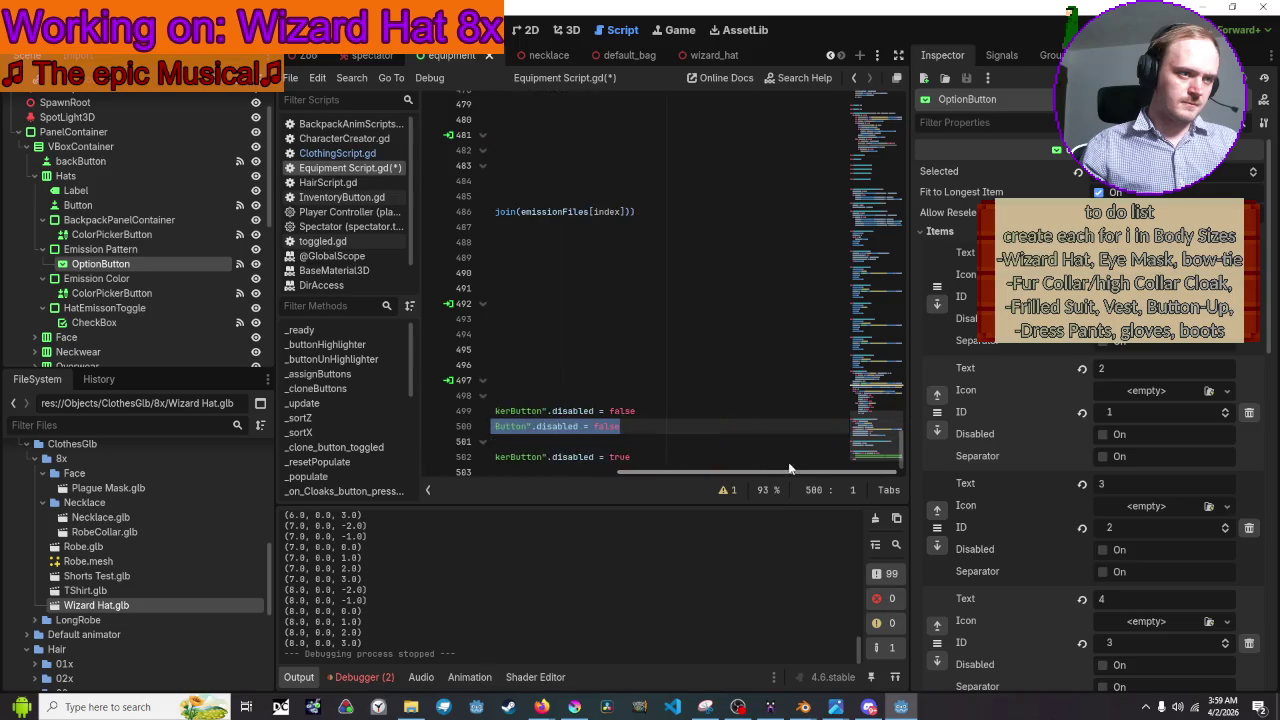
{"action": "left_click", "coordinate": [765, 456]}
{"action": "key", "text": "Return"}
{"action": "key", "text": "ctrl+v"}
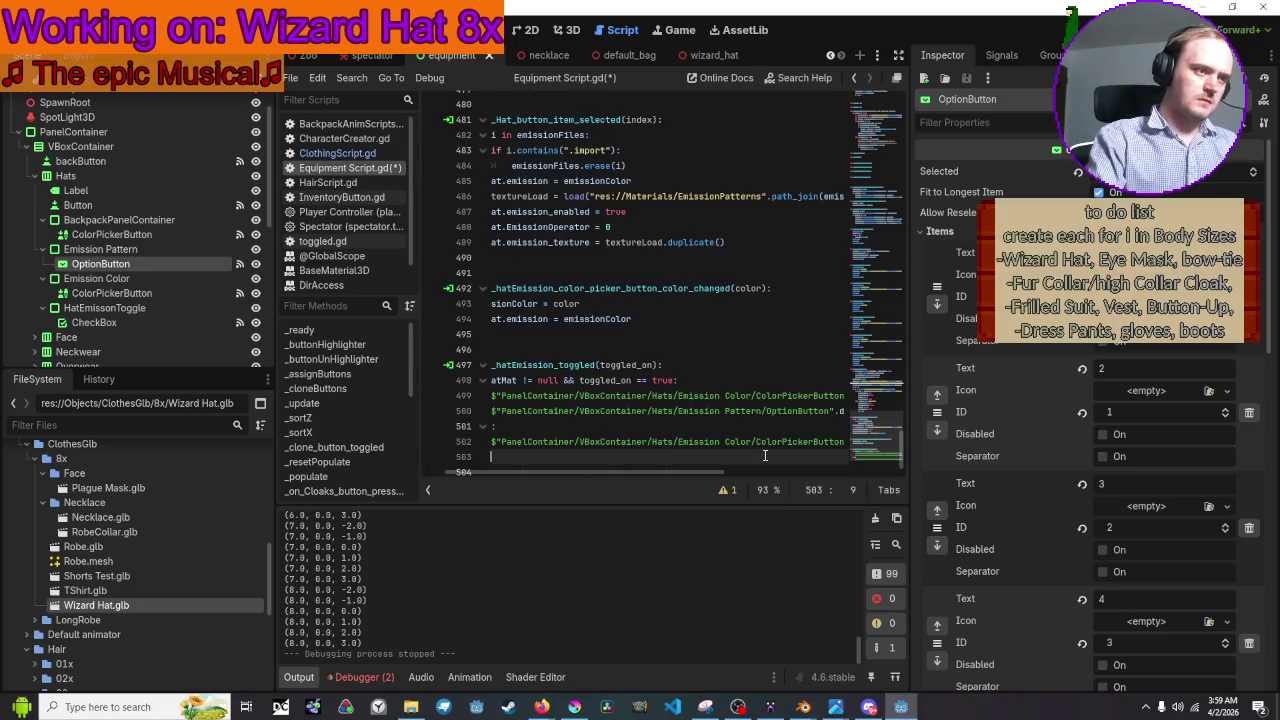
{"action": "key", "text": "BackSpace"}
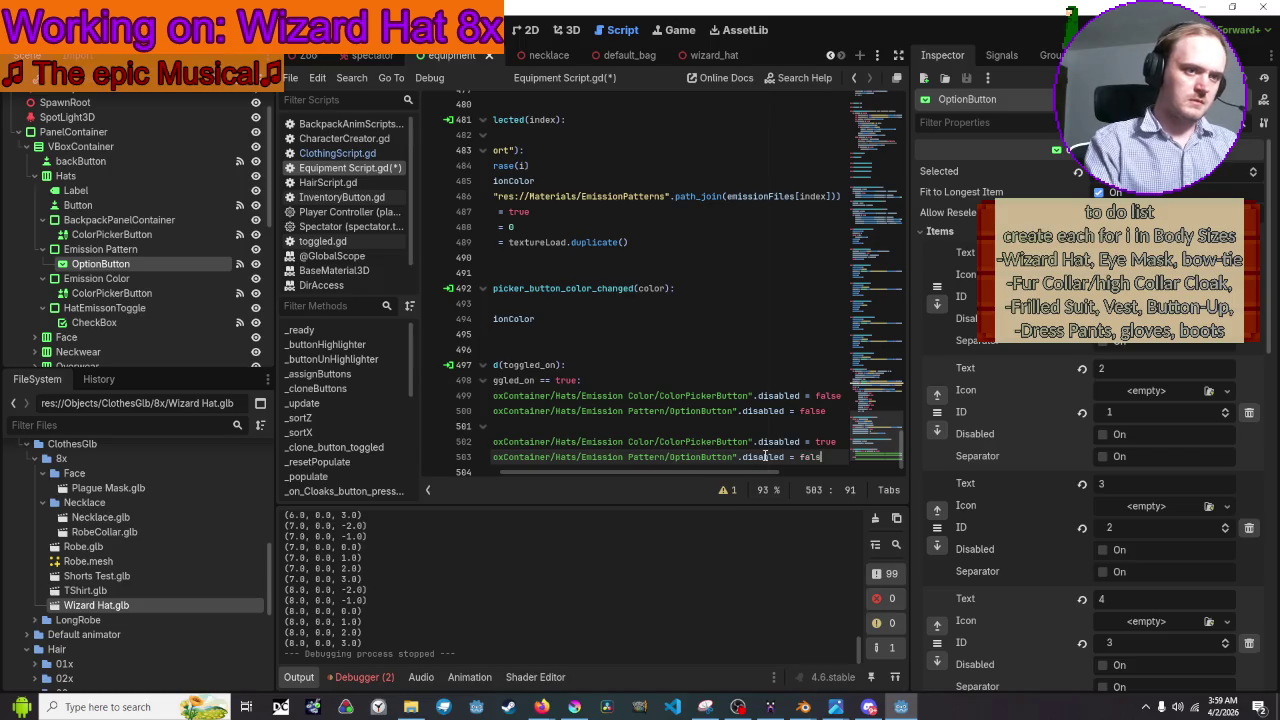
{"action": "type", "text": "ue"}
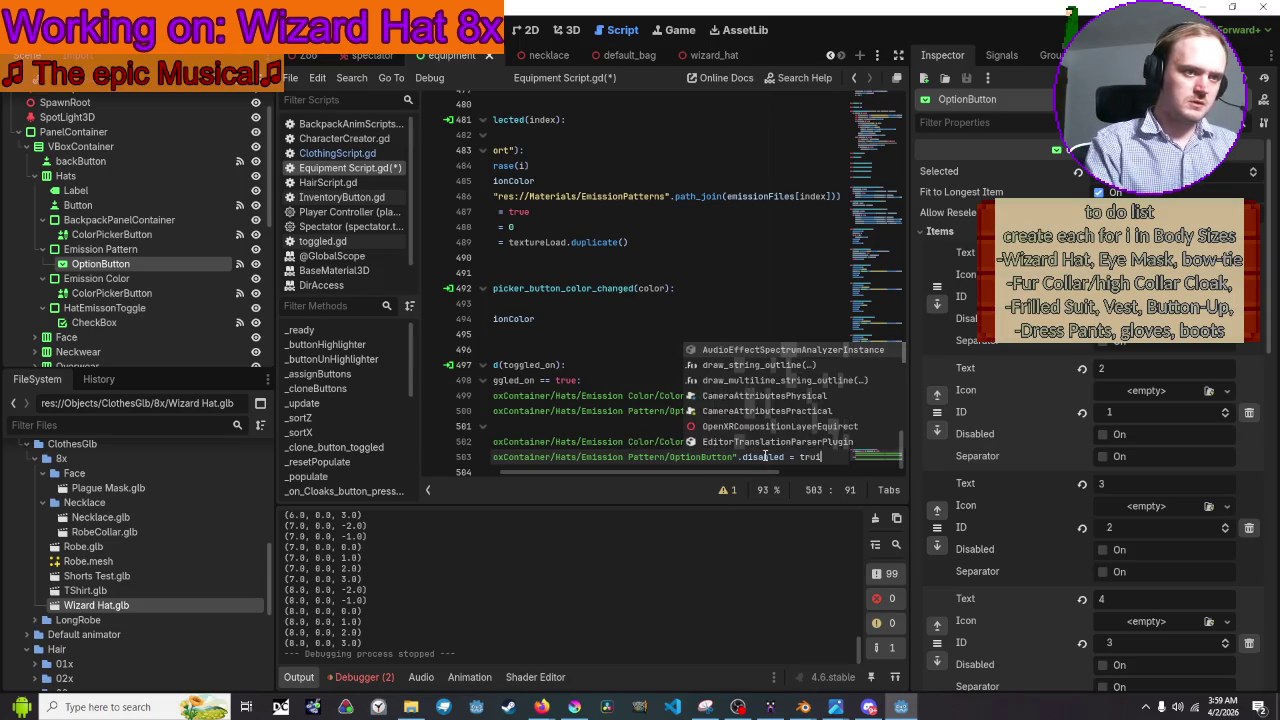
{"action": "key", "text": "F5"}
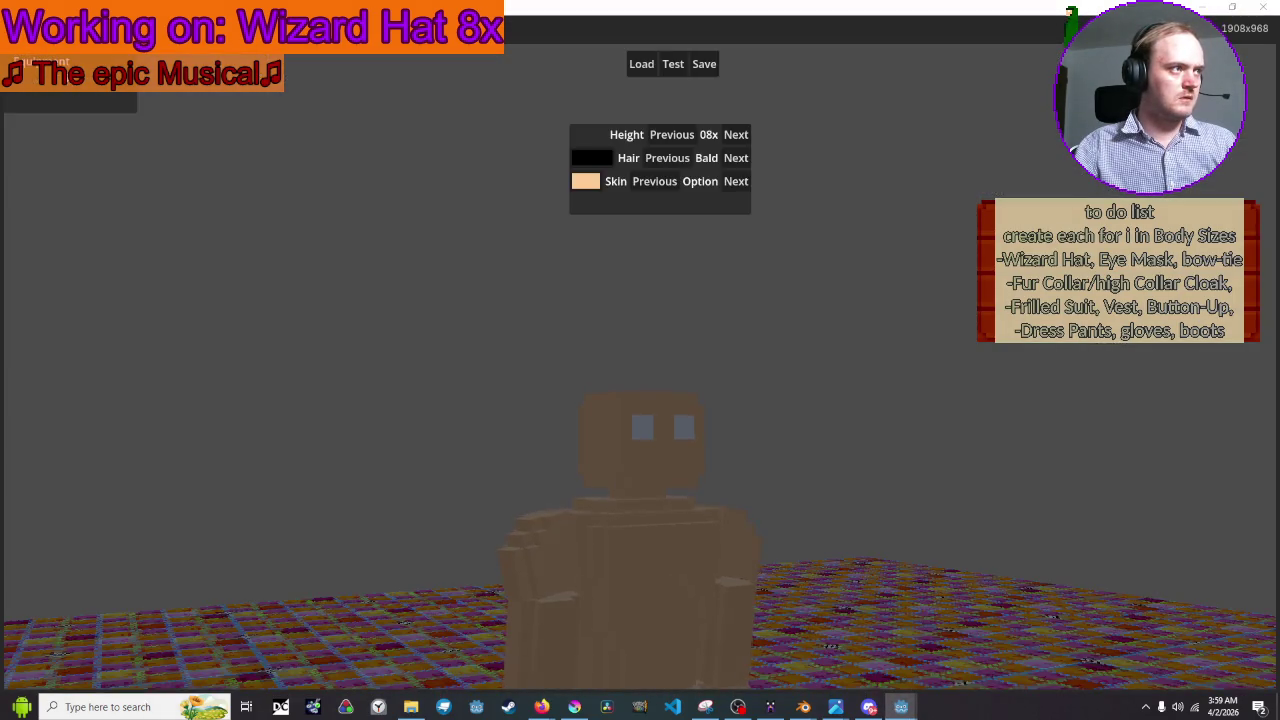
{"action": "left_click", "coordinate": [77, 88]}
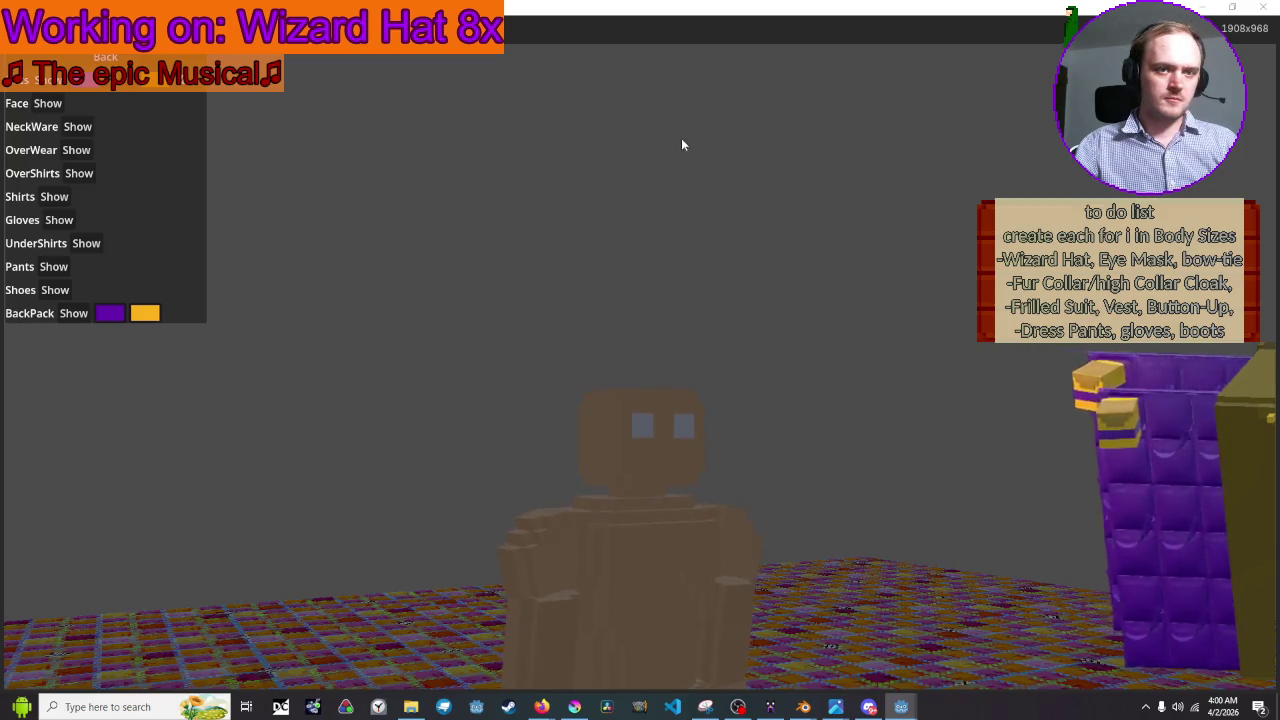
Put on the wizard hat, apply emission pattern 1 (orange lightning), then stop the game with F8
{"action": "left_click", "coordinate": [945, 424]}
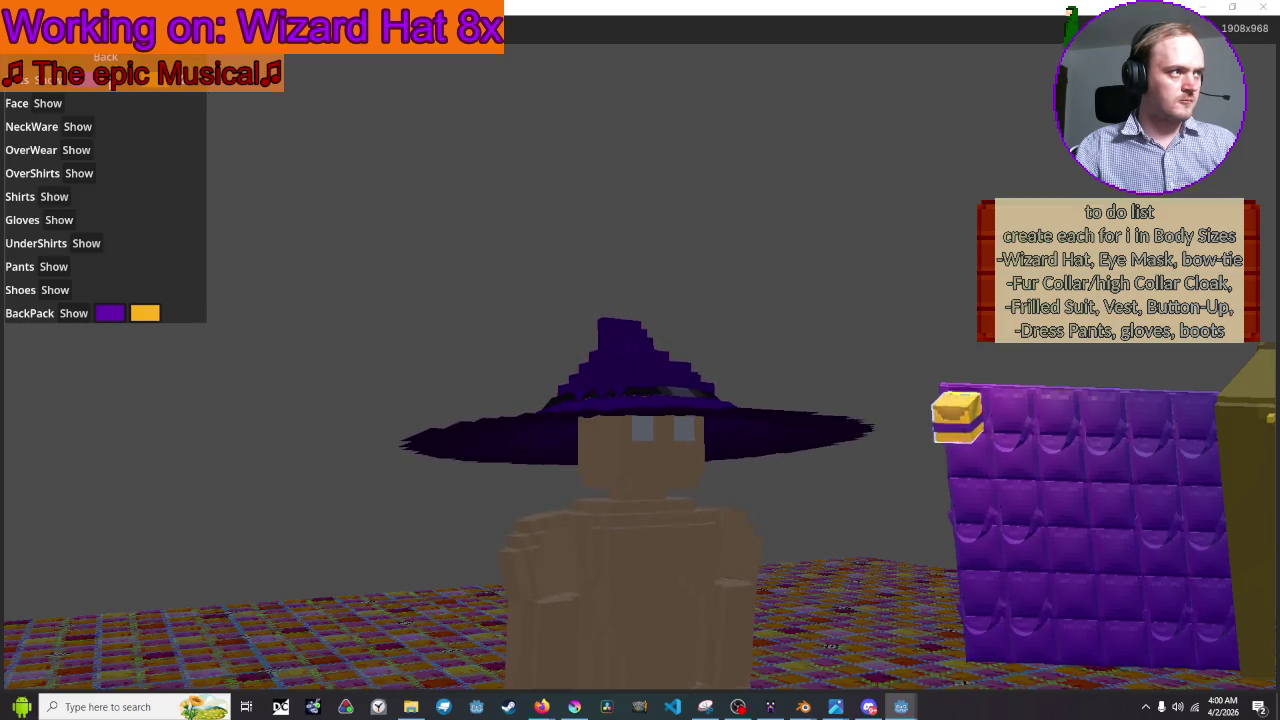
{"action": "left_click", "coordinate": [125, 86]}
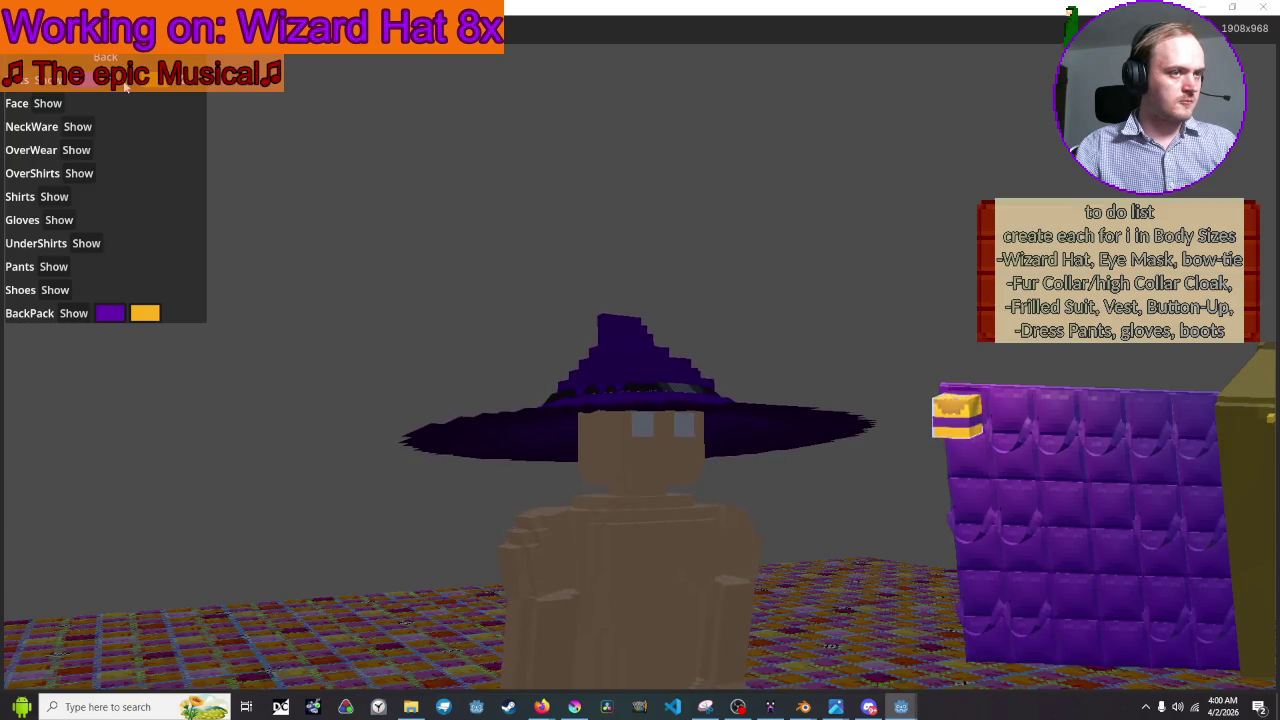
{"action": "left_click", "coordinate": [122, 108]}
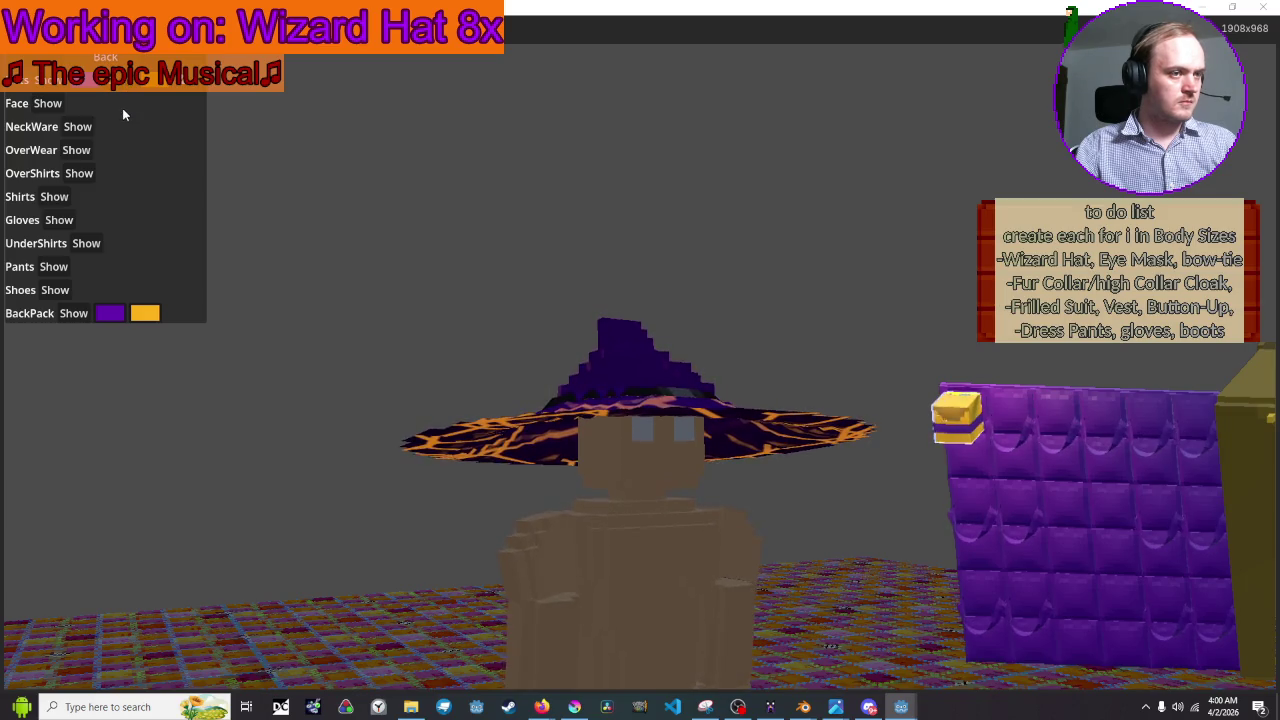
{"action": "key", "text": "F8"}
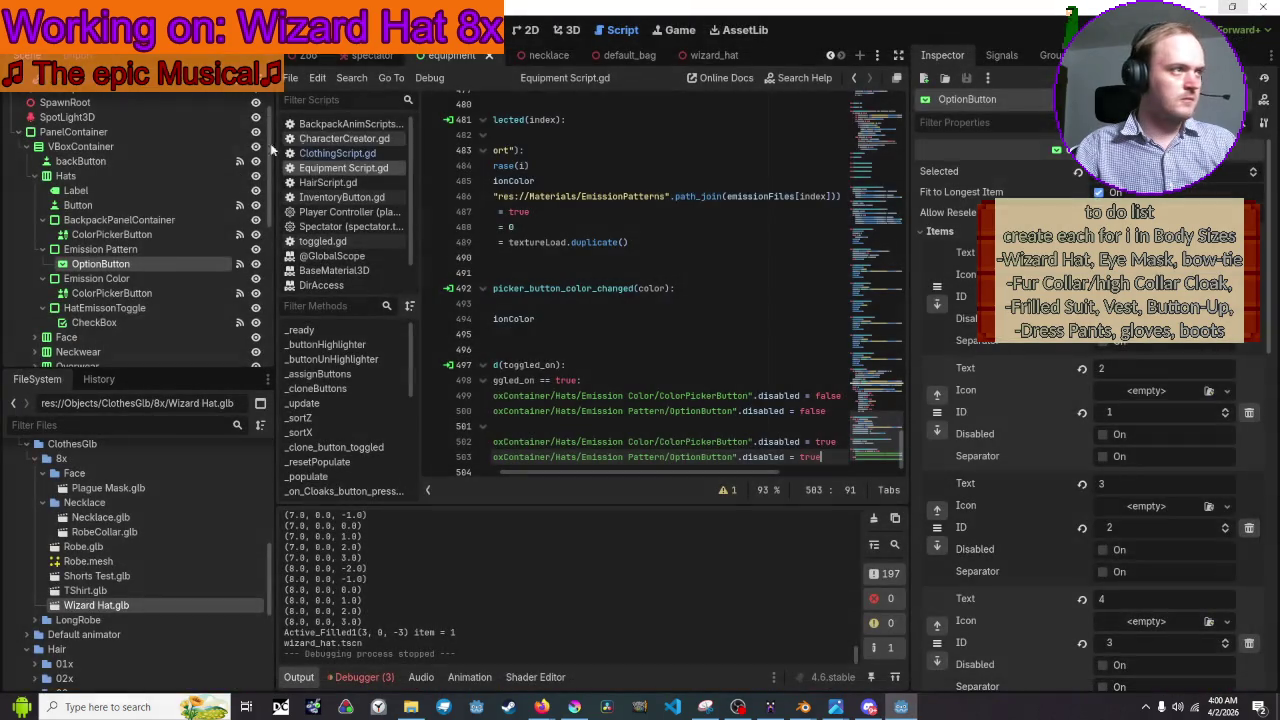
Inspect the hat emission nodes in the Scene tree, ending on the Emission Pattern OptionButton
{"action": "scroll", "coordinate": [109, 144], "scroll_direction": "down", "scroll_amount": 3}
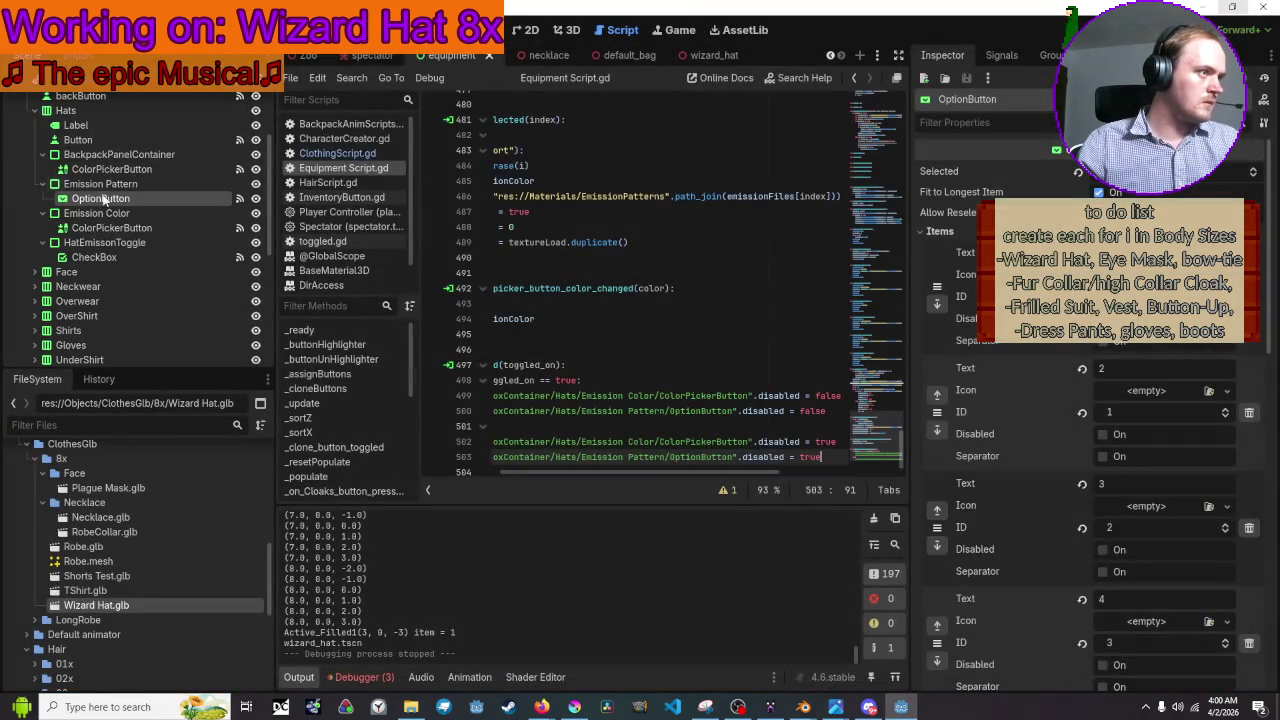
{"action": "left_click", "coordinate": [99, 228]}
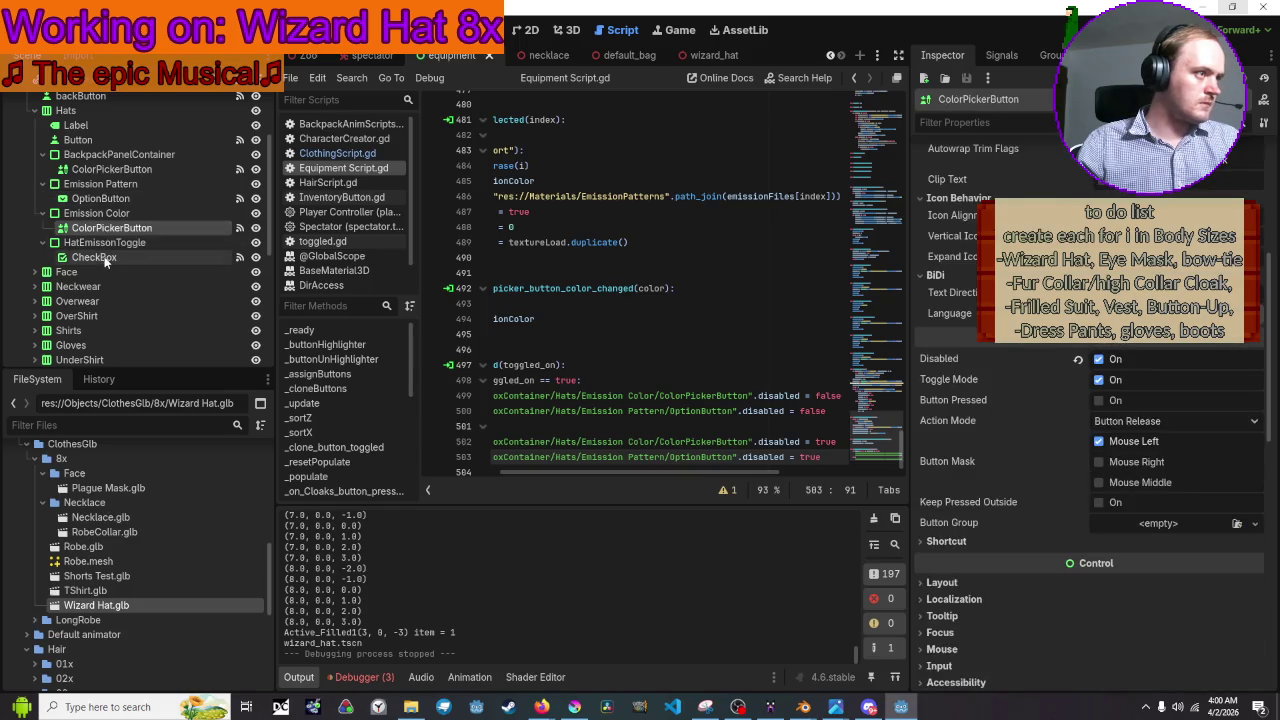
{"action": "left_click", "coordinate": [174, 254]}
{"action": "left_click", "coordinate": [134, 212]}
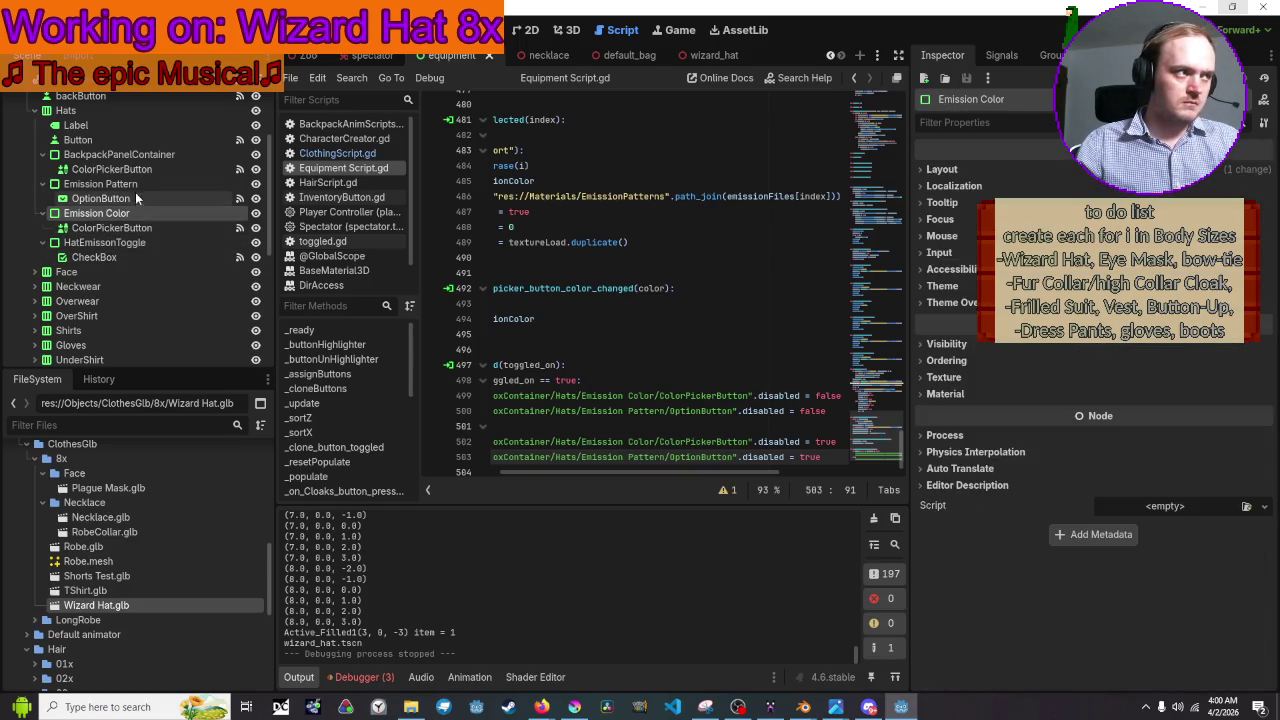
{"action": "left_click", "coordinate": [143, 228]}
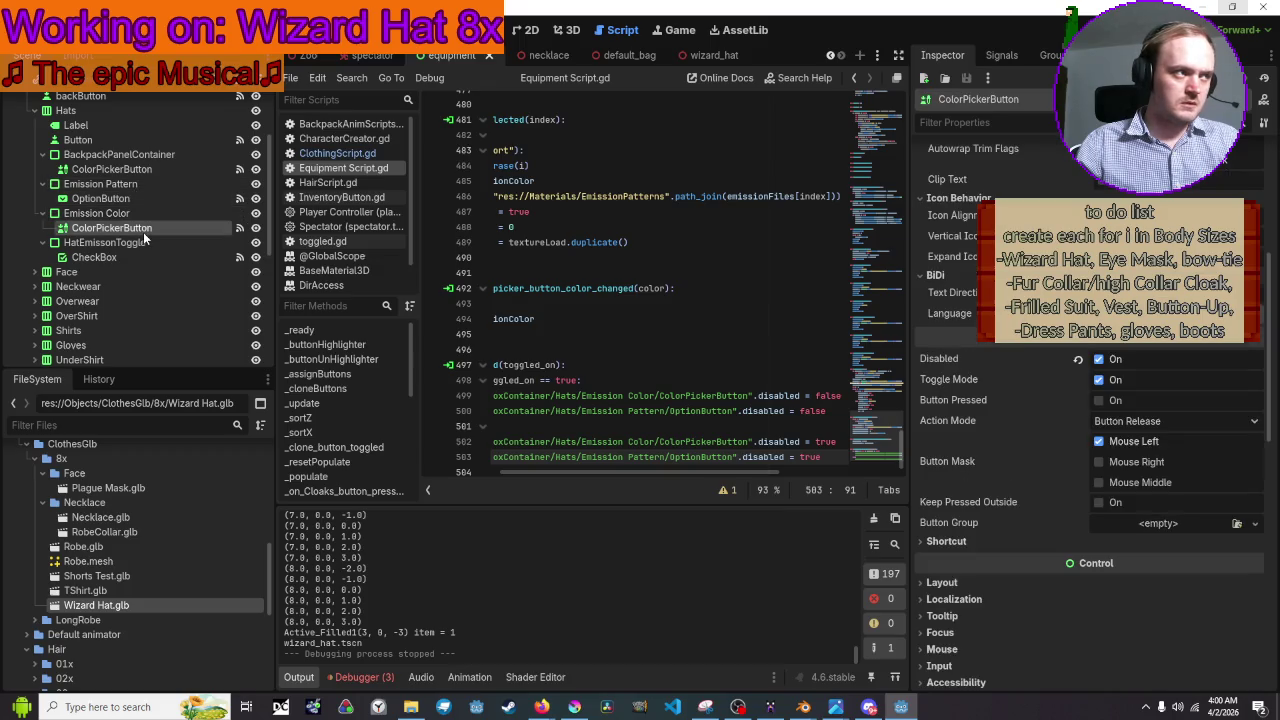
{"action": "left_click", "coordinate": [144, 198]}
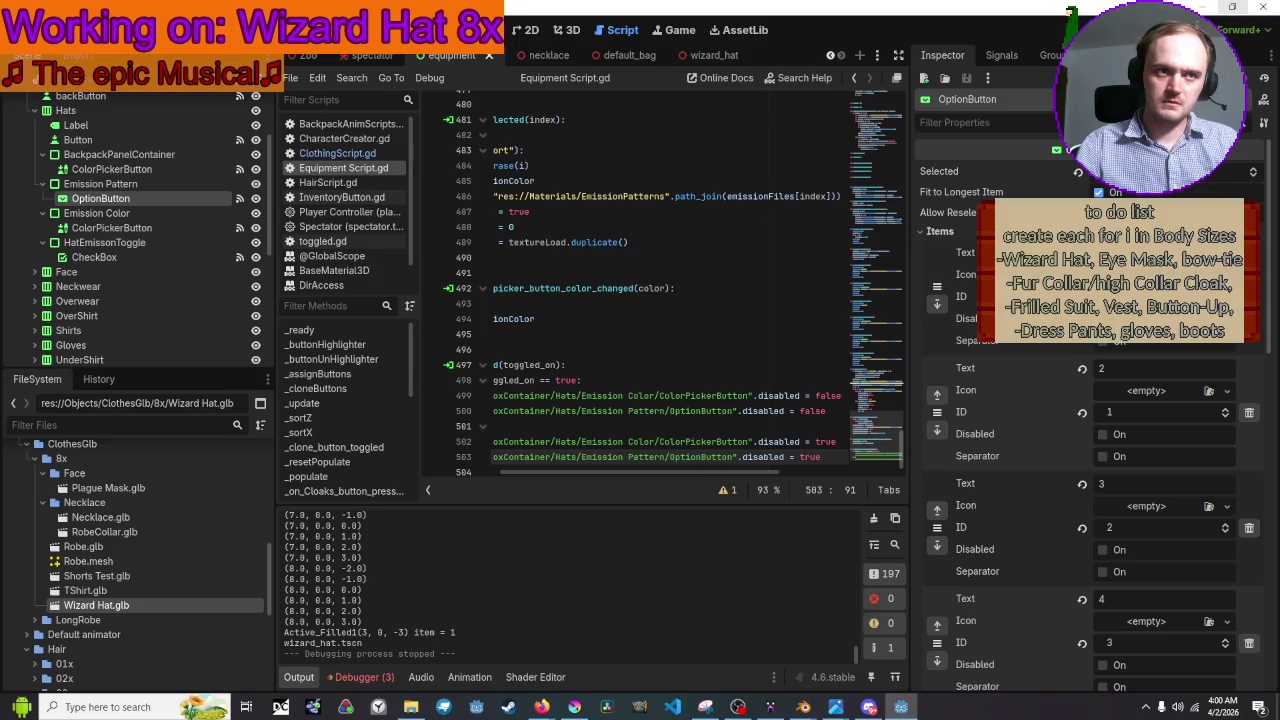
Tick Disabled on the Emission Pattern OptionButton in the Inspector and run the game
{"action": "scroll", "coordinate": [1090, 400], "scroll_direction": "down", "scroll_amount": 5}
{"action": "scroll", "coordinate": [1090, 450], "scroll_direction": "down", "scroll_amount": 6}
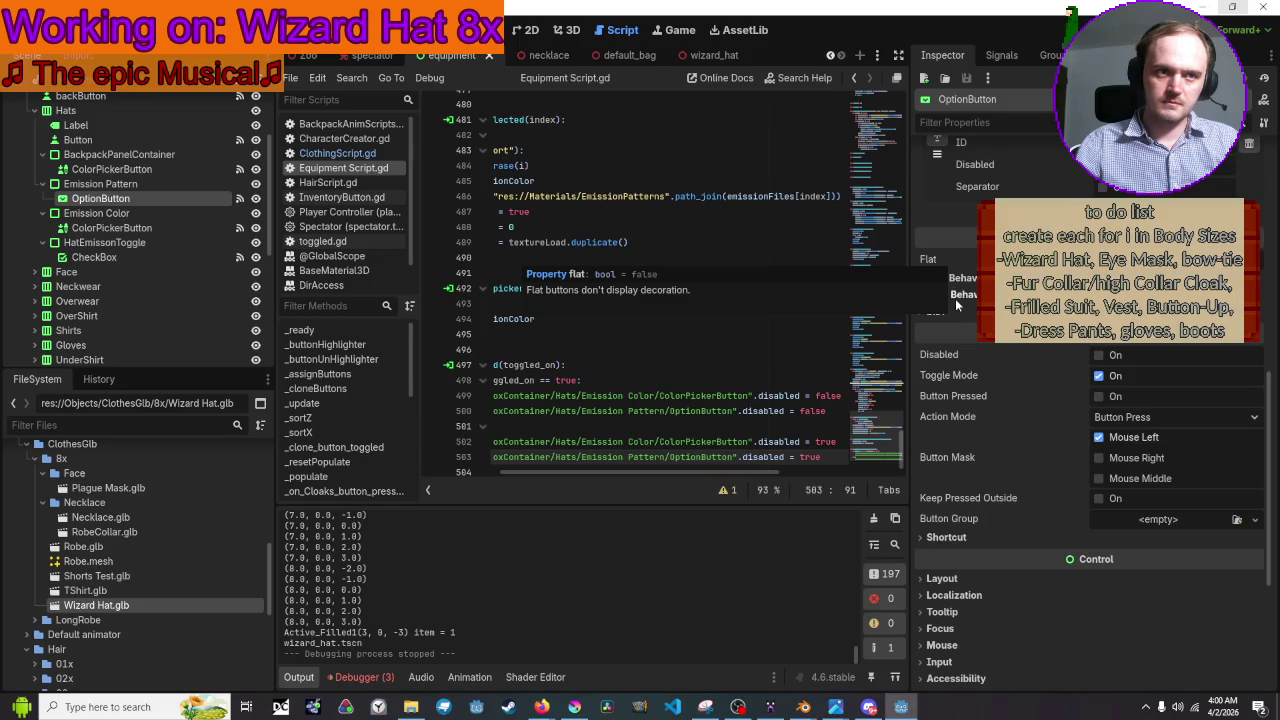
{"action": "left_click", "coordinate": [957, 278]}
{"action": "left_click", "coordinate": [957, 278]}
{"action": "left_click", "coordinate": [957, 295]}
{"action": "left_click", "coordinate": [957, 295]}
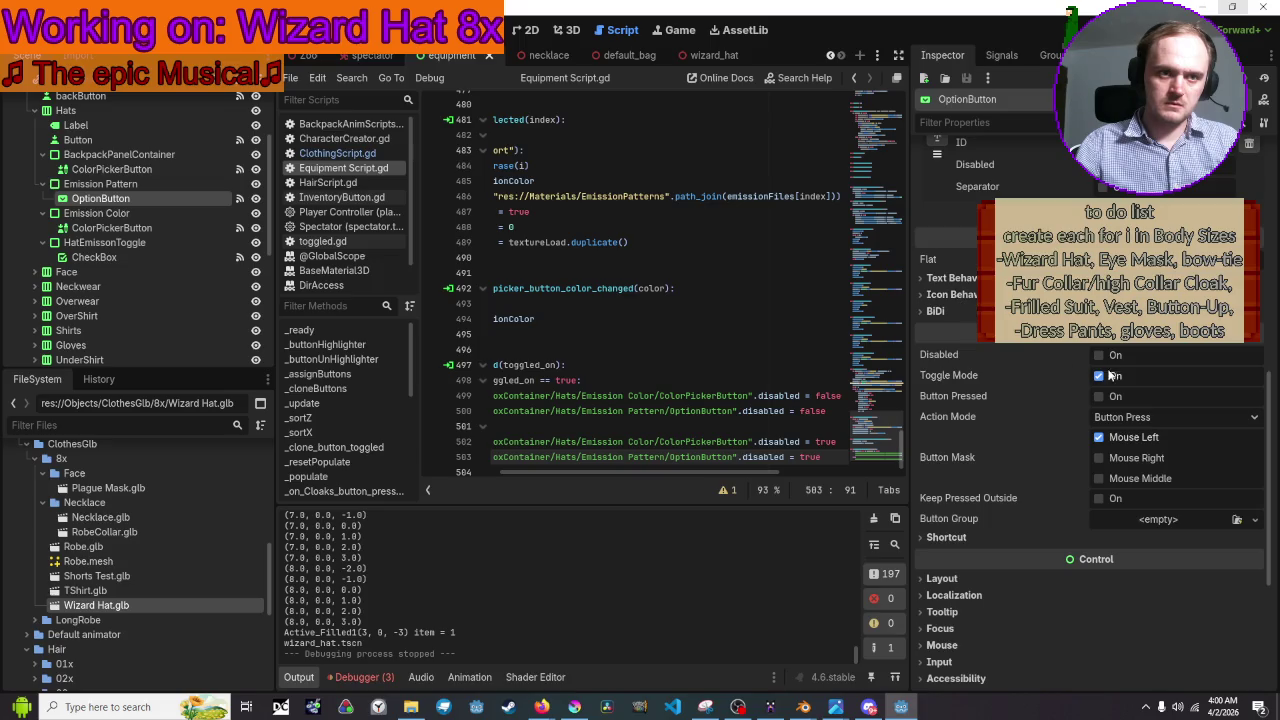
{"action": "left_click", "coordinate": [1099, 356]}
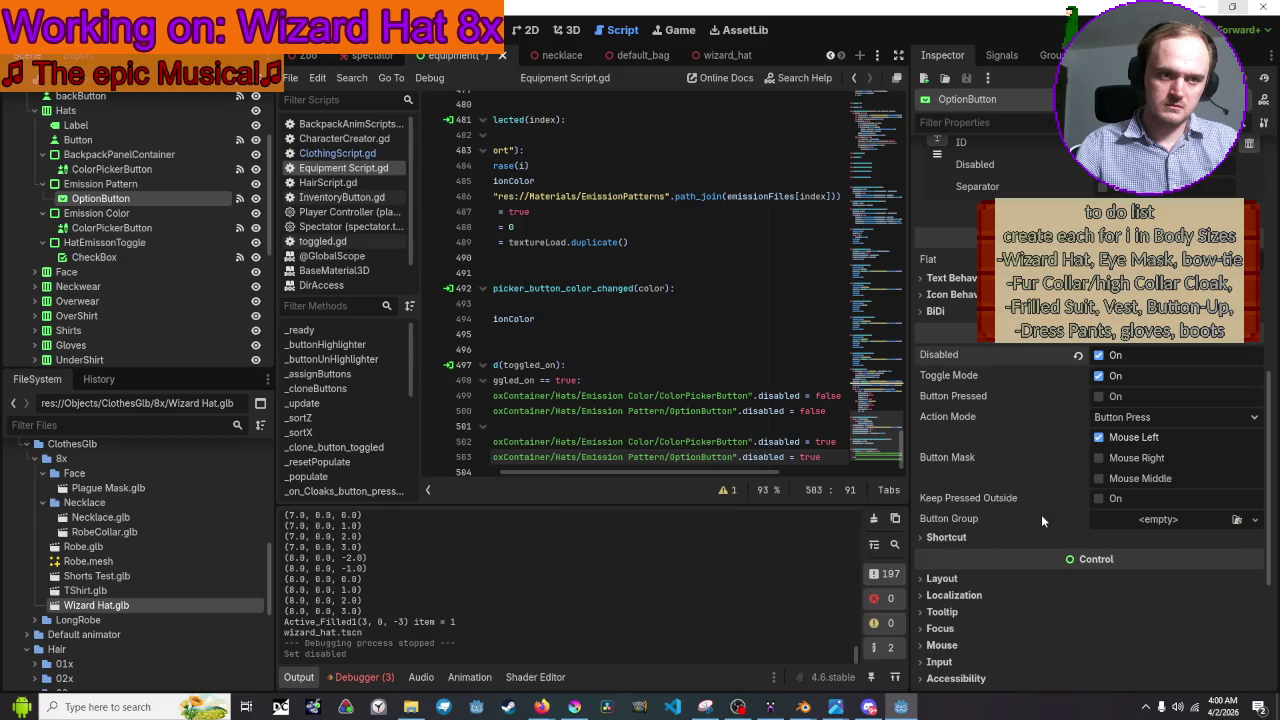
{"action": "mouse_move", "coordinate": [988, 500]}
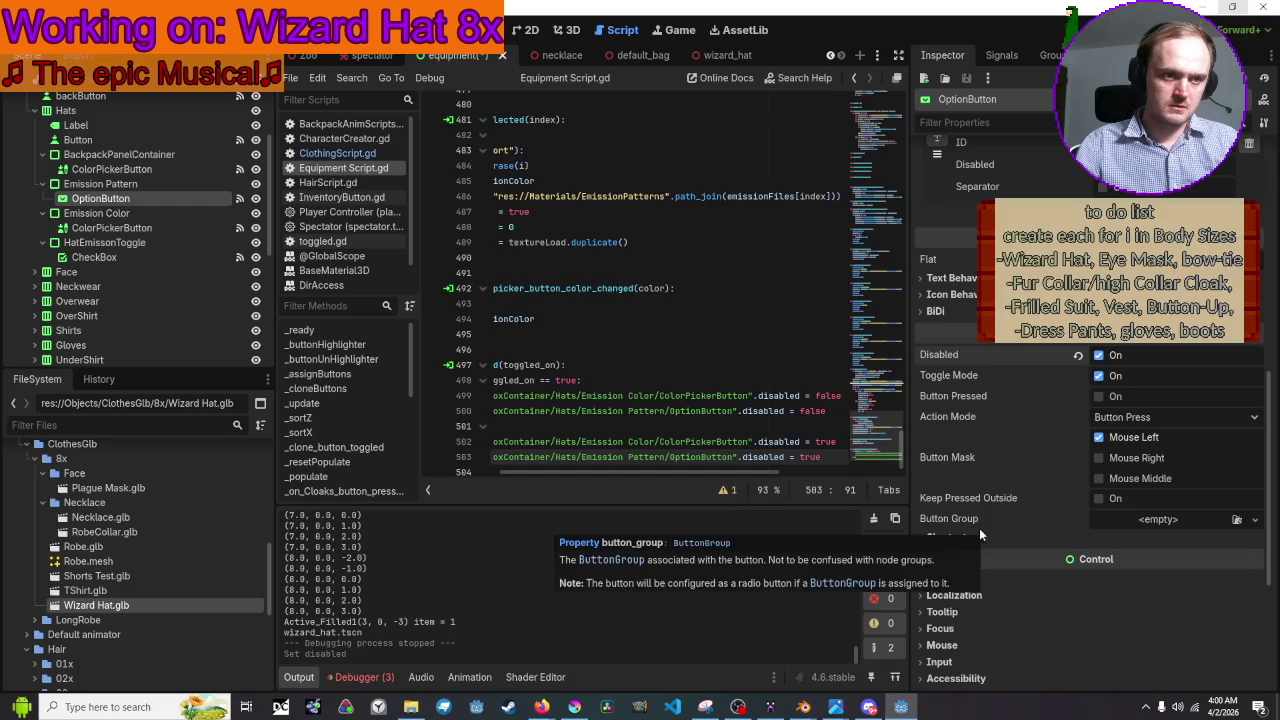
{"action": "left_click", "coordinate": [947, 539]}
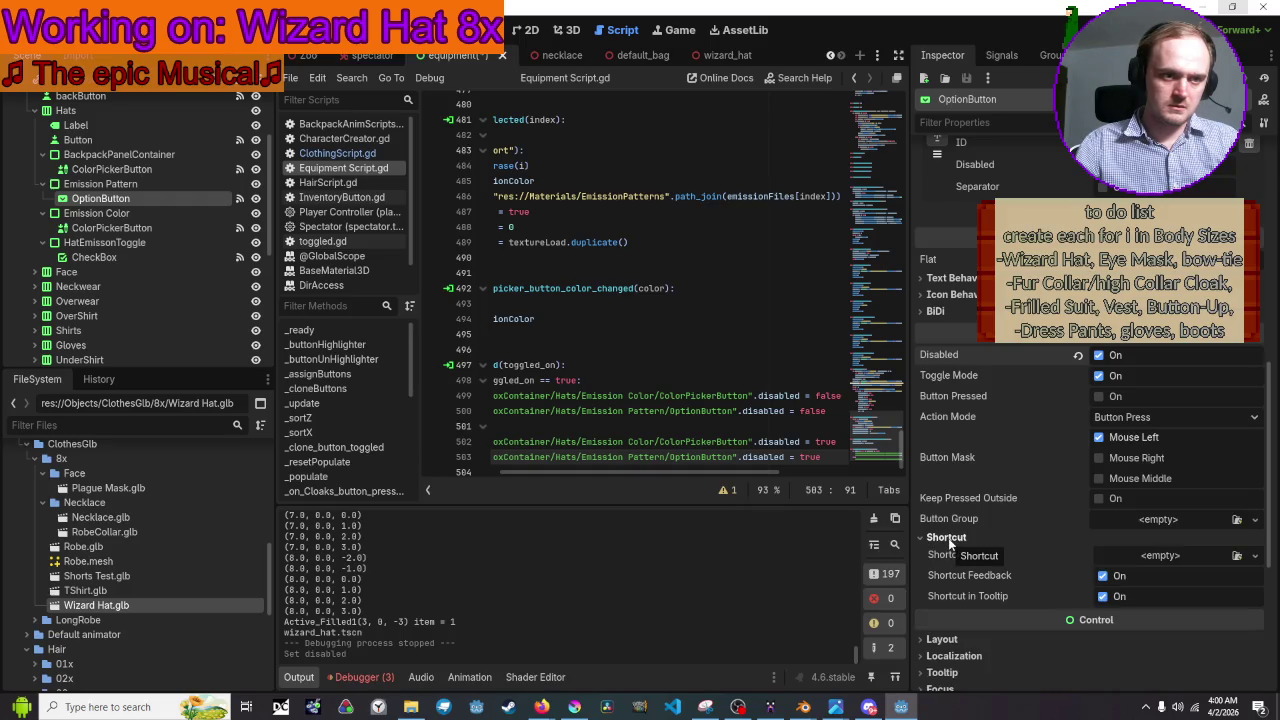
{"action": "left_click", "coordinate": [950, 540]}
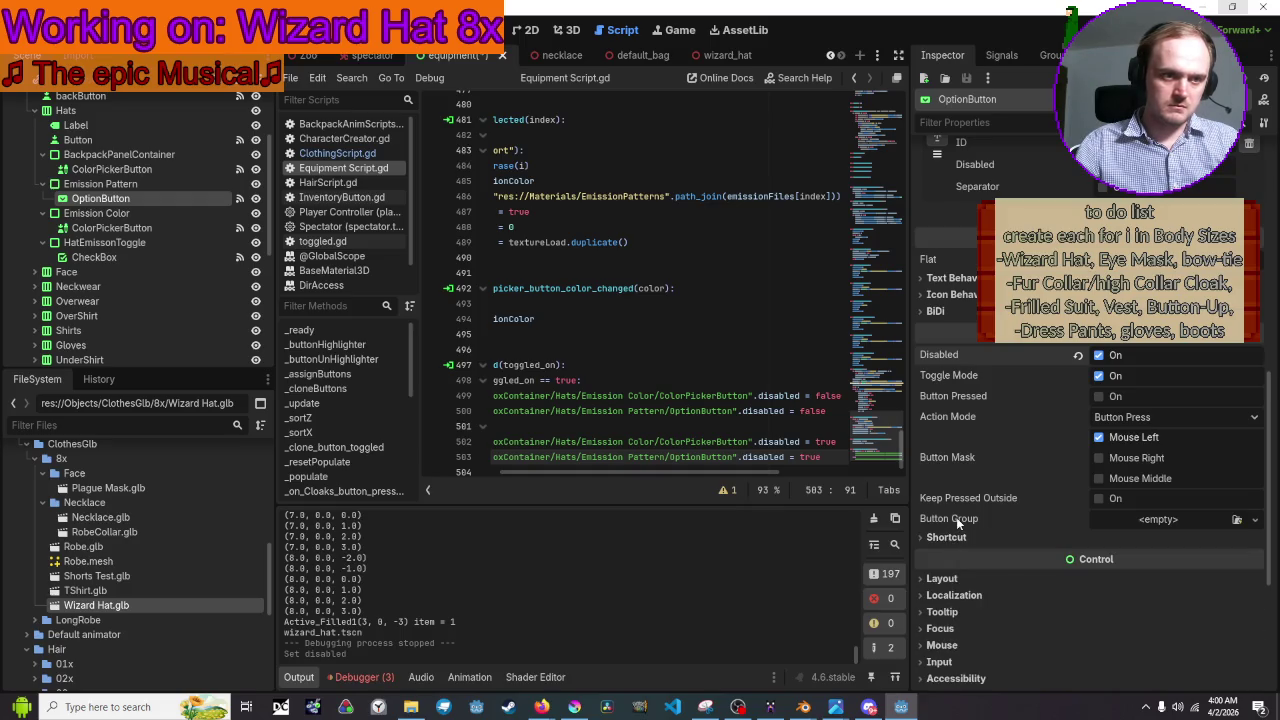
{"action": "mouse_move", "coordinate": [956, 517]}
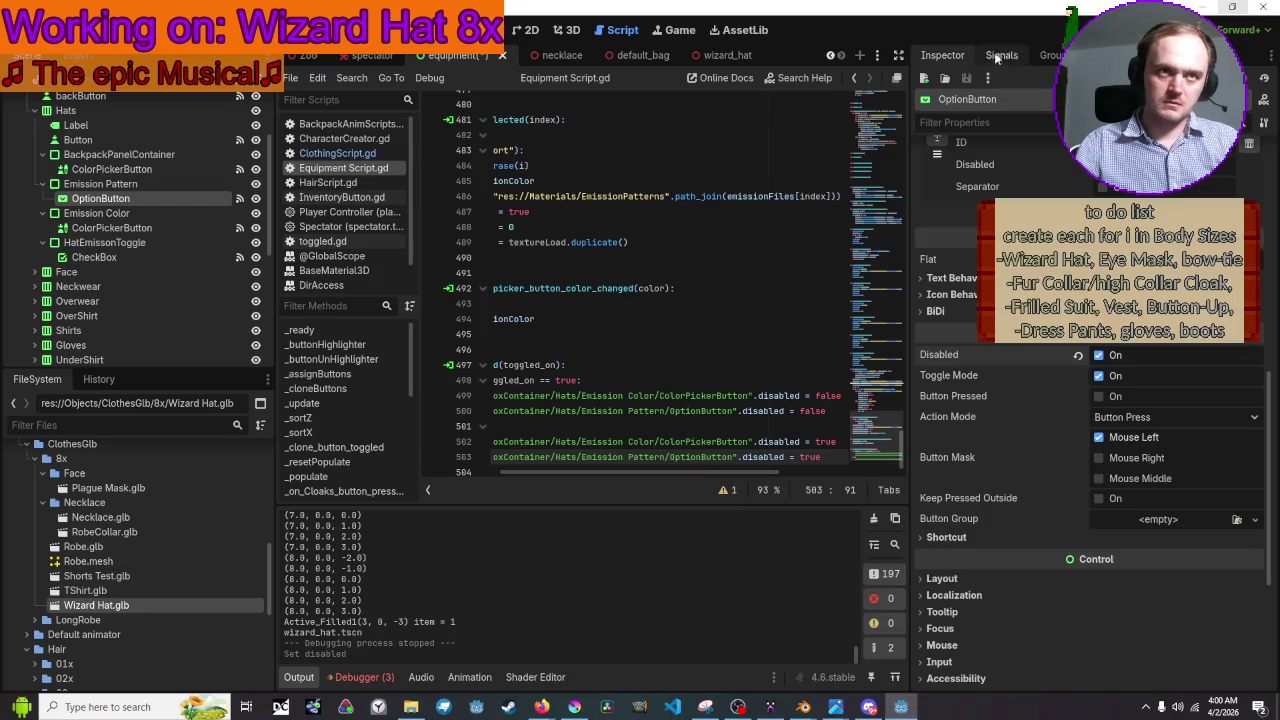
{"action": "key", "text": "F5"}
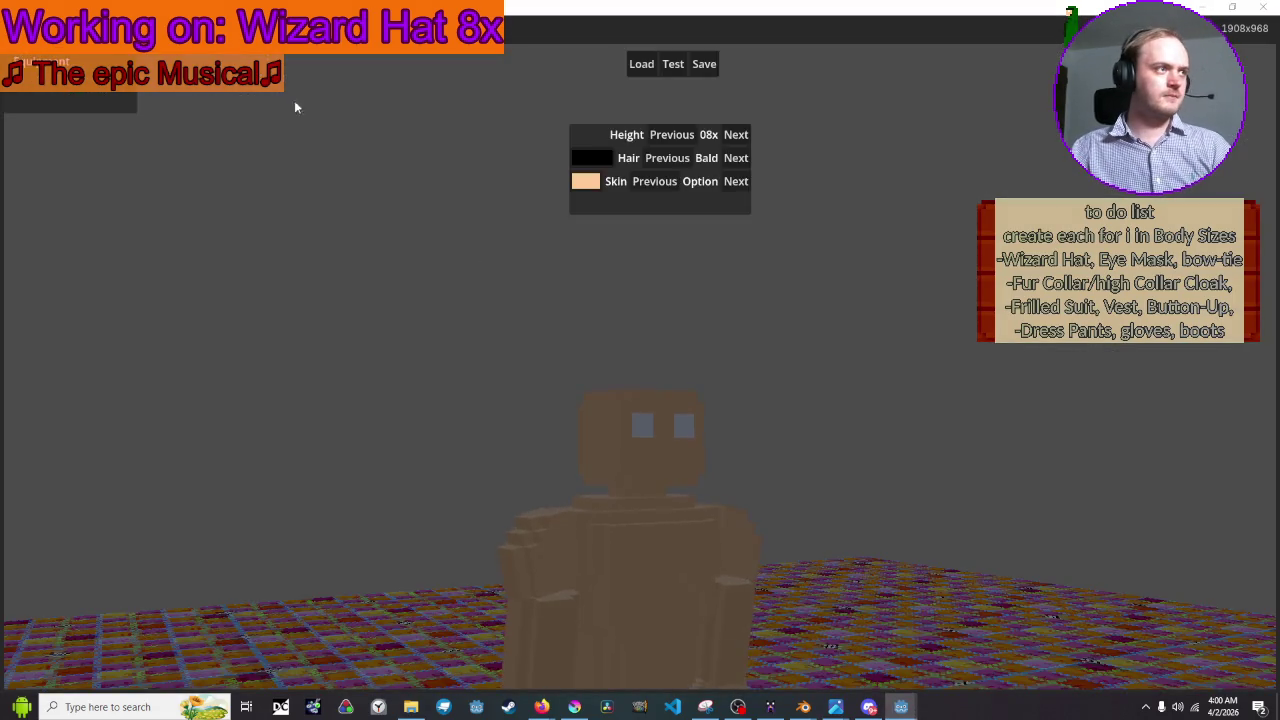
{"action": "left_click", "coordinate": [130, 92]}
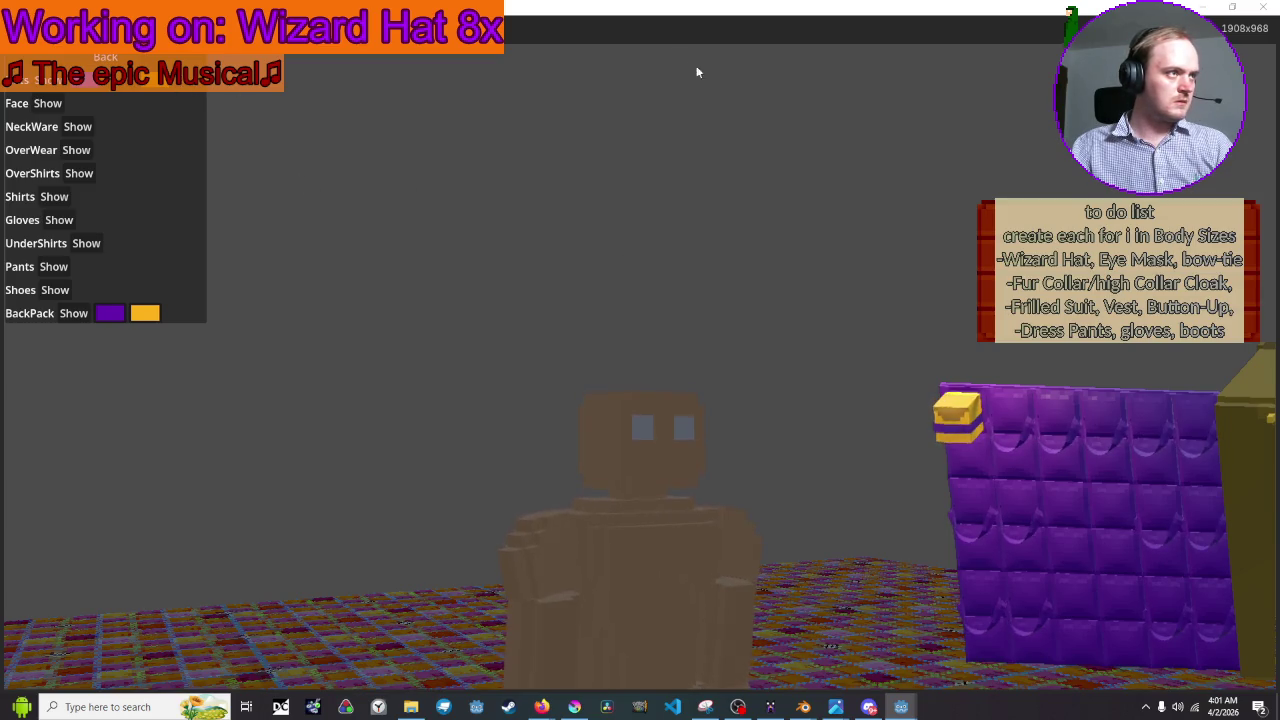
{"action": "left_click", "coordinate": [1263, 7]}
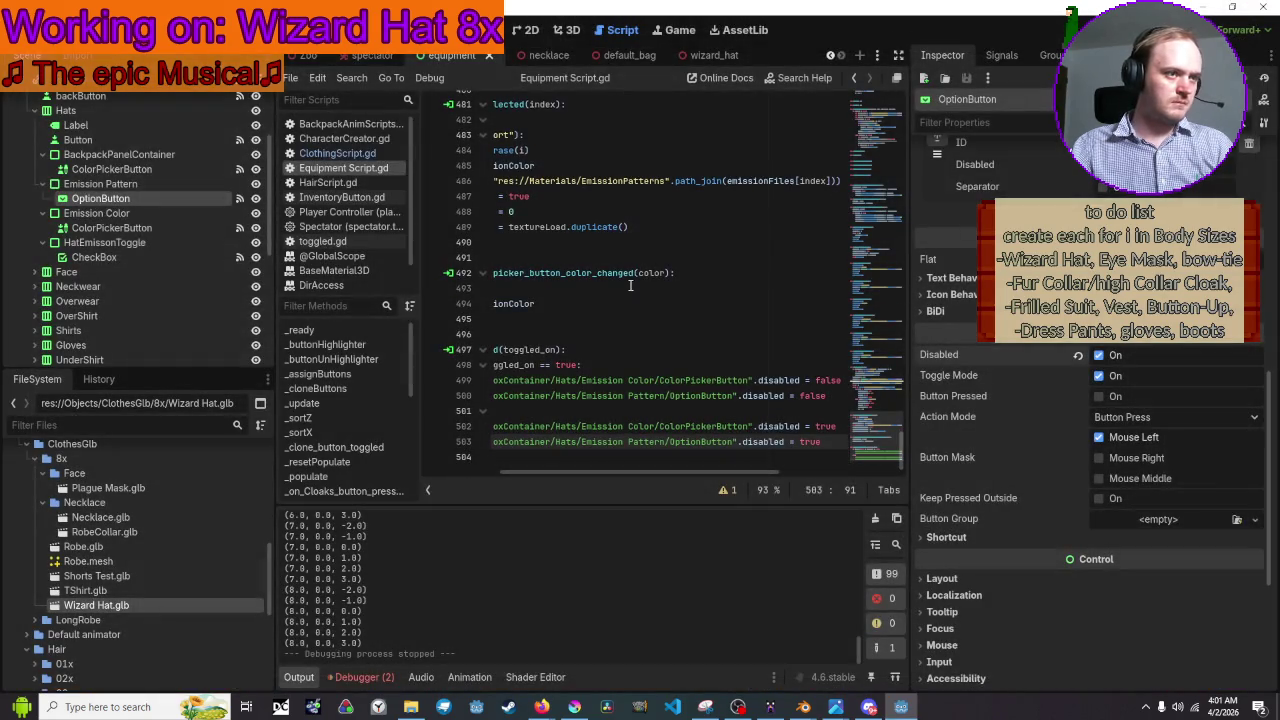
Start a new line 502 under else: for resetting the emission checkbox
{"action": "left_click_drag", "start_coordinate": [594, 472], "coordinate": [515, 476]}
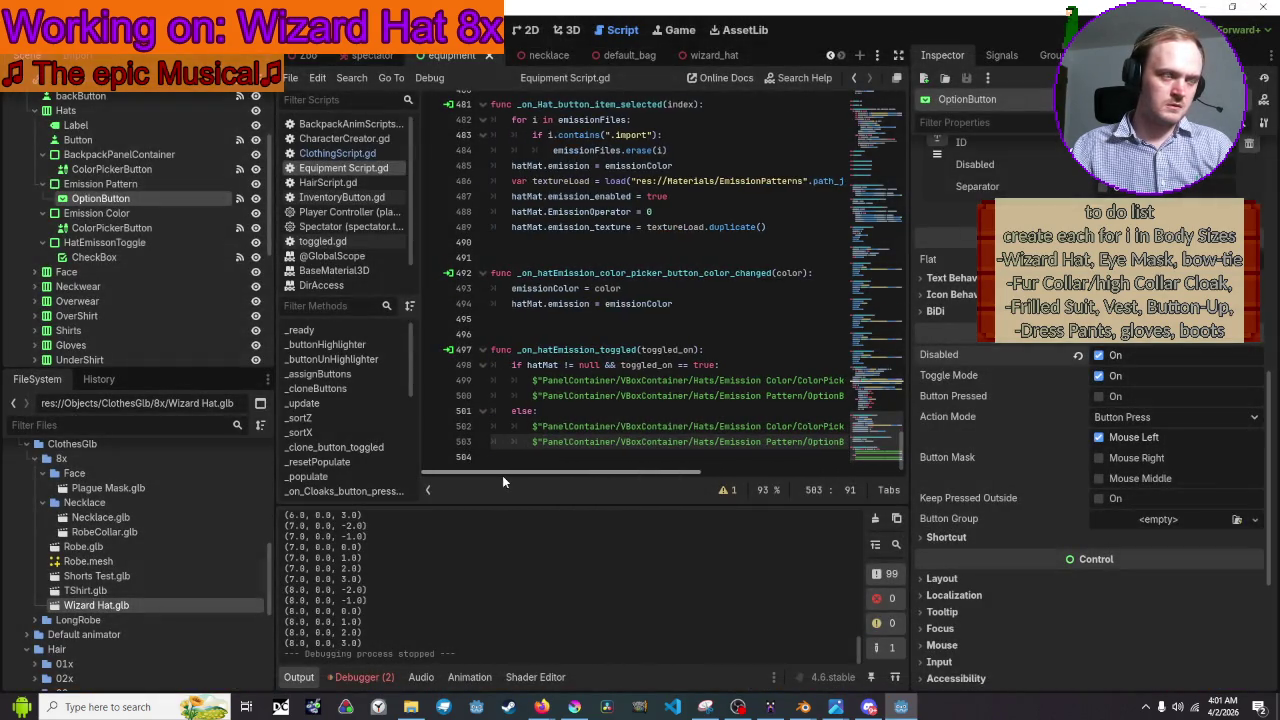
{"action": "left_click", "coordinate": [594, 410]}
{"action": "key", "text": "Return"}
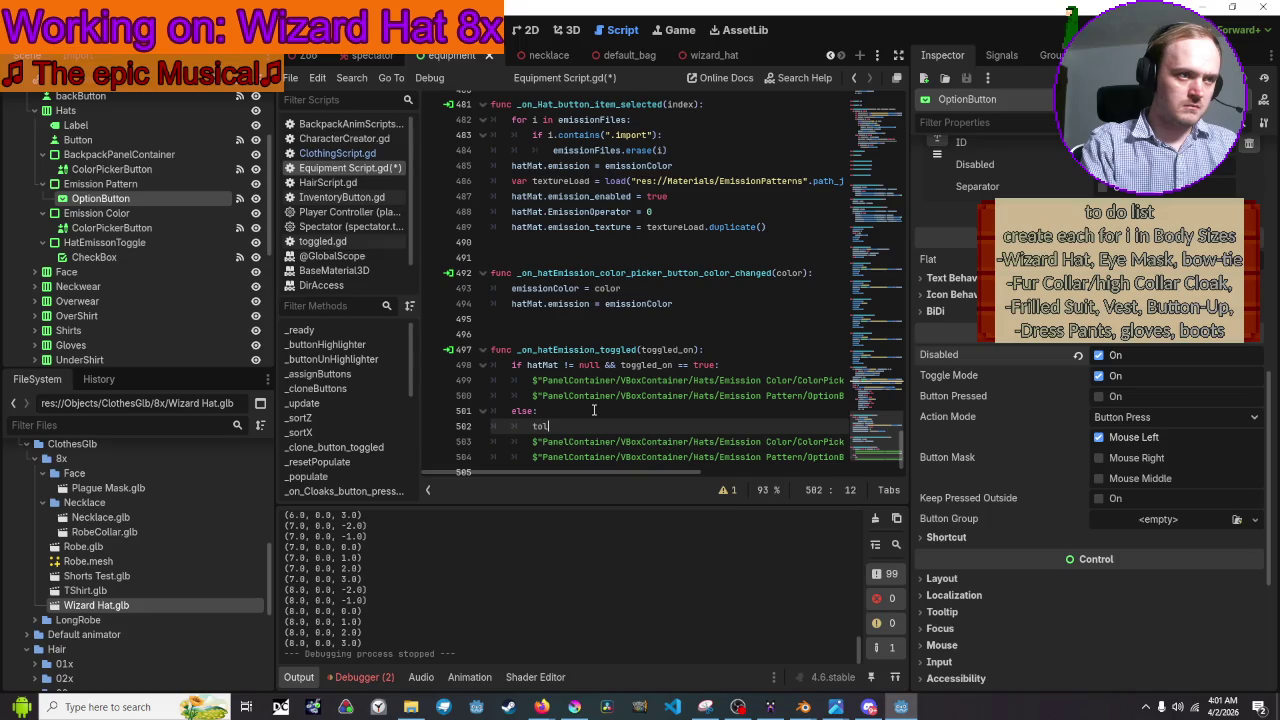
{"action": "key", "text": "BackSpace"}
{"action": "type", "text": "ggle"}
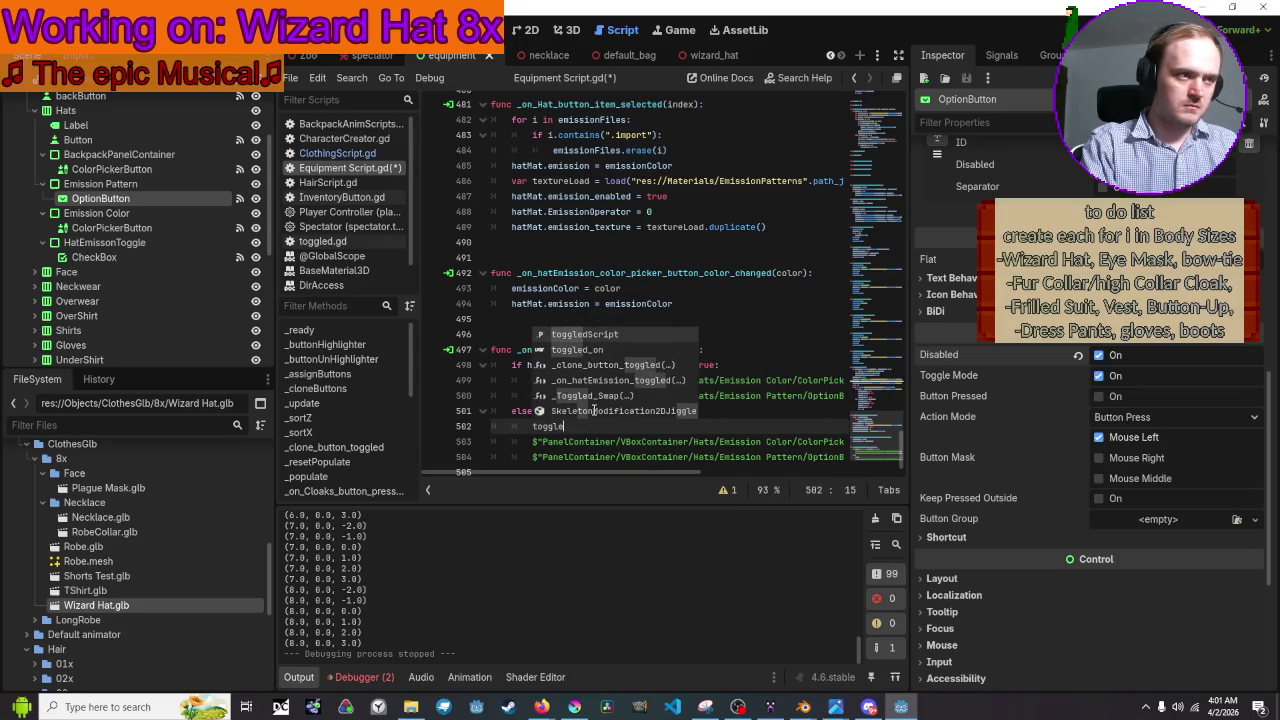
{"action": "type", "text": "d_on"}
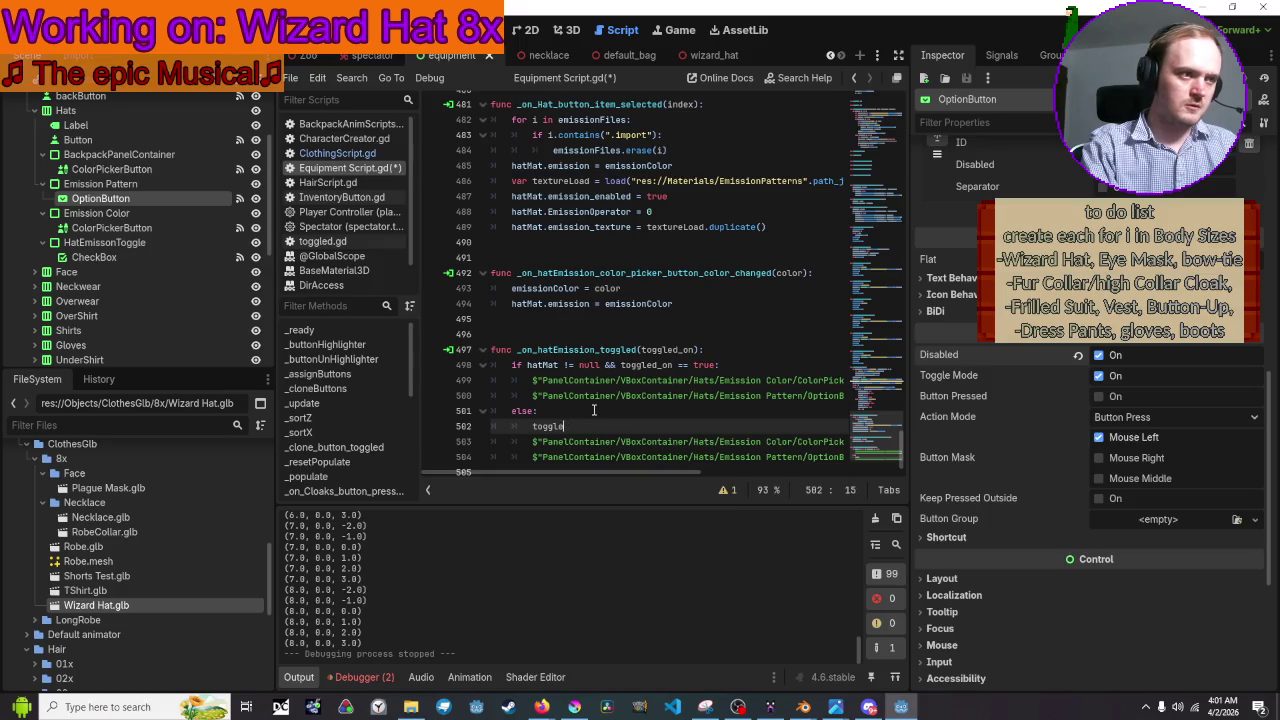
{"action": "key", "text": "BackSpace"}
{"action": "key", "text": "BackSpace"}
{"action": "key", "text": "BackSpace"}
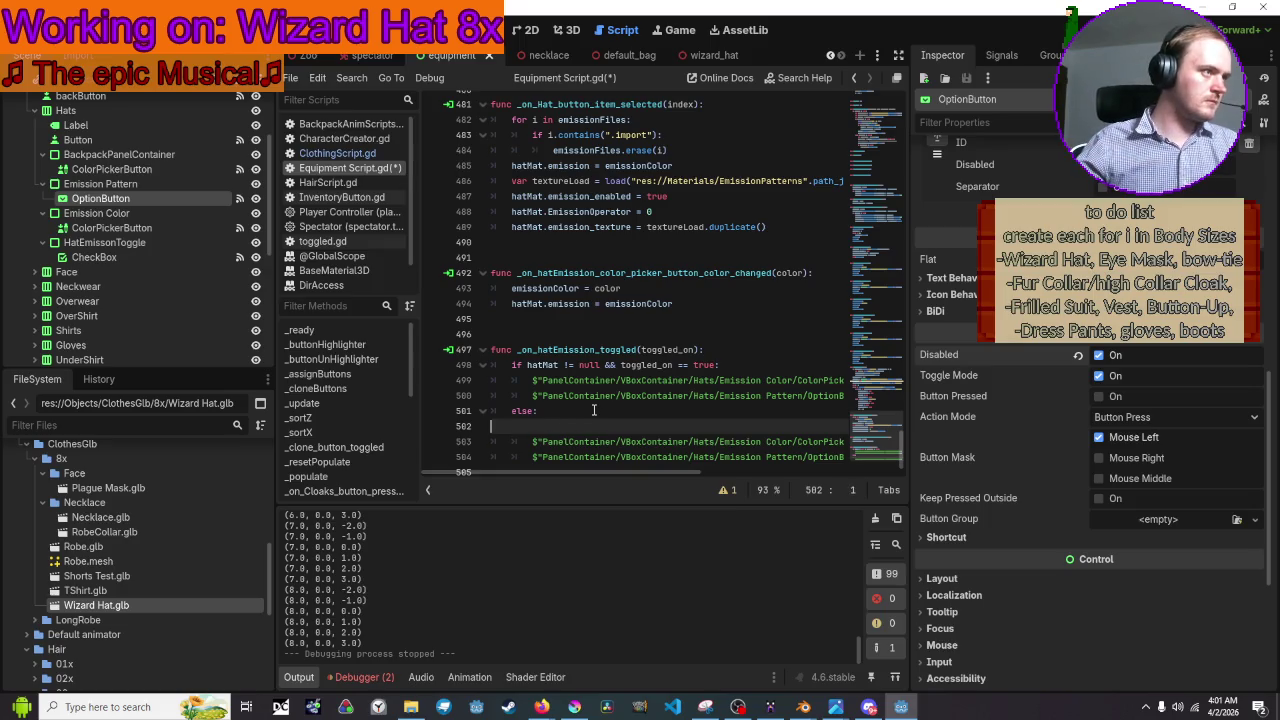
Insert the HatEmissonToggle/CheckBox path indented under else with '.toggled = false'
{"action": "left_click", "coordinate": [142, 259]}
{"action": "left_click_drag", "start_coordinate": [650, 420], "coordinate": [652, 432]}
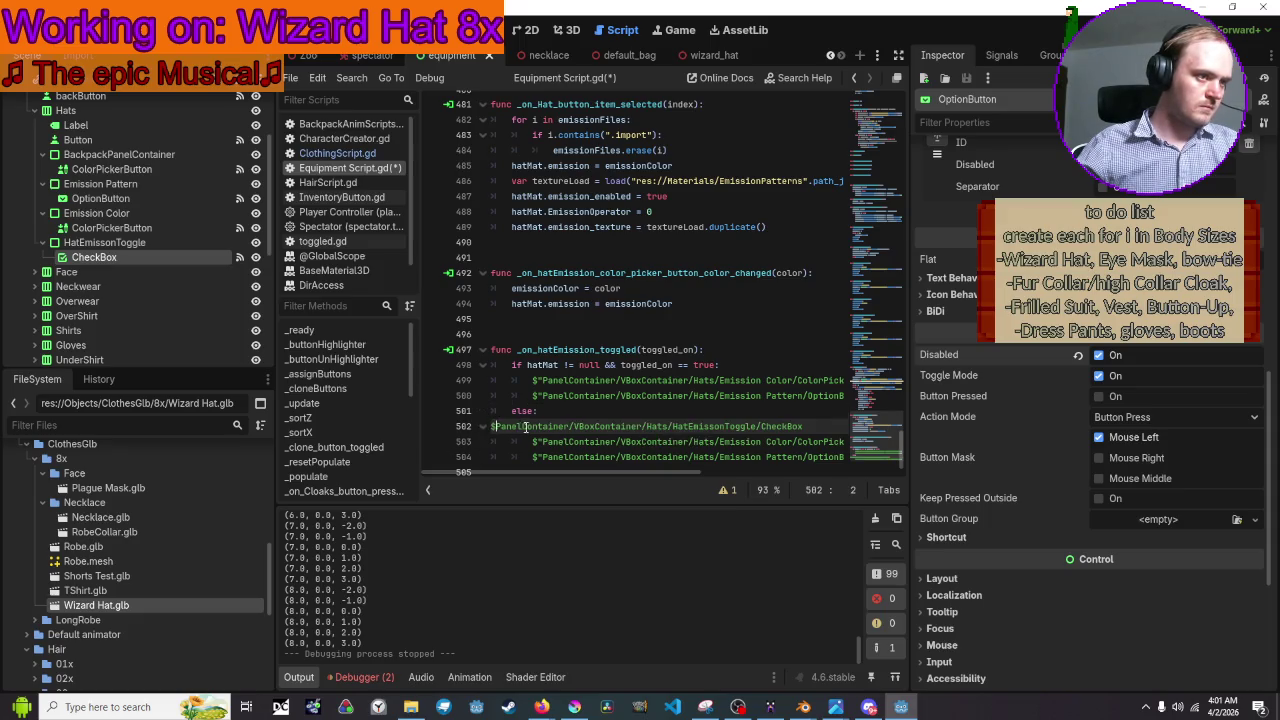
{"action": "left_click", "coordinate": [492, 428]}
{"action": "key", "text": "Down"}
{"action": "key", "text": "Tab"}
{"action": "key", "text": "Tab"}
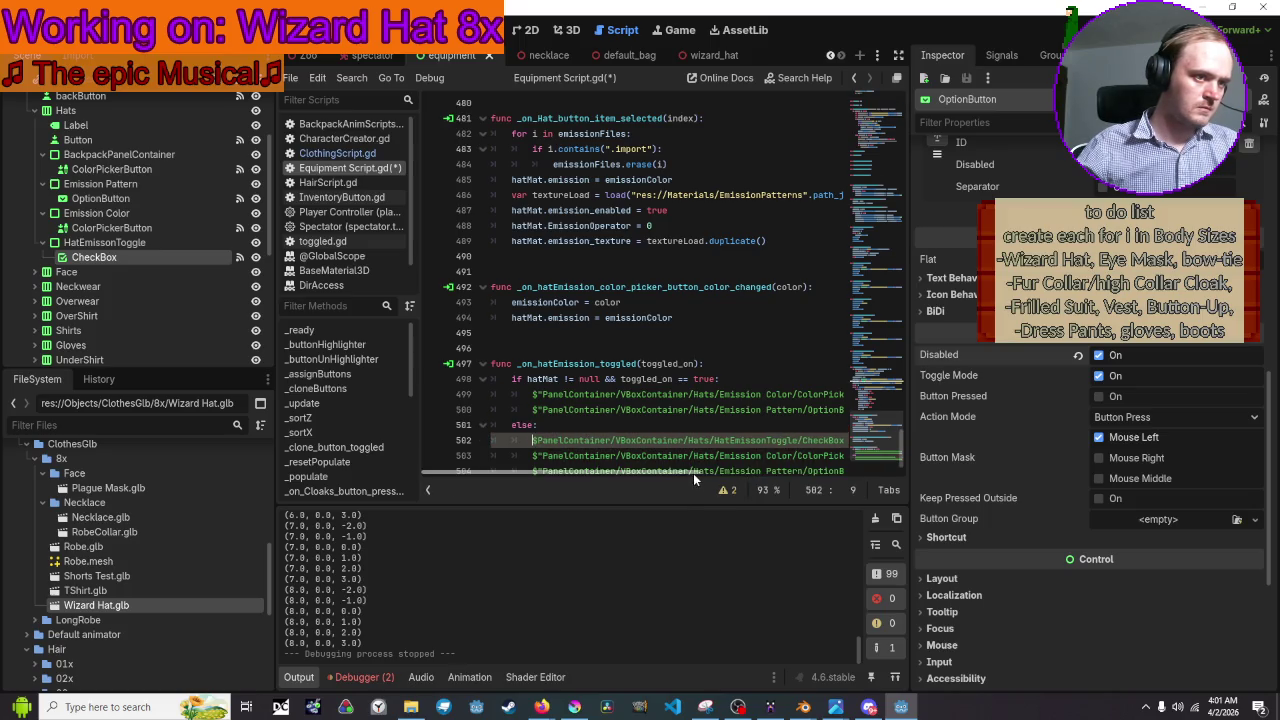
{"action": "scroll", "coordinate": [693, 473], "scroll_direction": "right", "scroll_amount": 4}
{"action": "type", "text": ".toggle"}
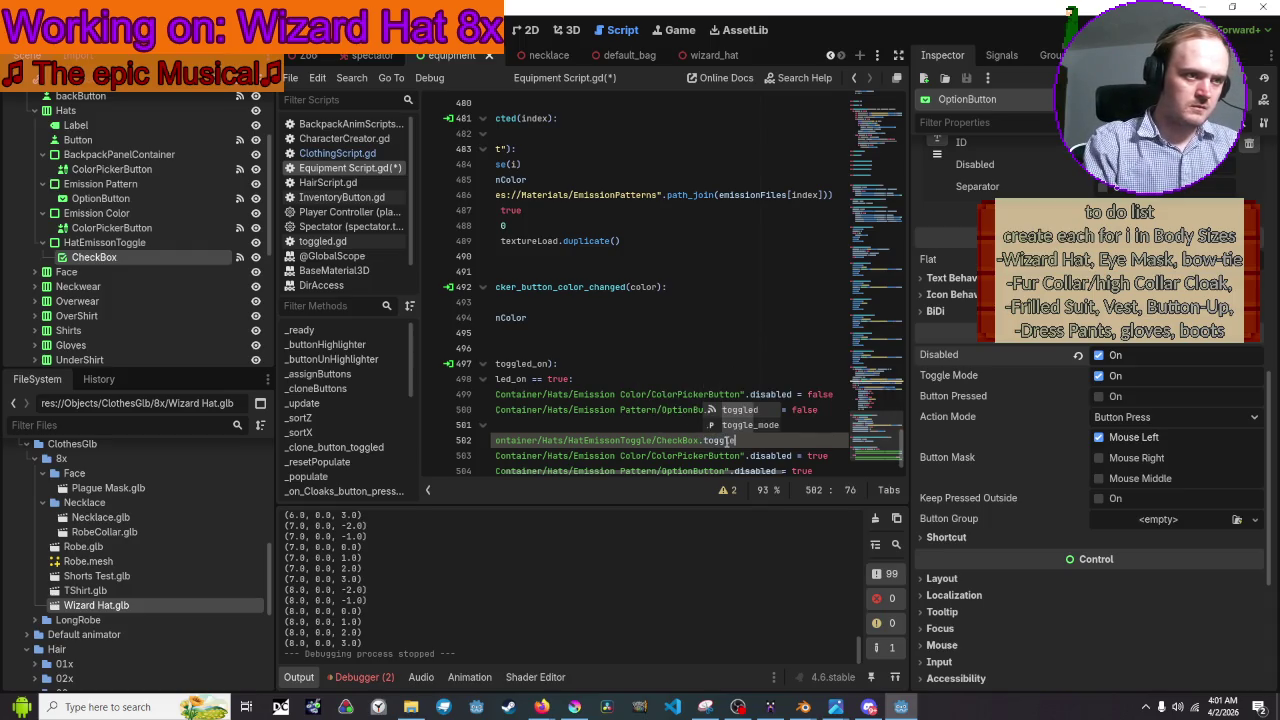
{"action": "type", "text": "d"}
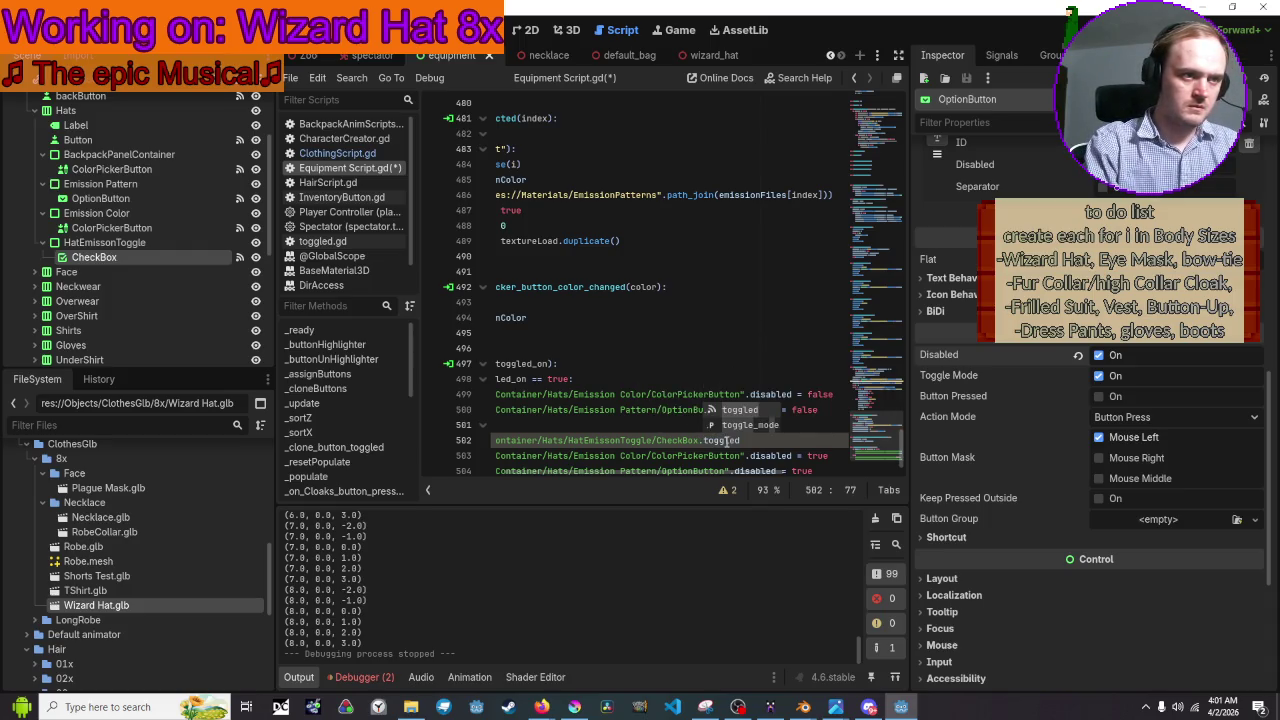
{"action": "type", "text": " = fa"}
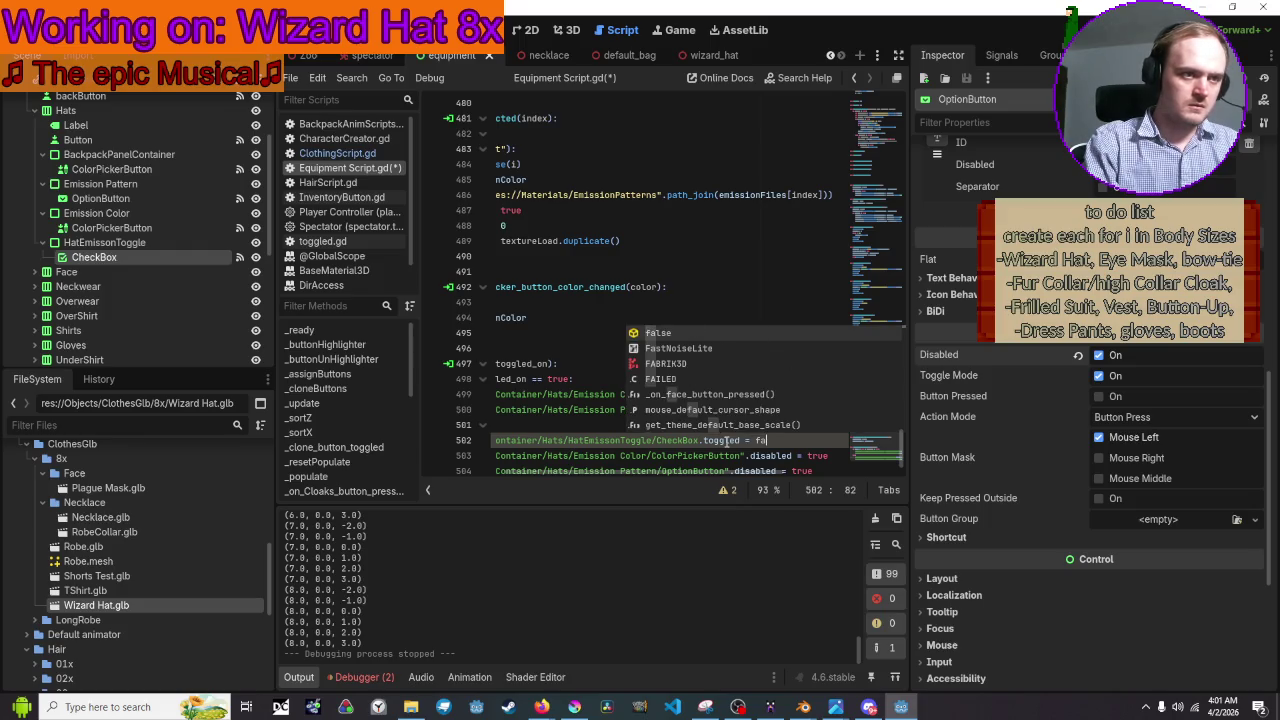
{"action": "type", "text": "lse"}
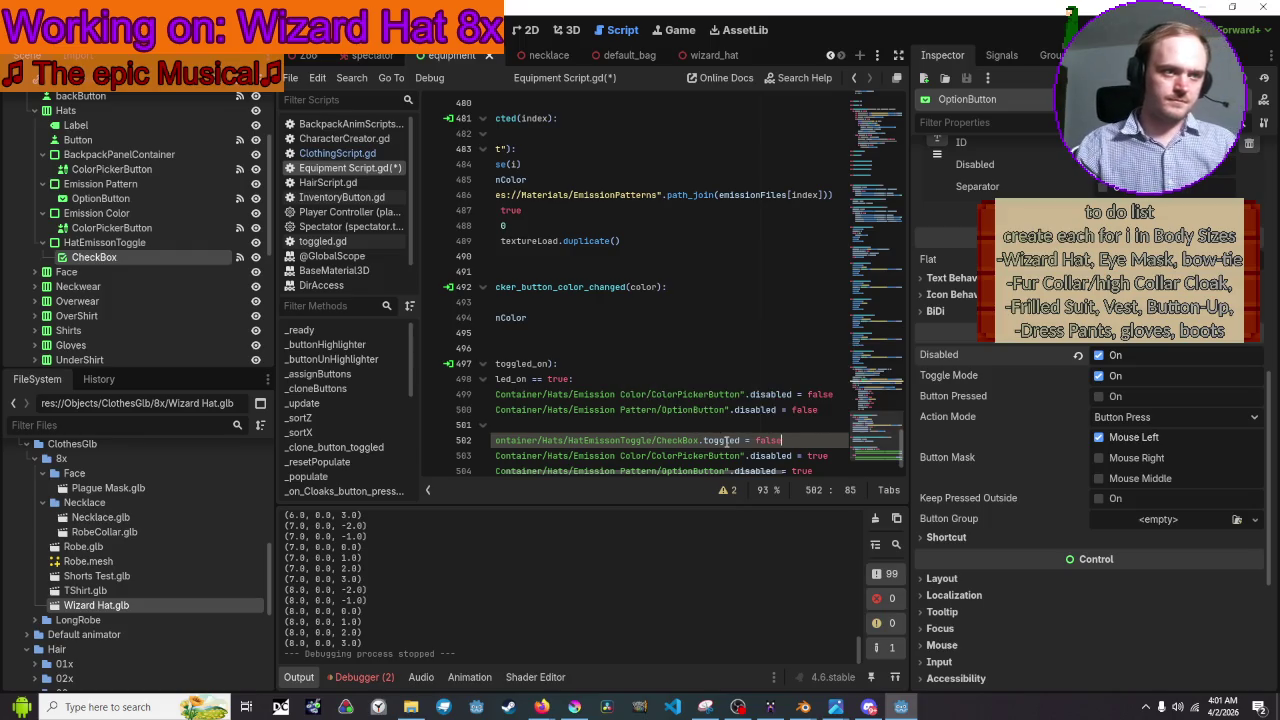
Save the equipment script, run the game, and open the equipment list
{"action": "key", "text": "ctrl+s"}
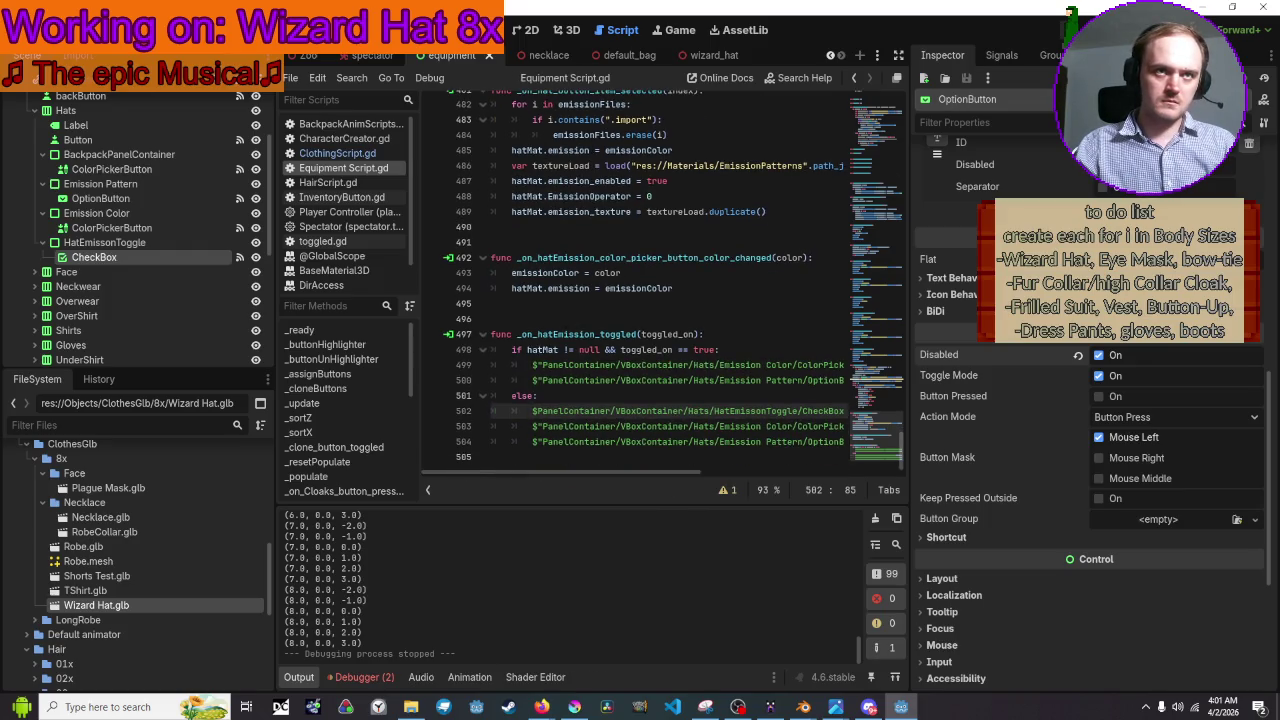
{"action": "key", "text": "F5"}
{"action": "left_click", "coordinate": [88, 96]}
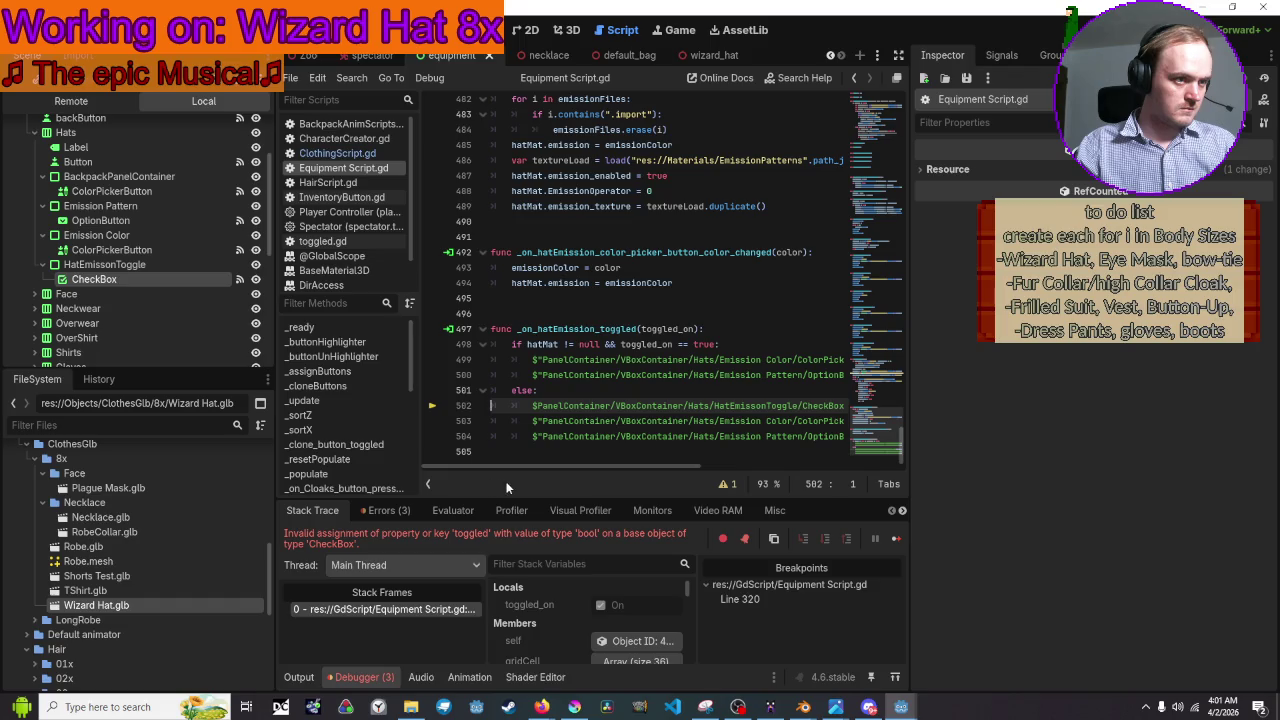
Replace 'toggled' with 'button_down' on line 502 and relaunch the game
{"action": "scroll", "coordinate": [522, 470], "scroll_direction": "right", "scroll_amount": 5}
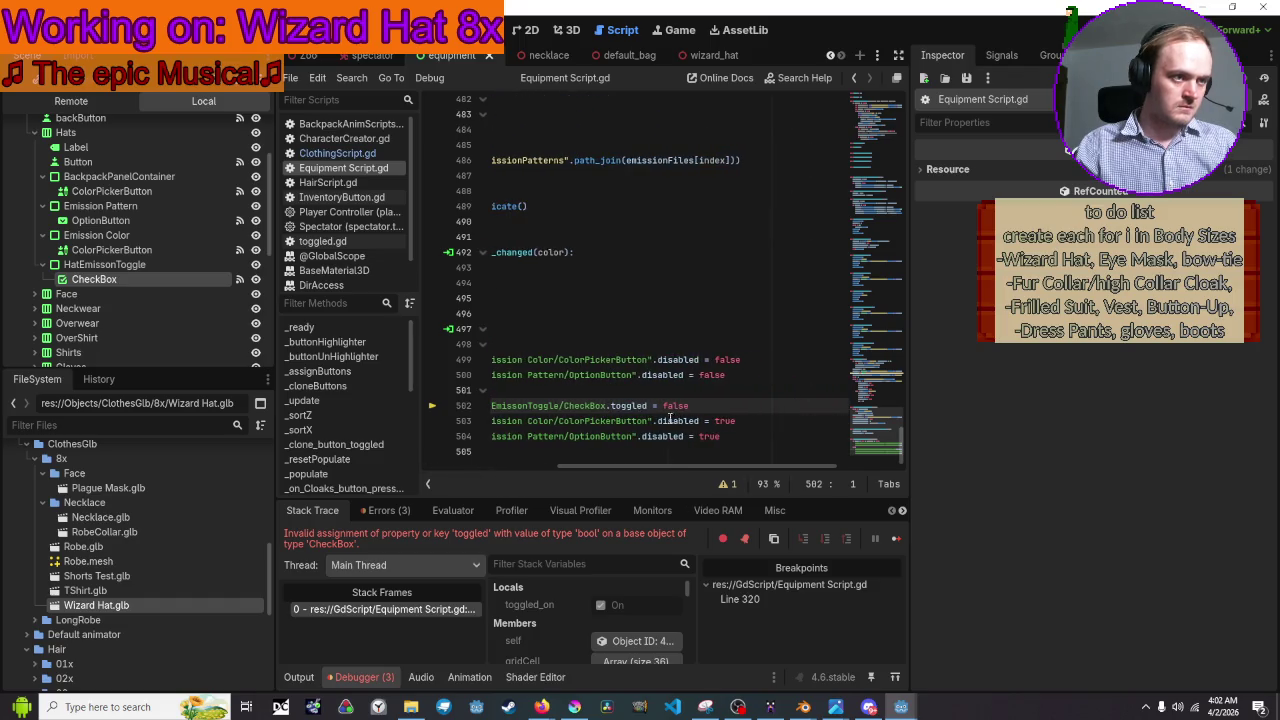
{"action": "mouse_move", "coordinate": [620, 407]}
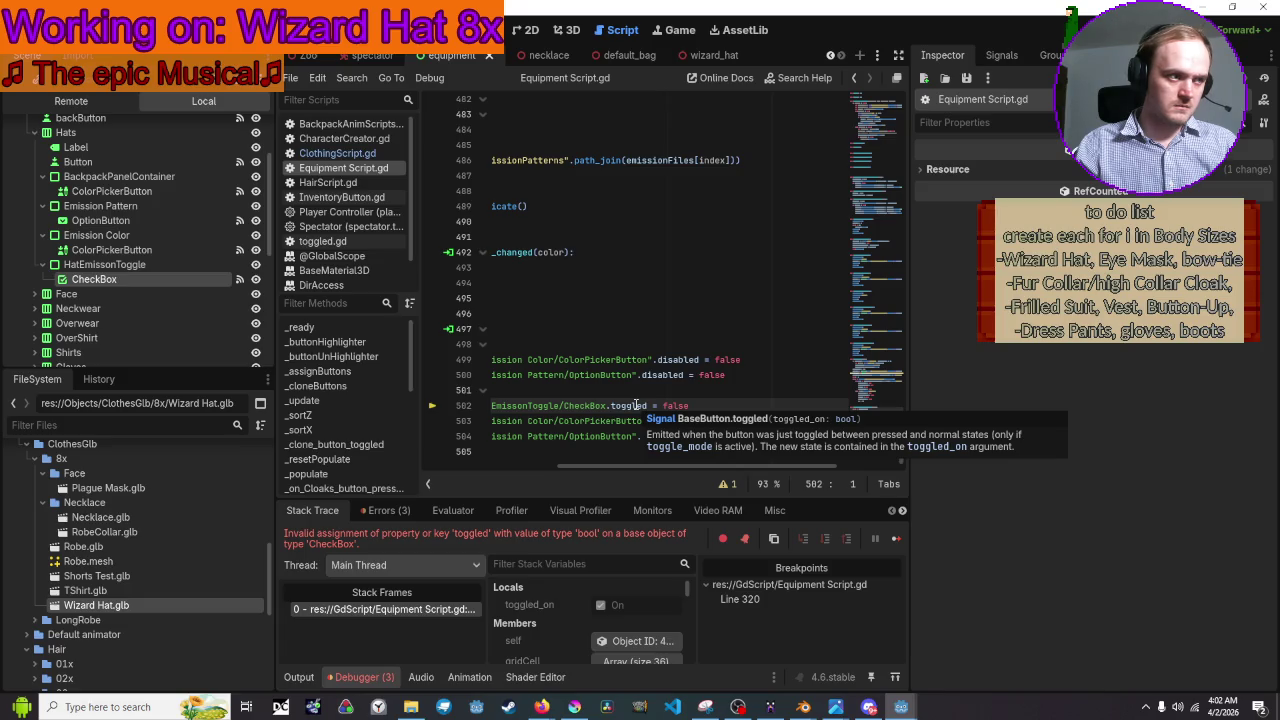
{"action": "left_click", "coordinate": [650, 406]}
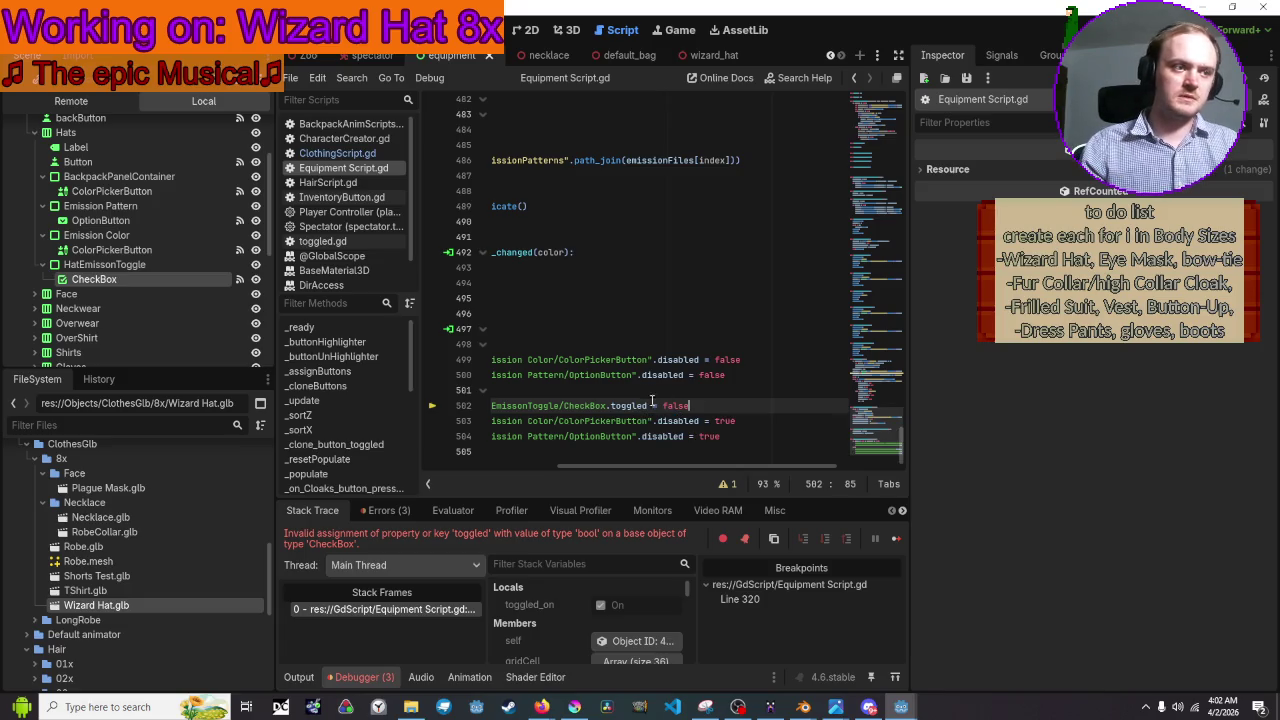
{"action": "key", "text": "BackSpace"}
{"action": "key", "text": "BackSpace"}
{"action": "key", "text": "BackSpace"}
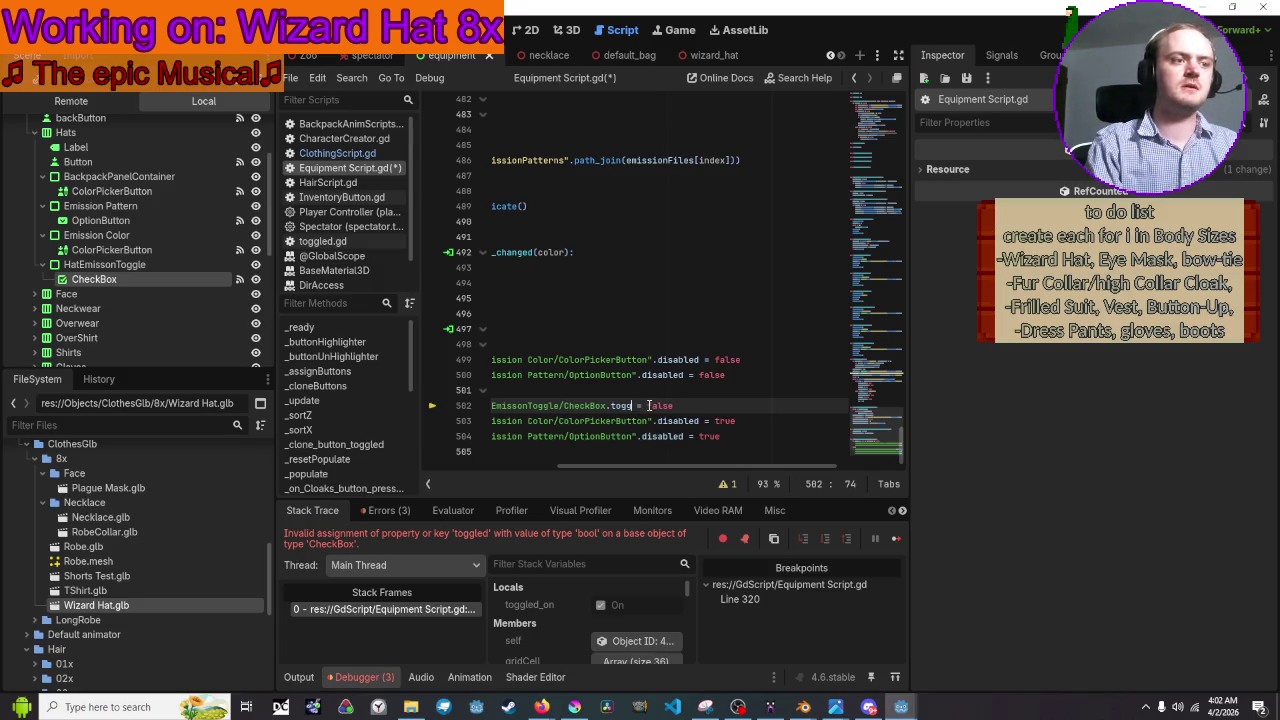
{"action": "key", "text": "BackSpace"}
{"action": "key", "text": "BackSpace"}
{"action": "type", "text": "button"}
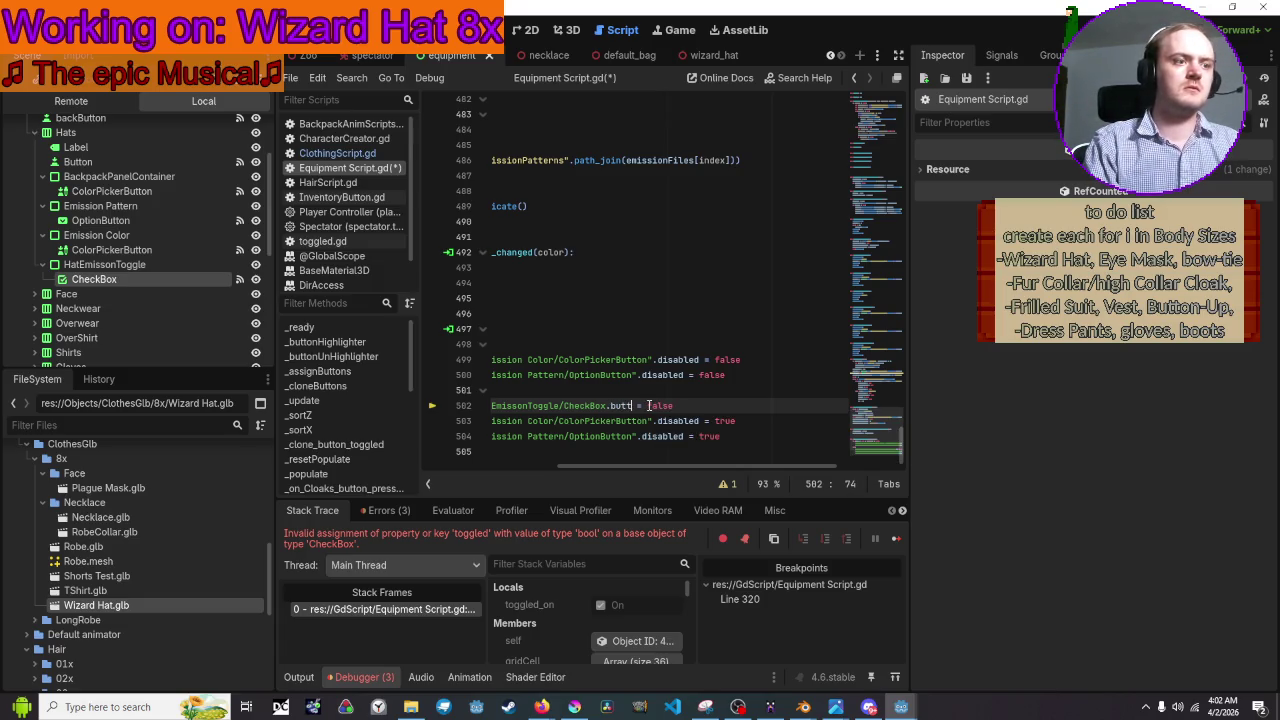
{"action": "type", "text": "_down"}
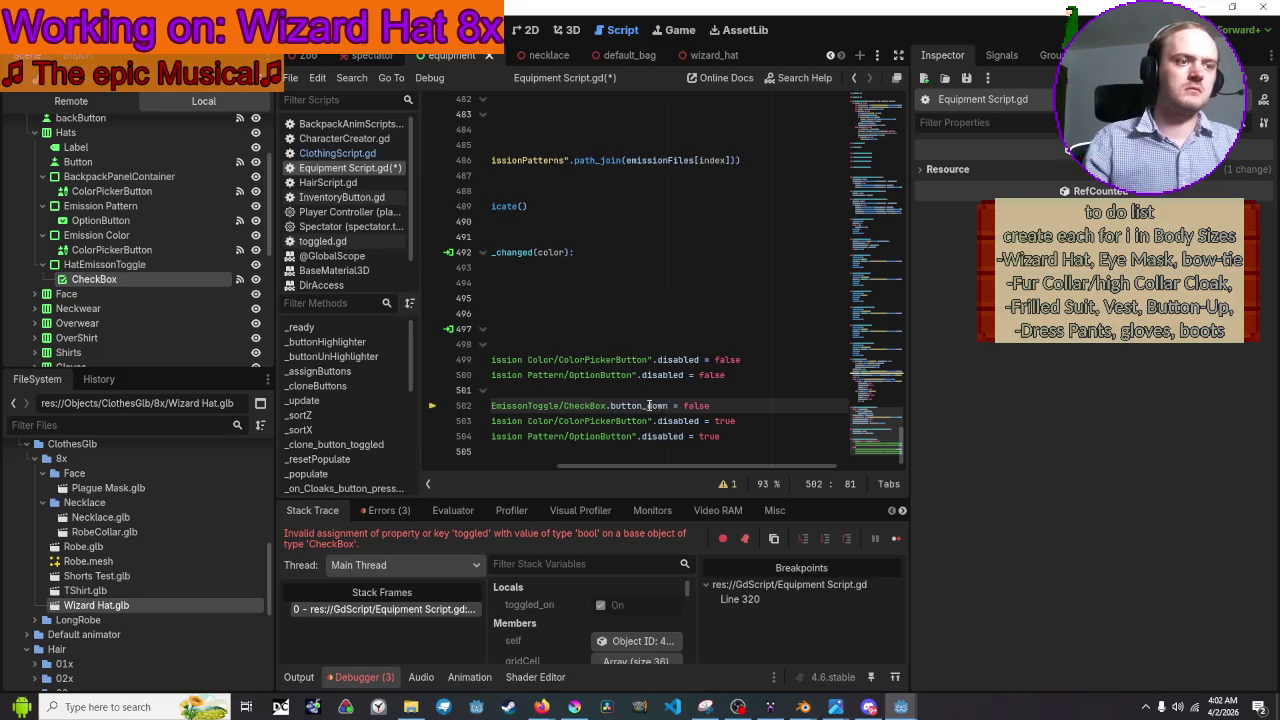
{"action": "key", "text": "F5"}
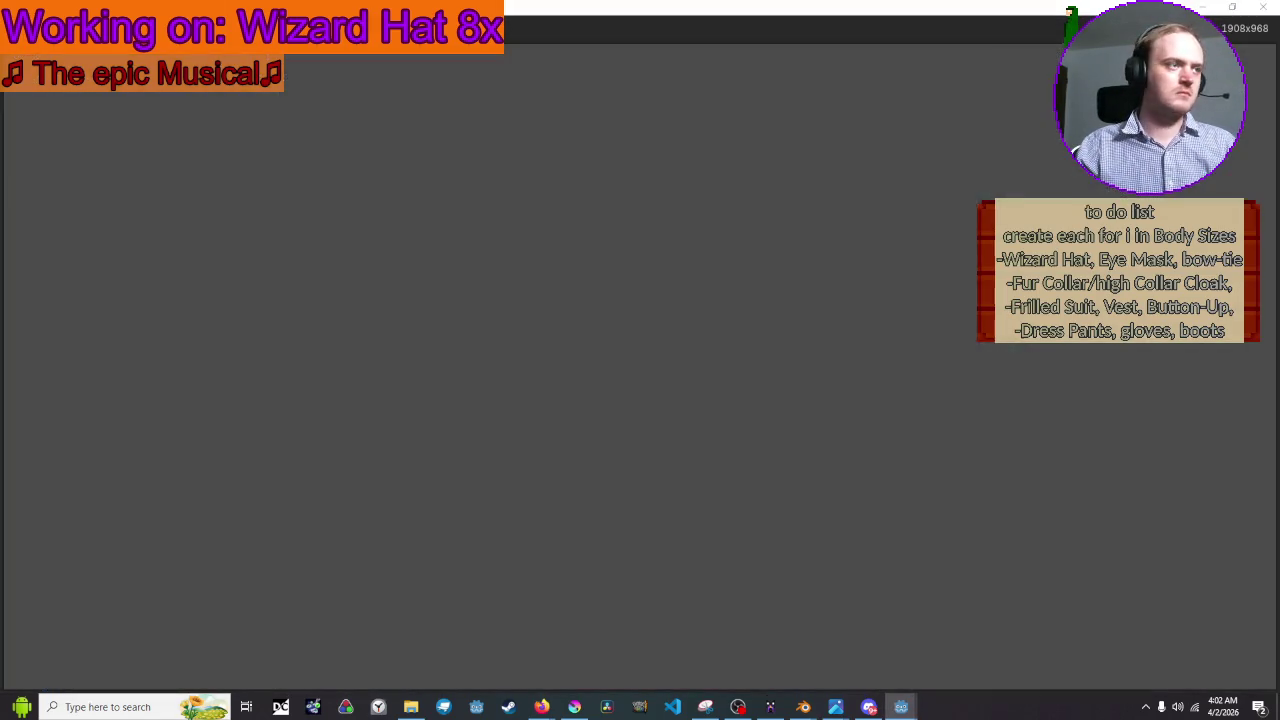
Open the equipment list, then review the hat CheckBox's Signals and Inspector properties
{"action": "left_click", "coordinate": [130, 62]}
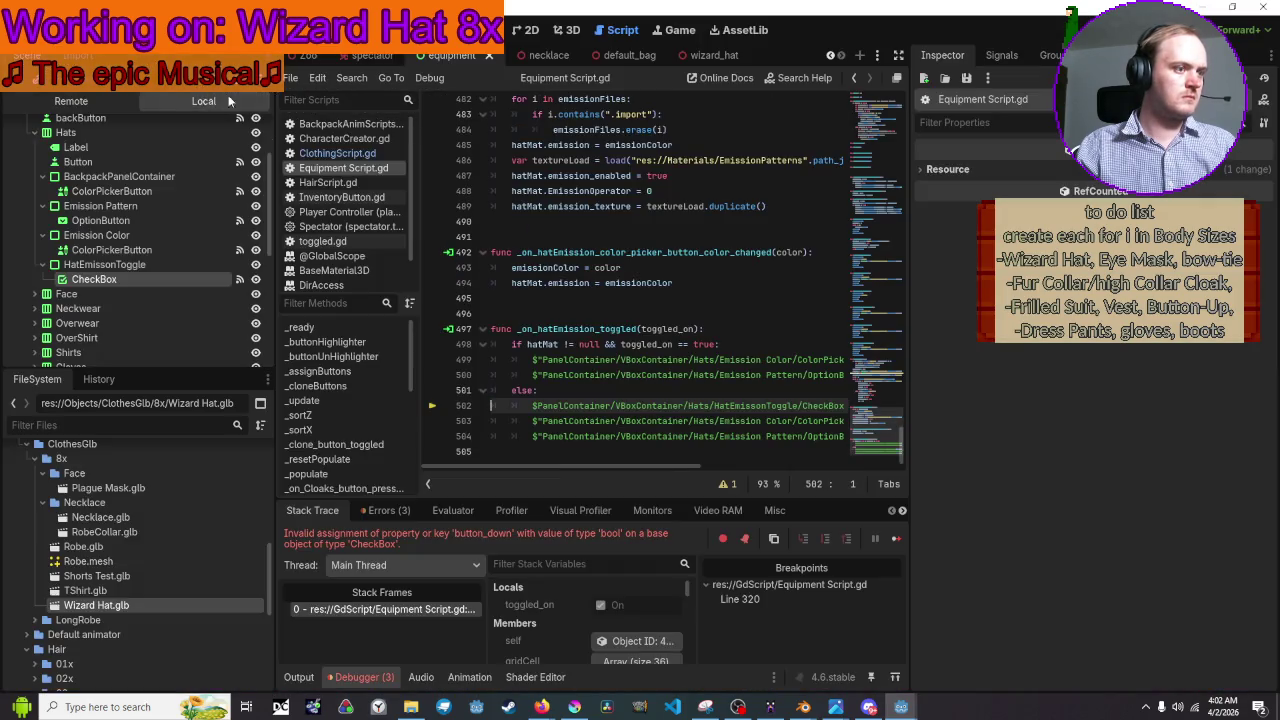
{"action": "left_click_drag", "start_coordinate": [489, 468], "coordinate": [593, 462]}
{"action": "left_click", "coordinate": [1002, 55]}
{"action": "left_click", "coordinate": [945, 55]}
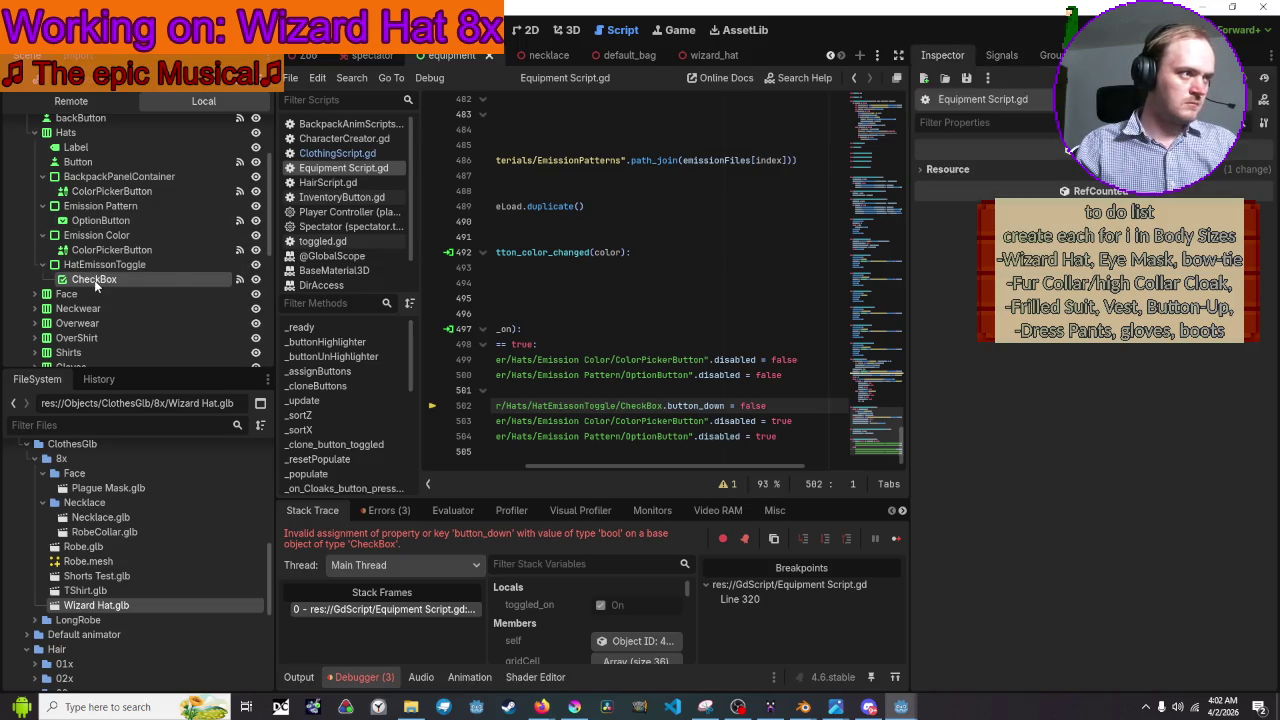
{"action": "left_click", "coordinate": [100, 279]}
{"action": "left_click", "coordinate": [1007, 60]}
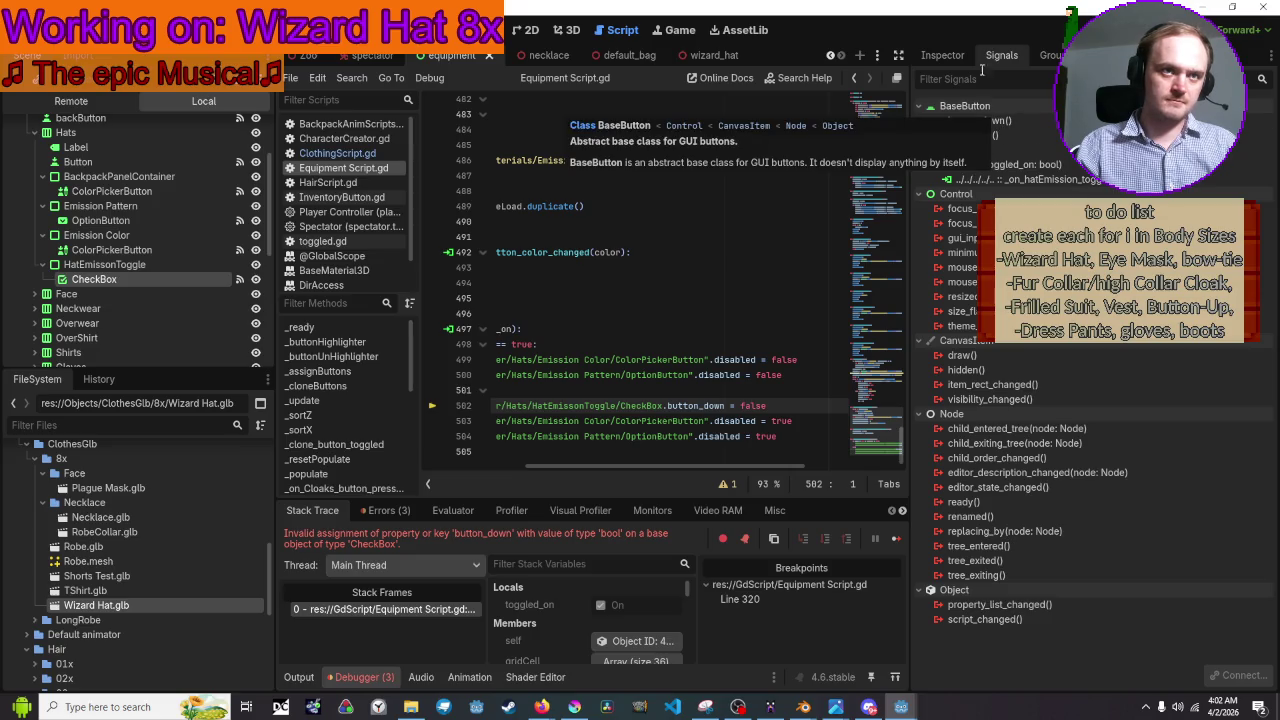
{"action": "left_click", "coordinate": [943, 55]}
{"action": "scroll", "coordinate": [980, 382], "scroll_direction": "down", "scroll_amount": 3}
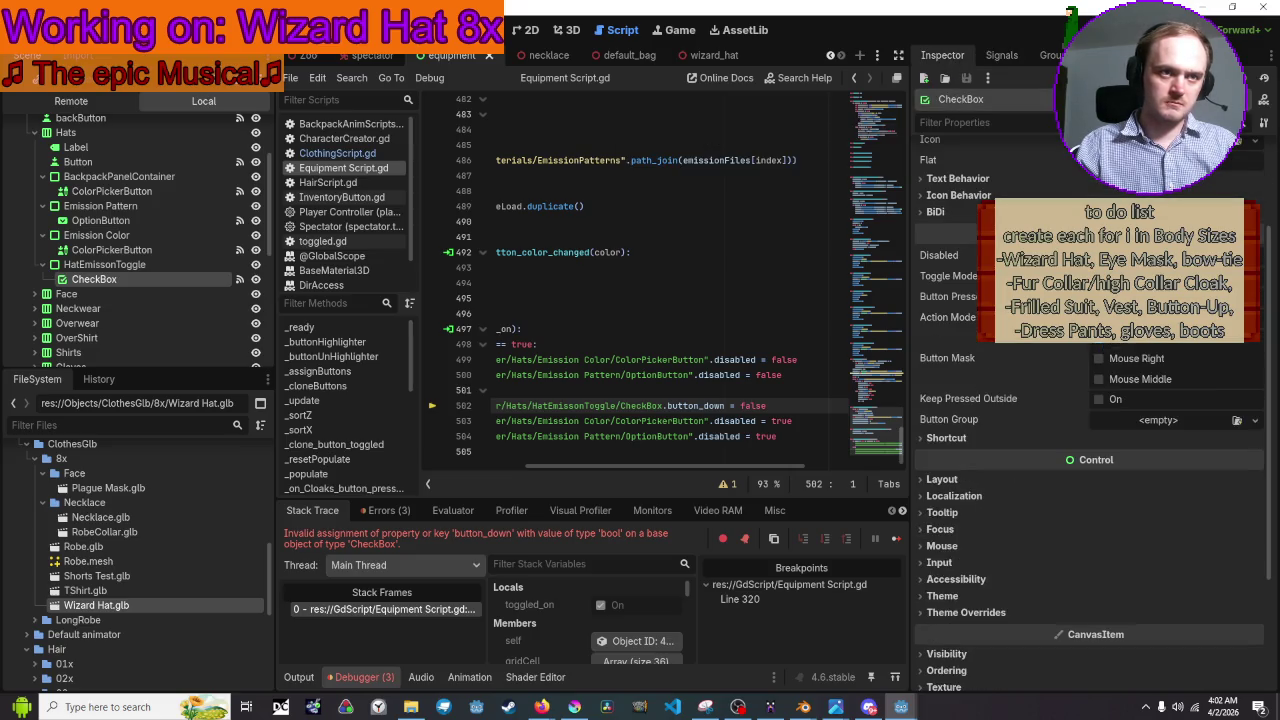
{"action": "scroll", "coordinate": [1000, 400], "scroll_direction": "down", "scroll_amount": 3}
{"action": "scroll", "coordinate": [955, 300], "scroll_direction": "up", "scroll_amount": 2}
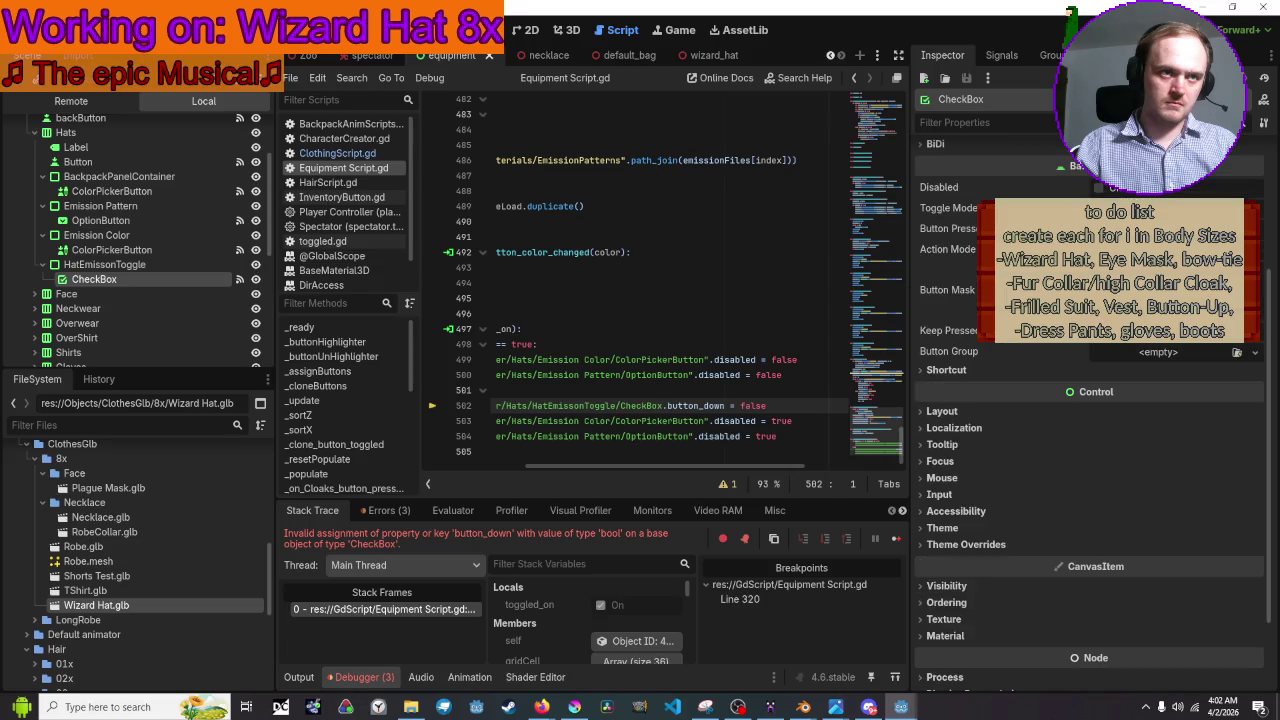
{"action": "mouse_move", "coordinate": [962, 232]}
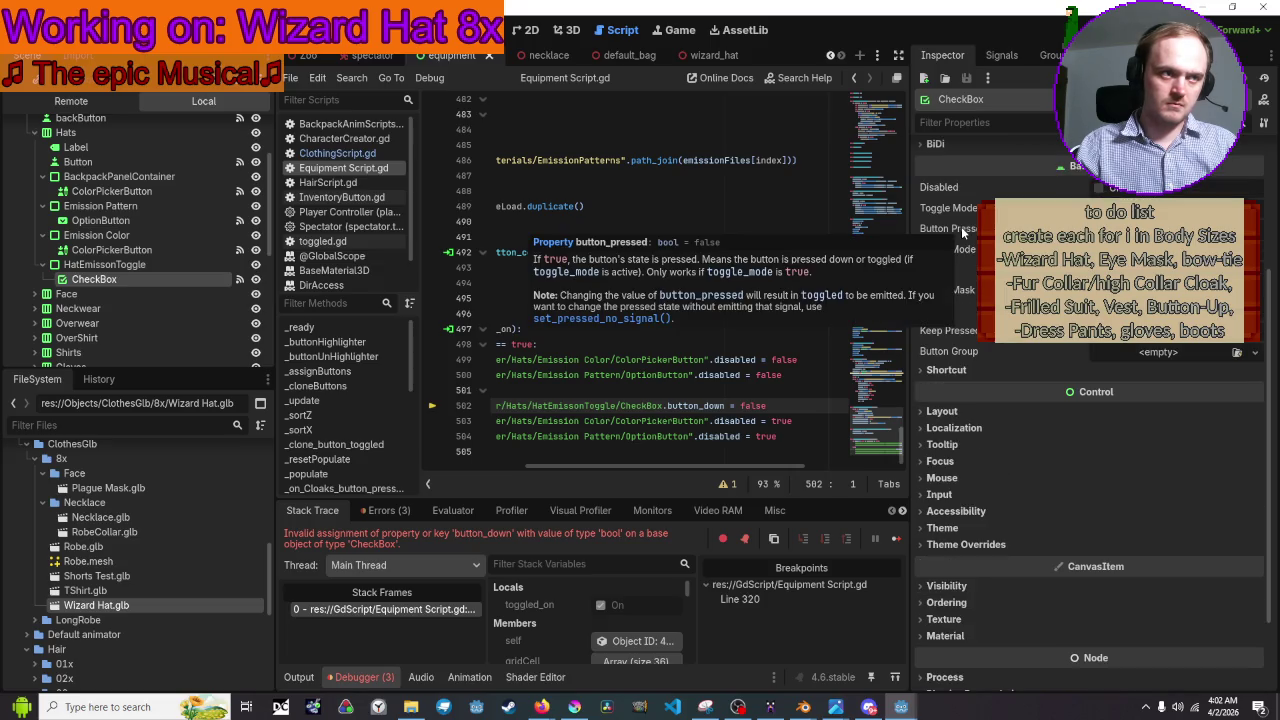
Change 'button_down' to 'button_pressed' on line 502 and run the game again
{"action": "left_click", "coordinate": [725, 406]}
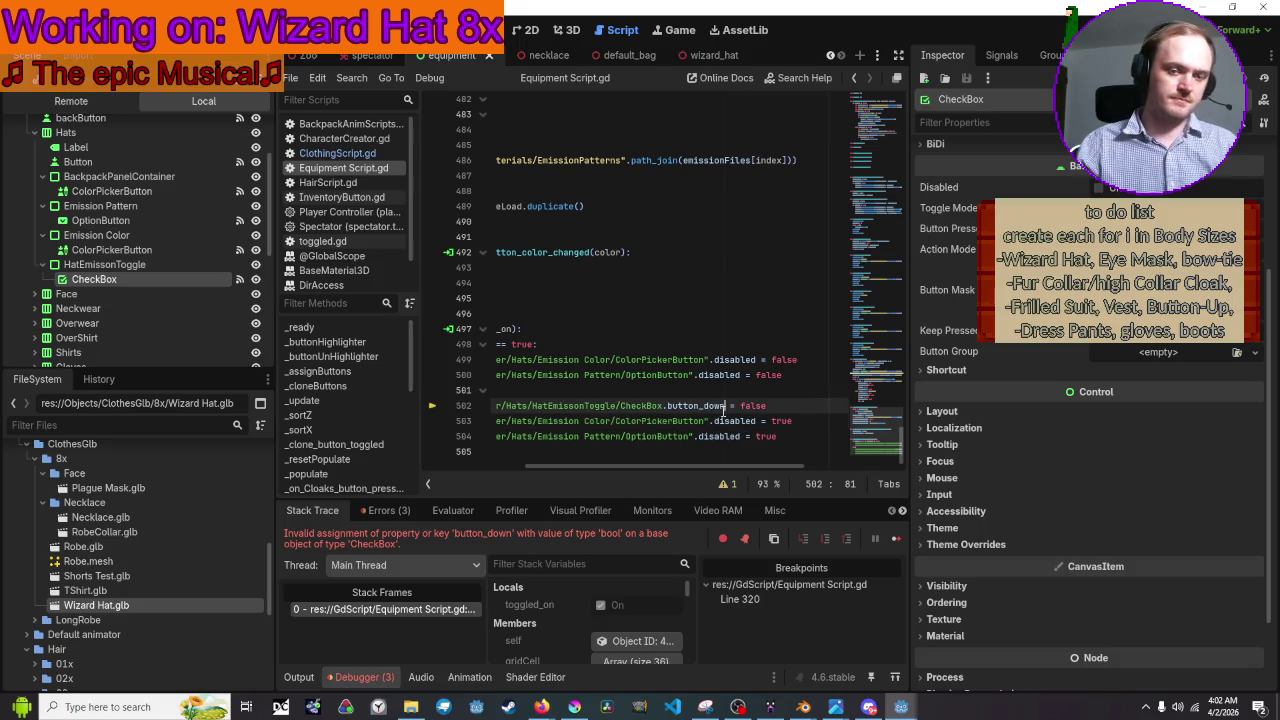
{"action": "key", "text": "BackSpace"}
{"action": "key", "text": "BackSpace"}
{"action": "key", "text": "BackSpace"}
{"action": "type", "text": "press"}
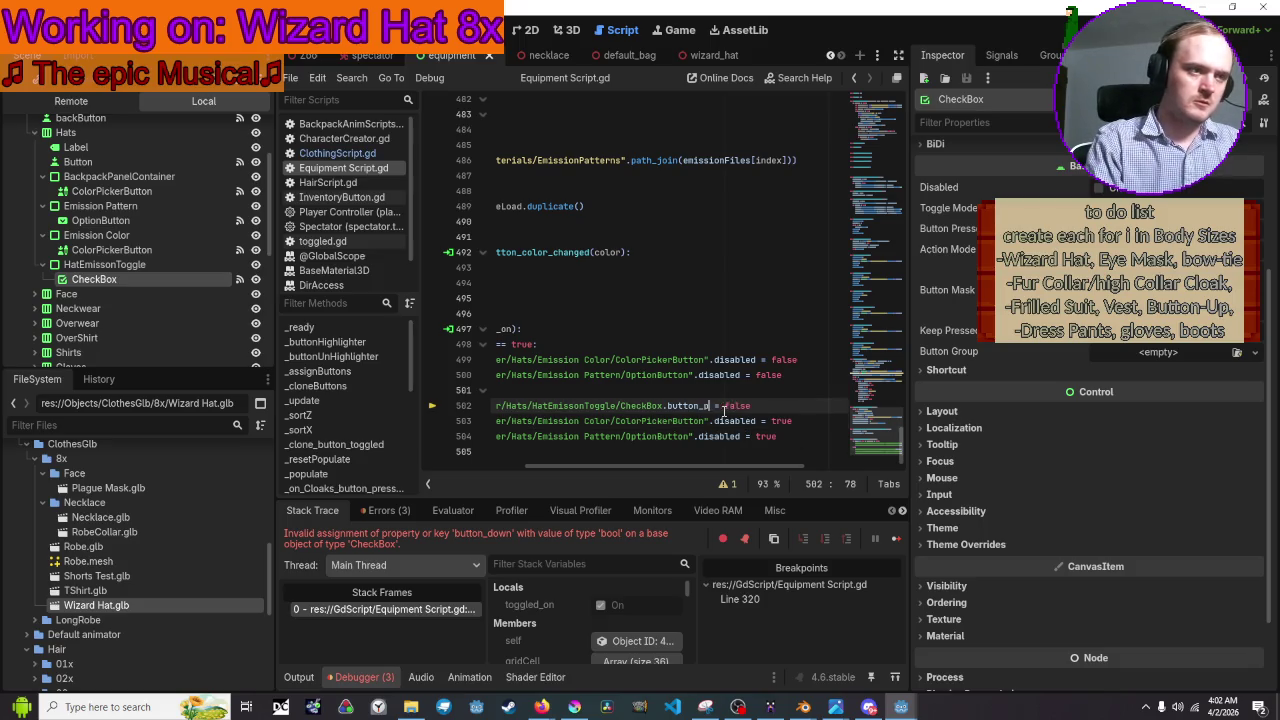
{"action": "type", "text": "ed"}
{"action": "key", "text": "F5"}
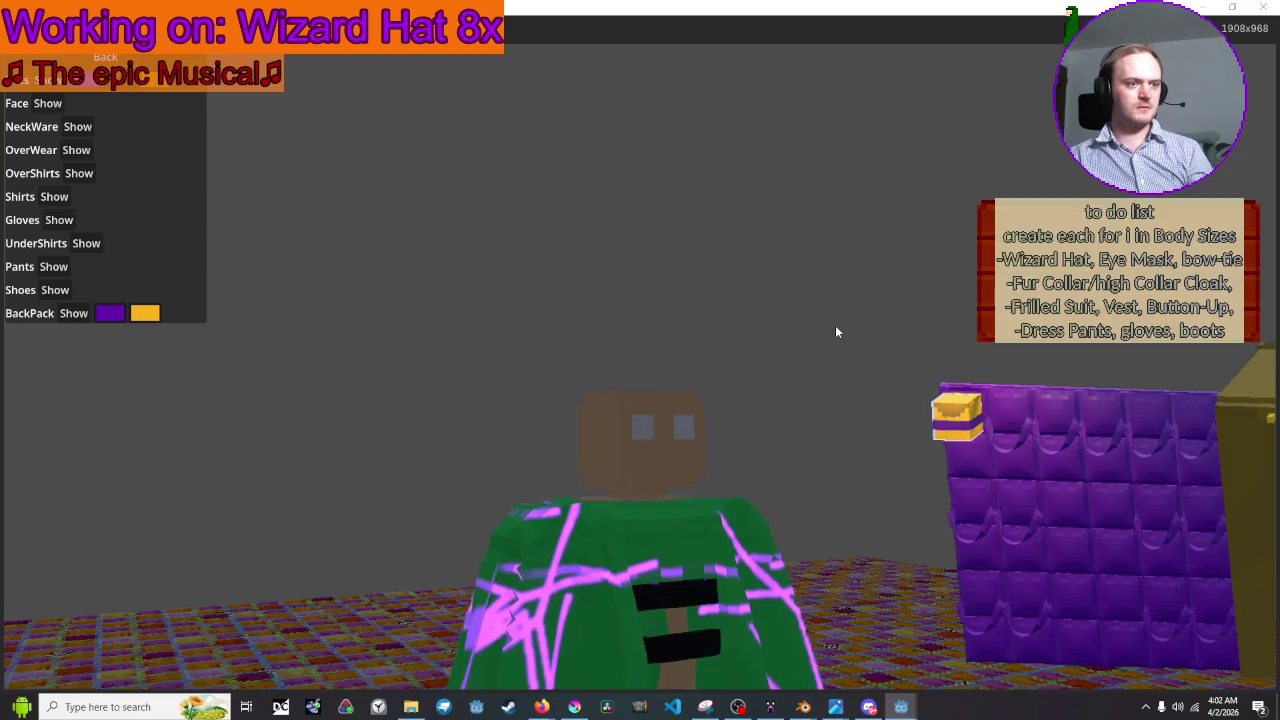
Toggle the face equipment, take the wizard hat off, then close the running game
{"action": "left_click", "coordinate": [45, 103]}
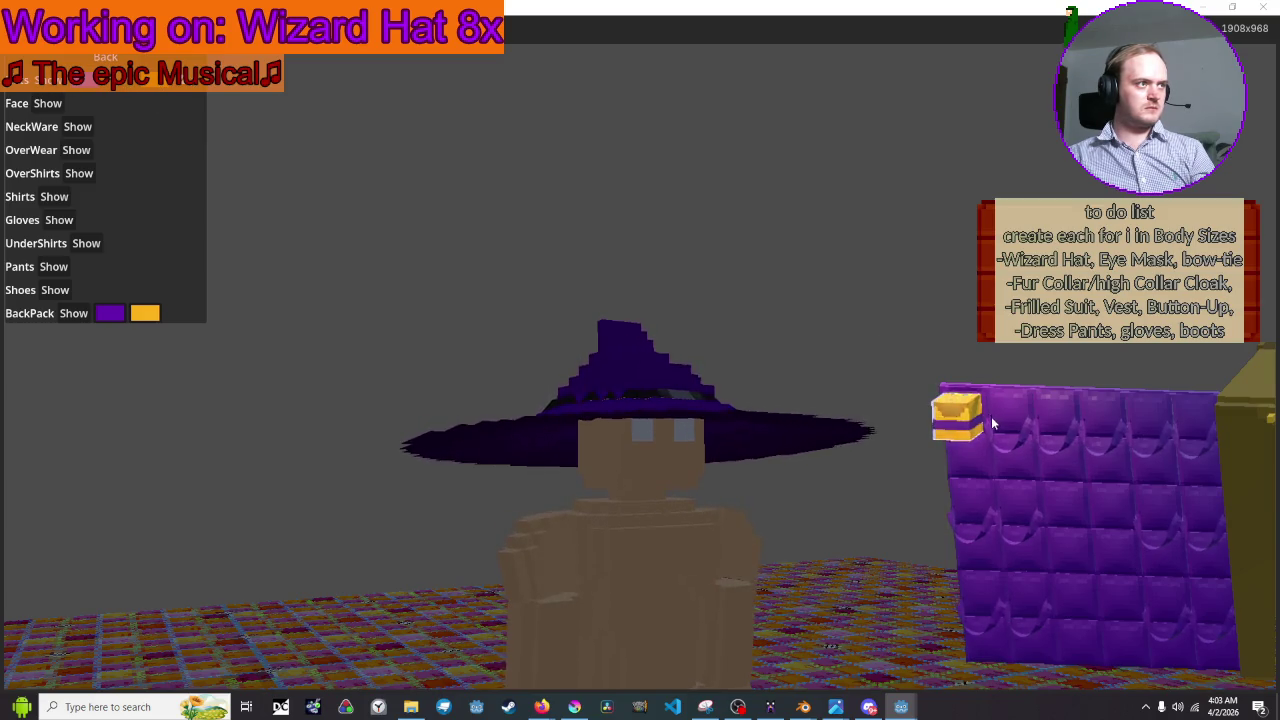
{"action": "left_click", "coordinate": [958, 428]}
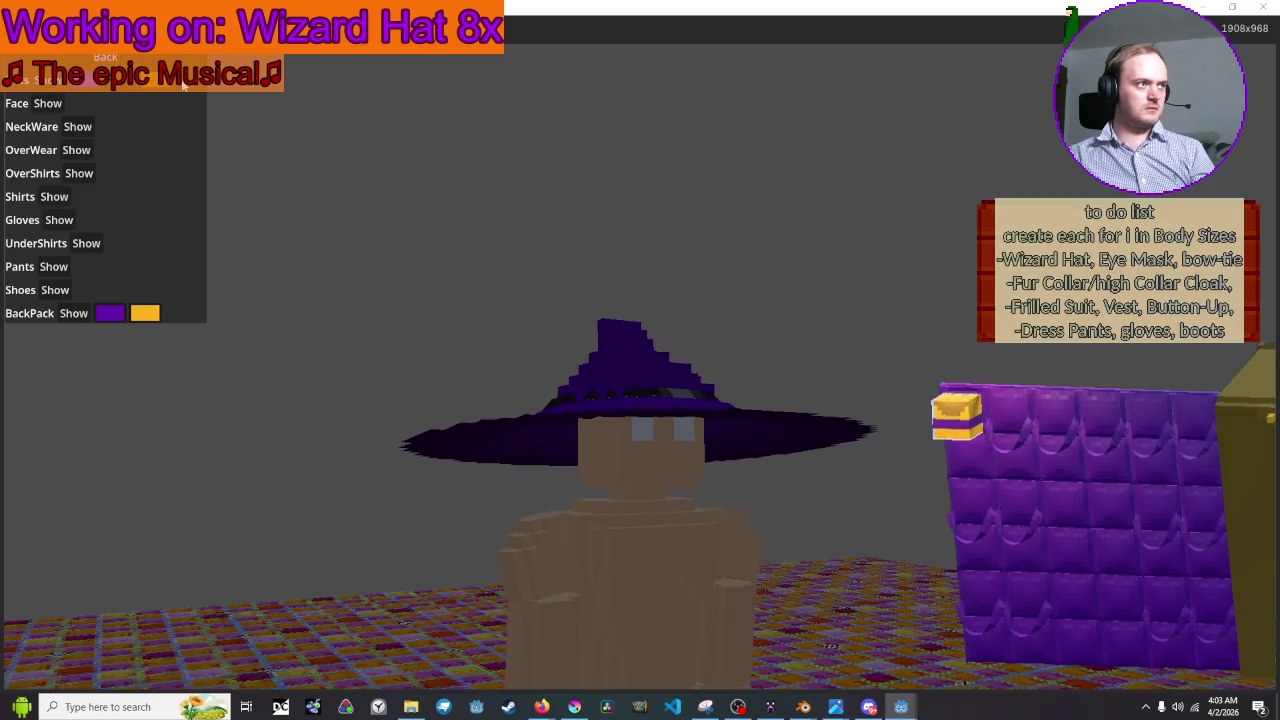
{"action": "left_click", "coordinate": [1212, 6]}
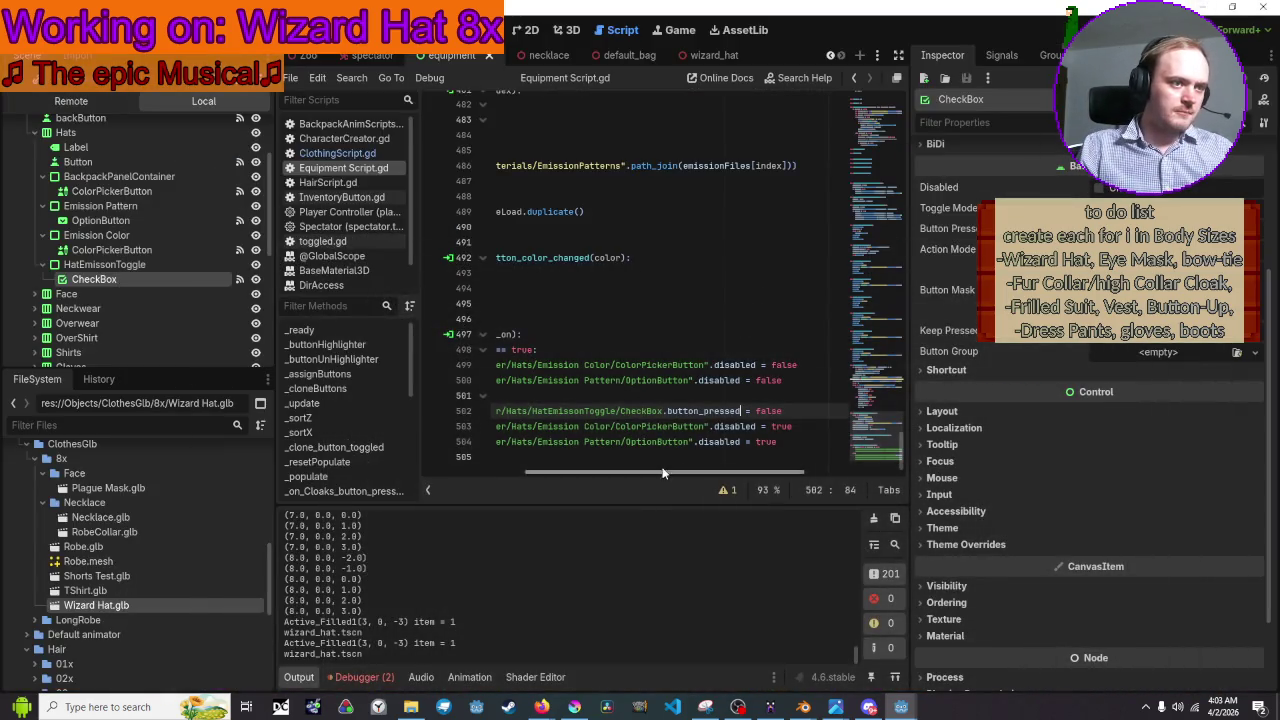
{"action": "scroll", "coordinate": [660, 470], "scroll_direction": "left", "scroll_amount": 5}
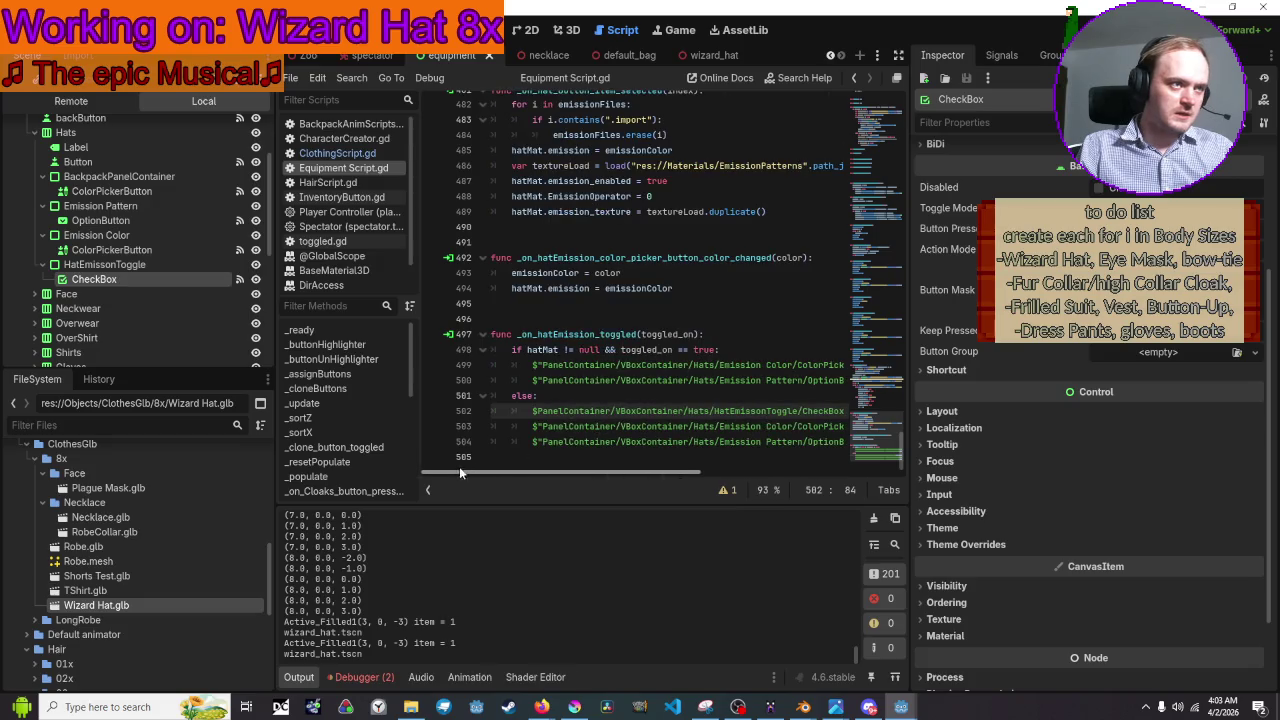
{"action": "left_click", "coordinate": [682, 275]}
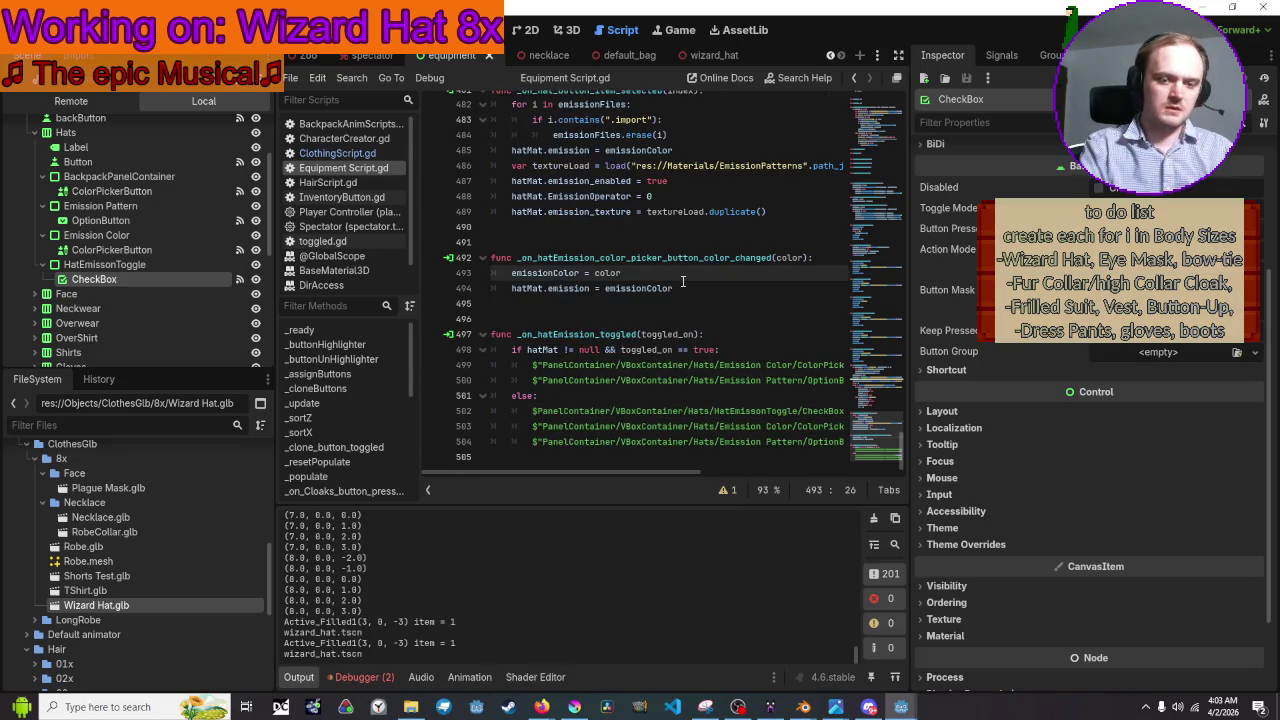
{"action": "key", "text": "Return"}
{"action": "type", "text": "if hat"}
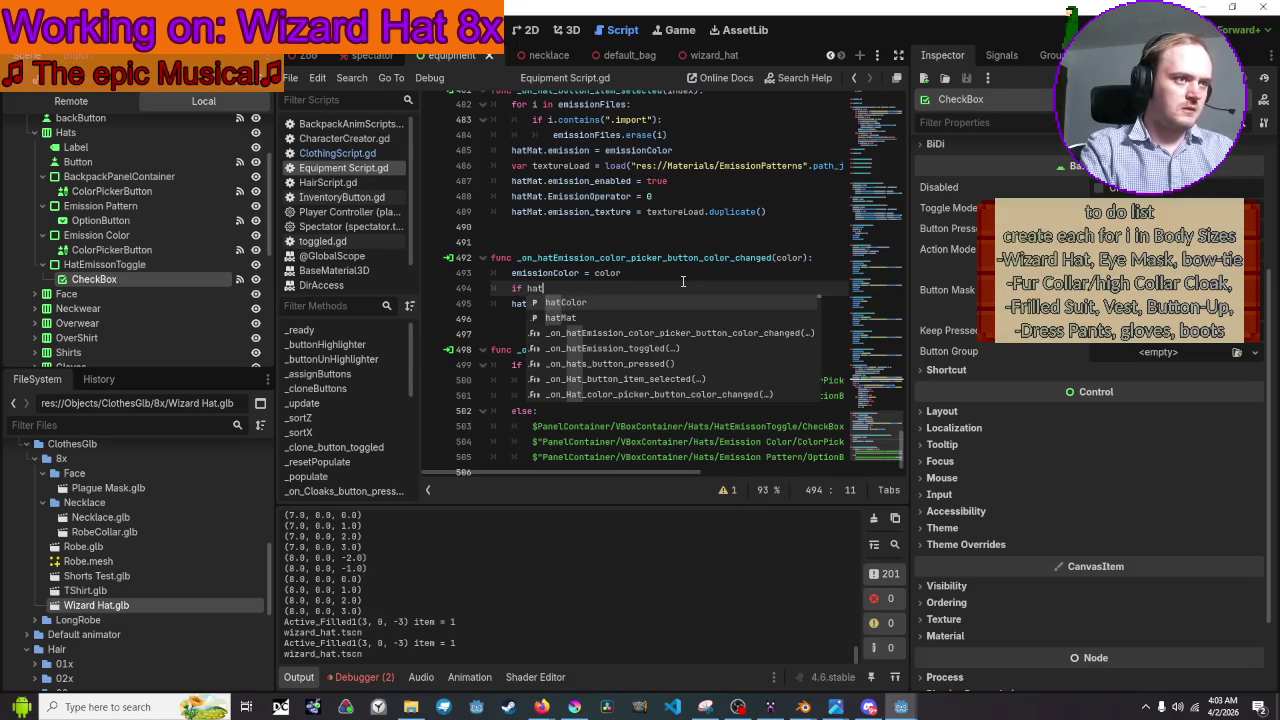
{"action": "type", "text": "Mat "}
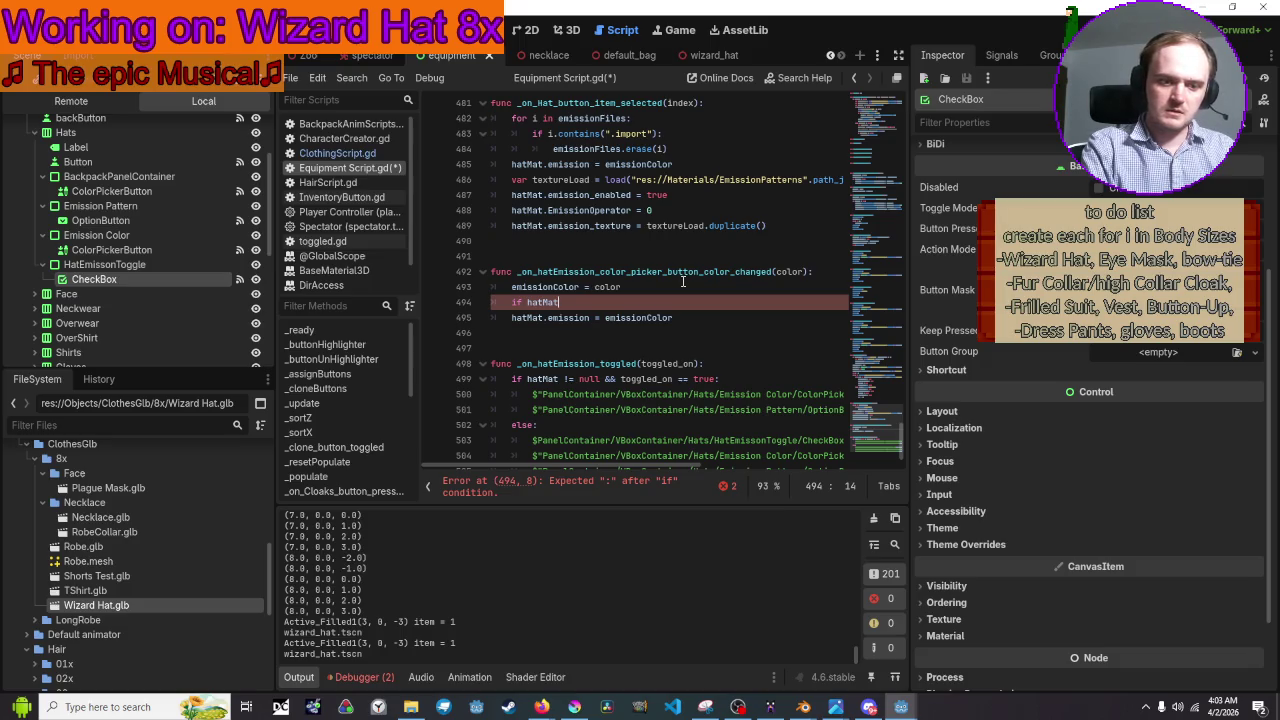
{"action": "type", "text": "!="}
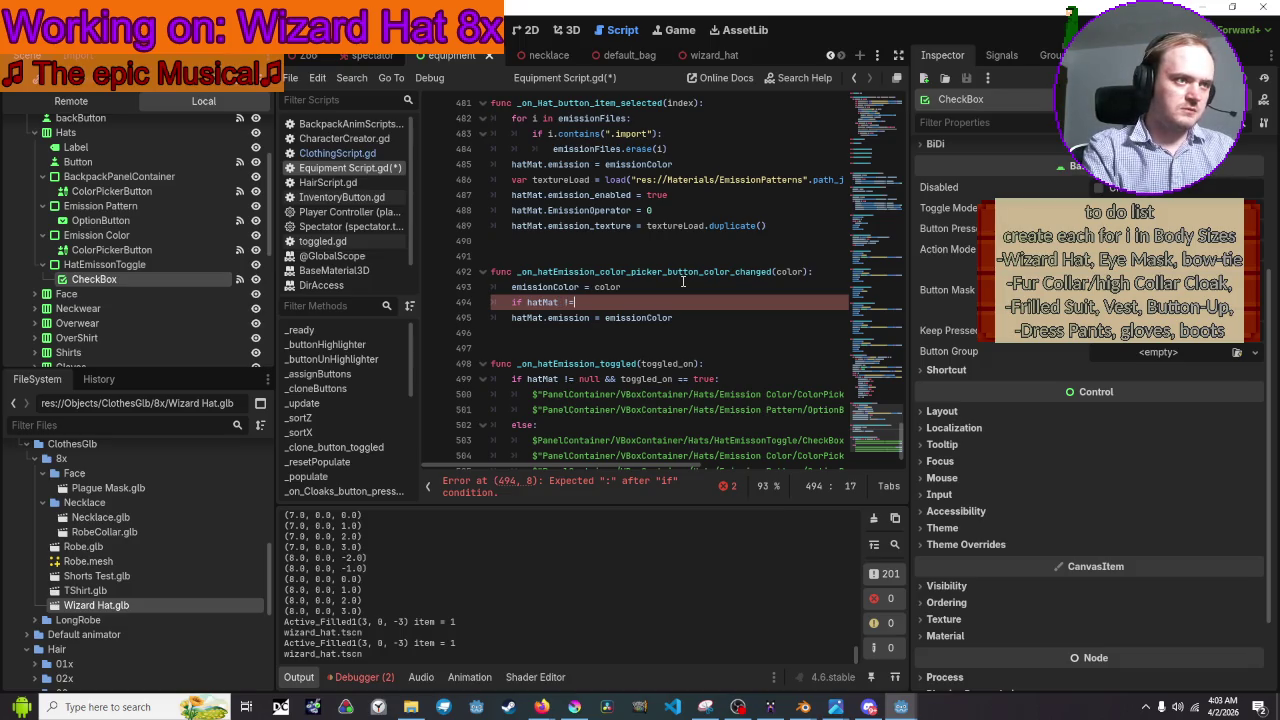
{"action": "type", "text": " null:"}
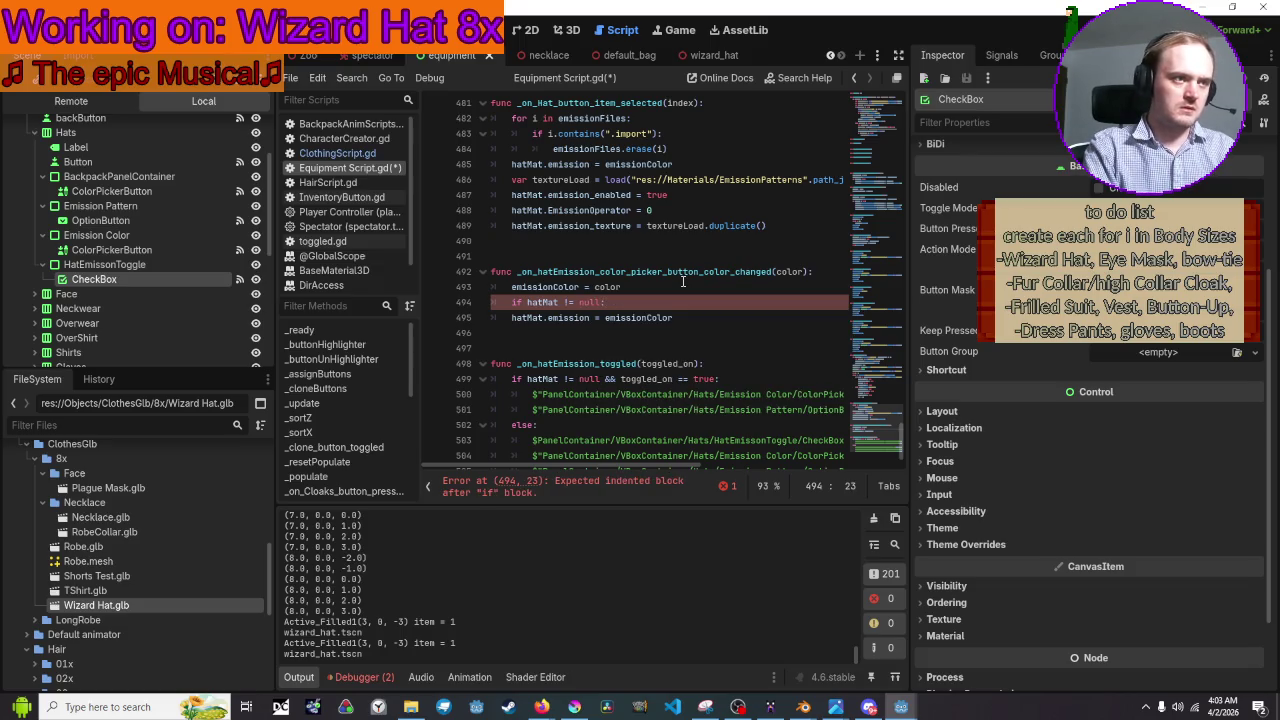
{"action": "key", "text": "Down"}
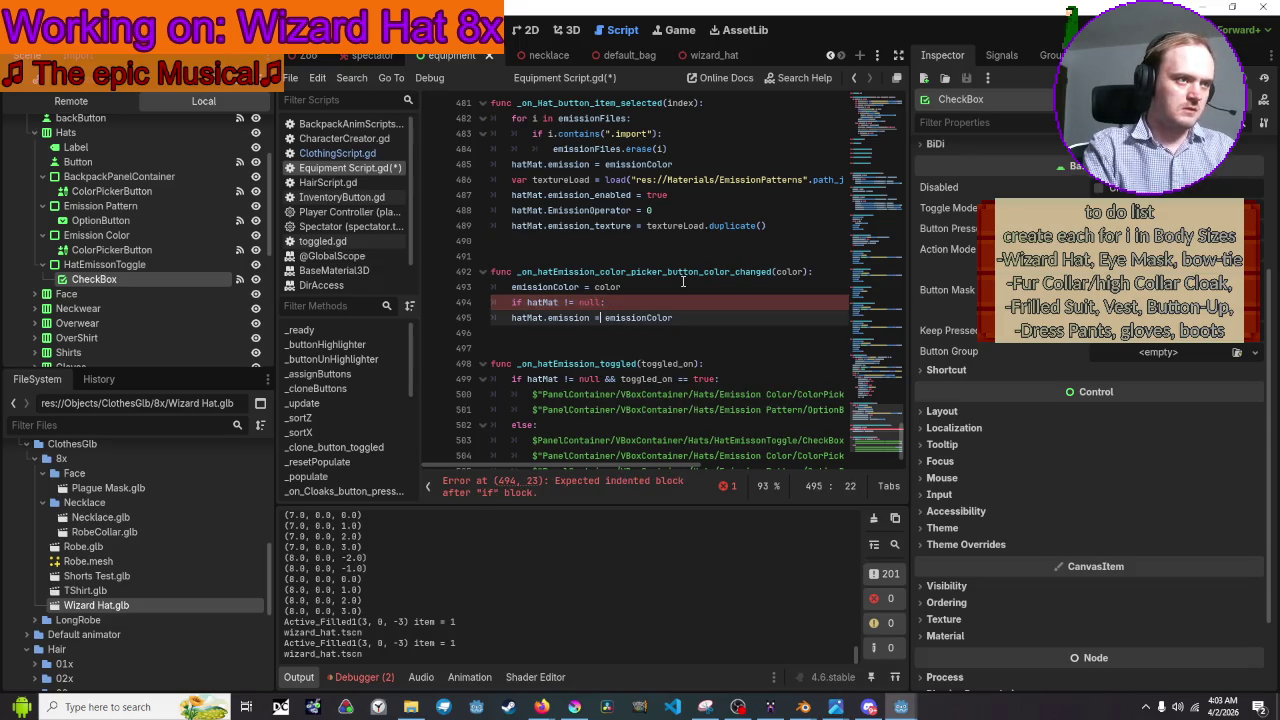
{"action": "key", "text": "Home"}
{"action": "key", "text": "Tab"}
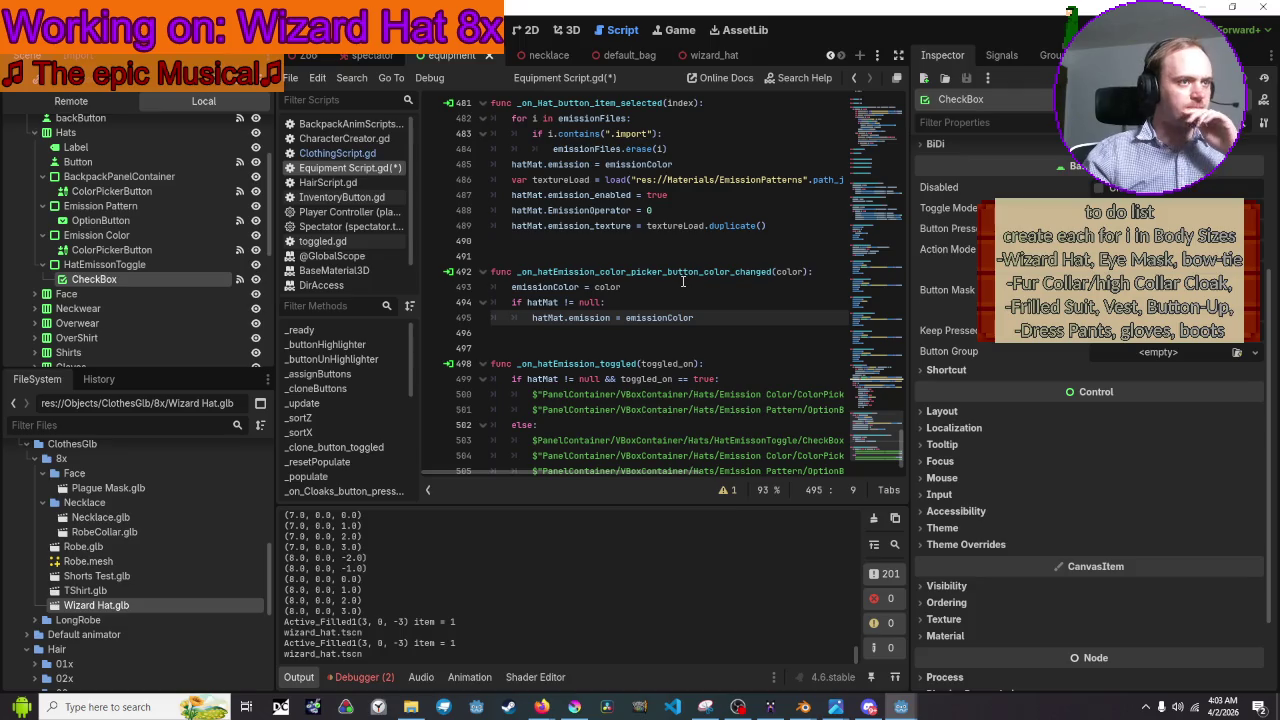
{"action": "scroll", "coordinate": [683, 281], "scroll_direction": "down", "scroll_amount": 1}
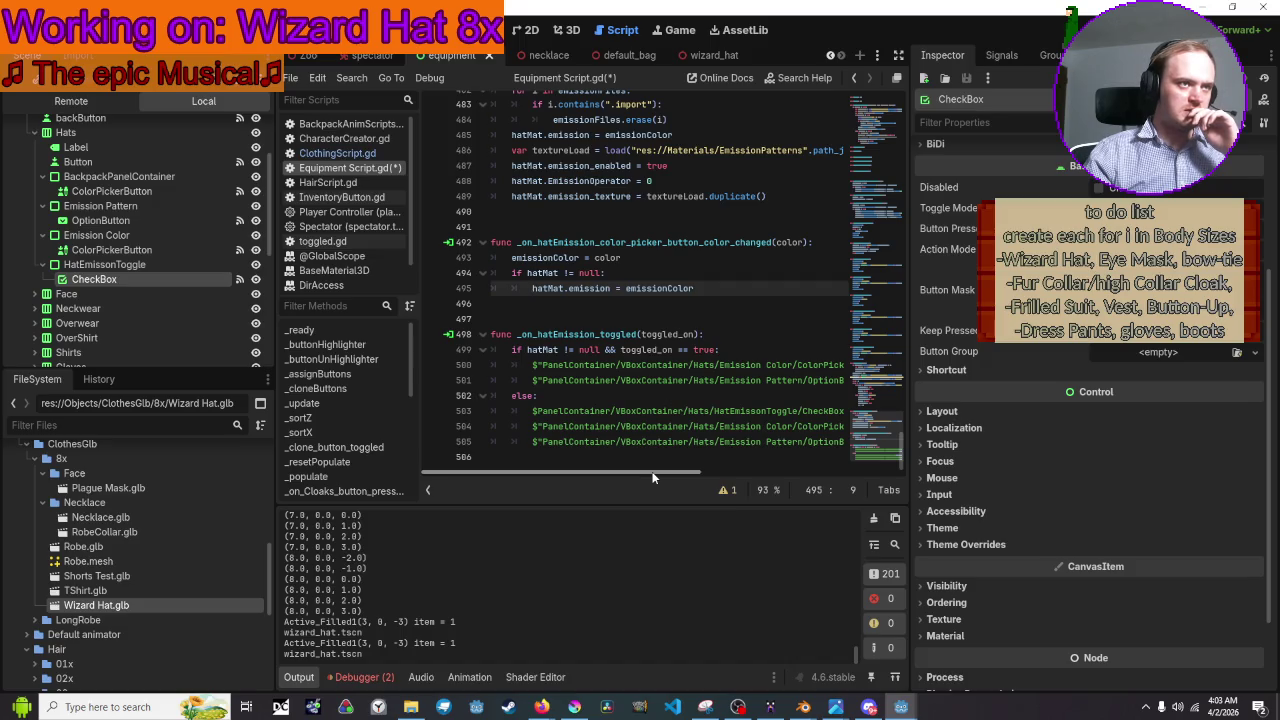
{"action": "scroll", "coordinate": [673, 297], "scroll_direction": "up", "scroll_amount": 3}
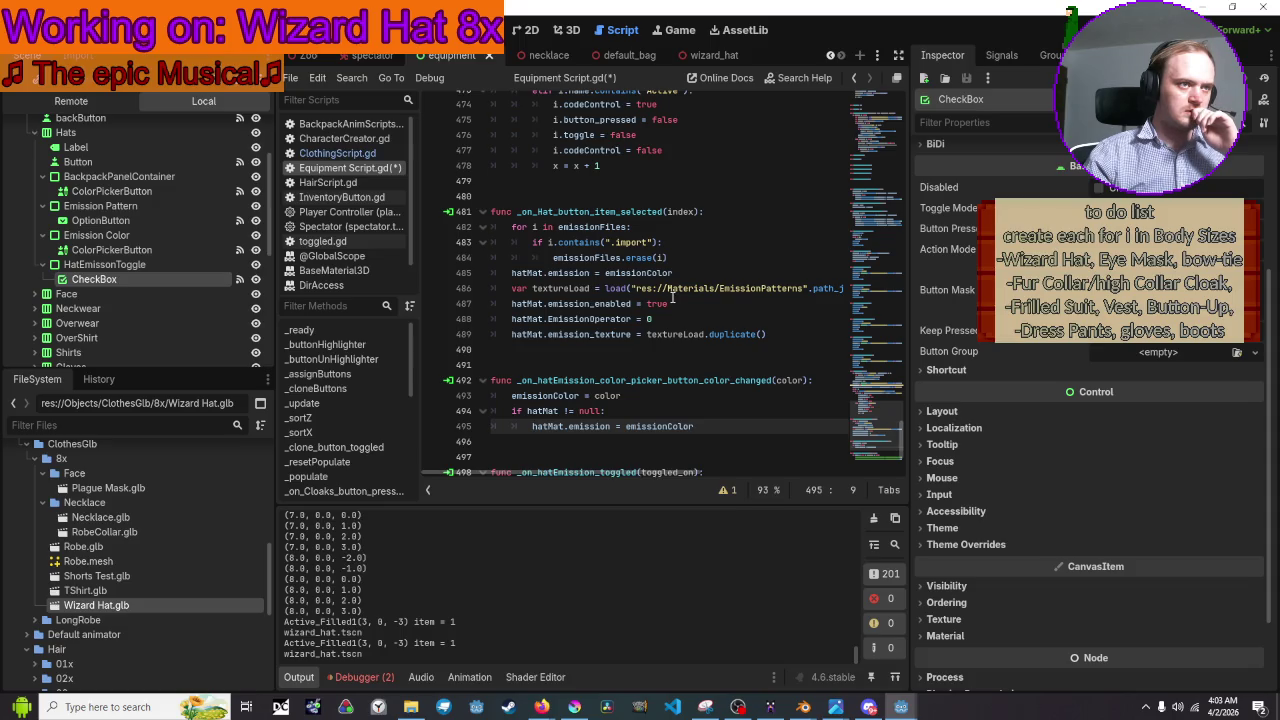
{"action": "mouse_move", "coordinate": [807, 334]}
{"action": "left_mouse_down"}
{"action": "mouse_move", "coordinate": [660, 318]}
{"action": "mouse_move", "coordinate": [560, 212]}
{"action": "mouse_move", "coordinate": [481, 232]}
{"action": "left_mouse_up"}
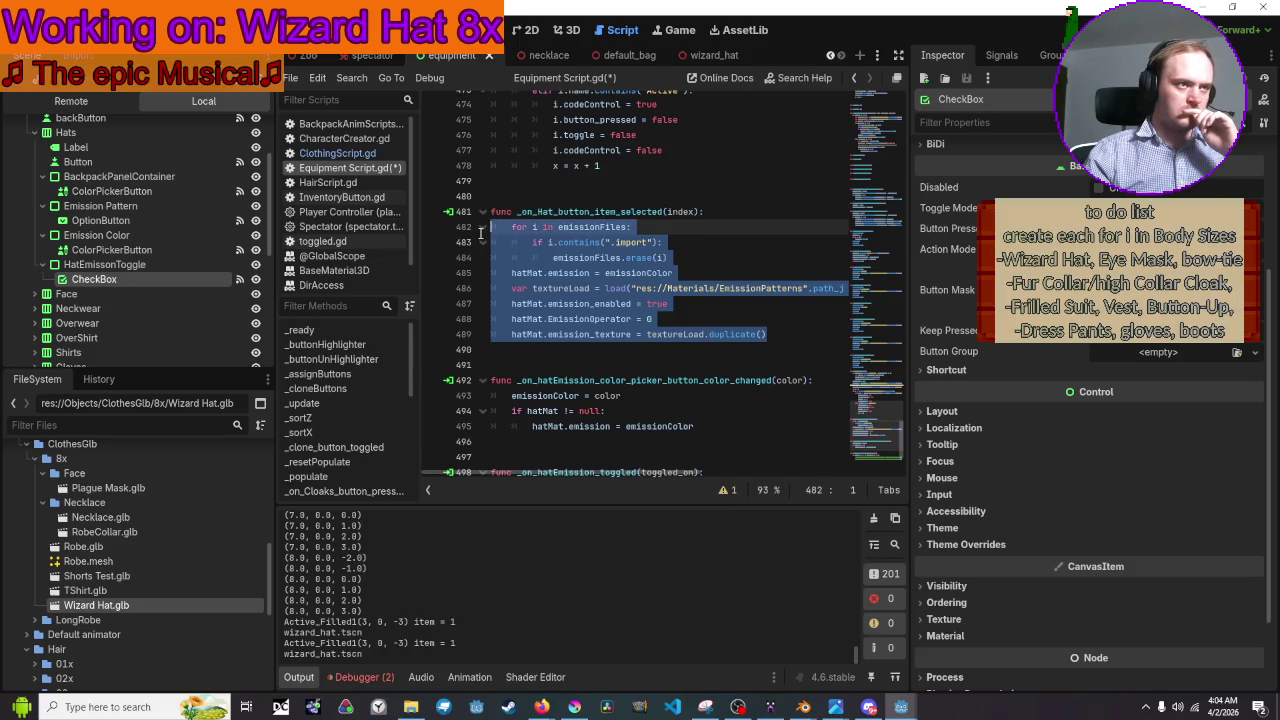
Add an 'if hatMat != false' line under the function header and indent the emission block beneath it
{"action": "left_click", "coordinate": [746, 217]}
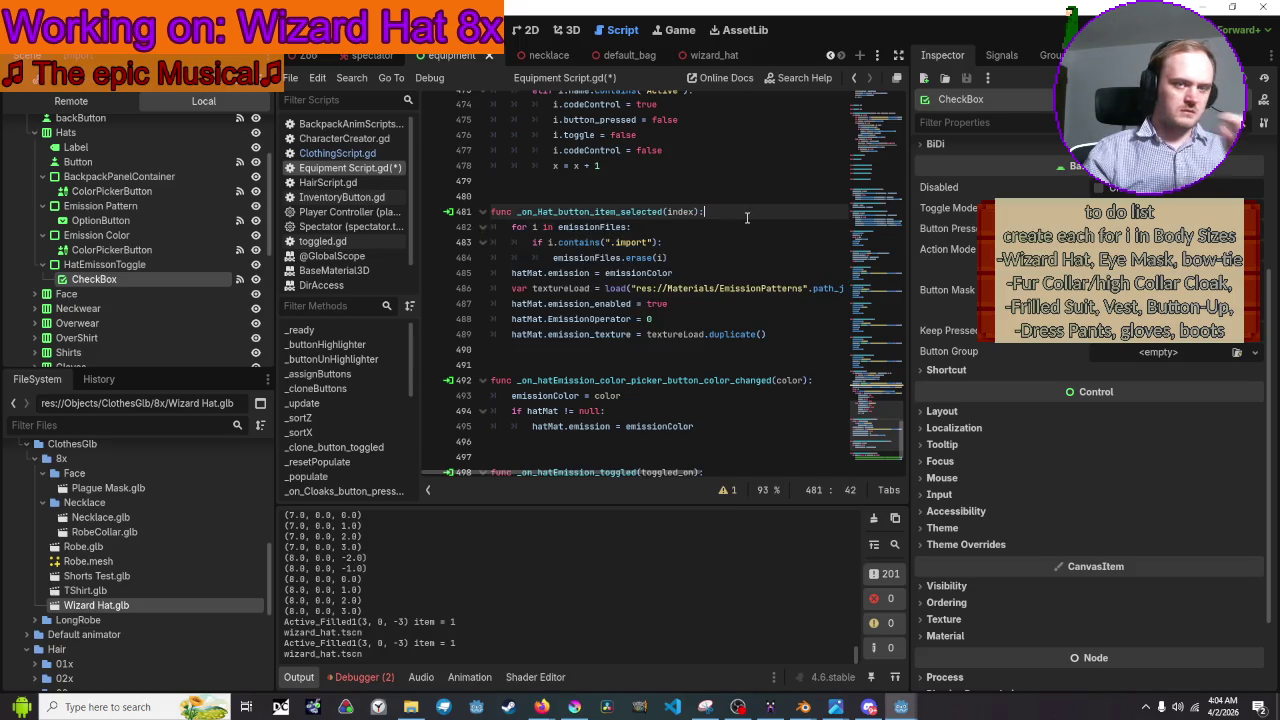
{"action": "key", "text": "Return"}
{"action": "type", "text": "if "}
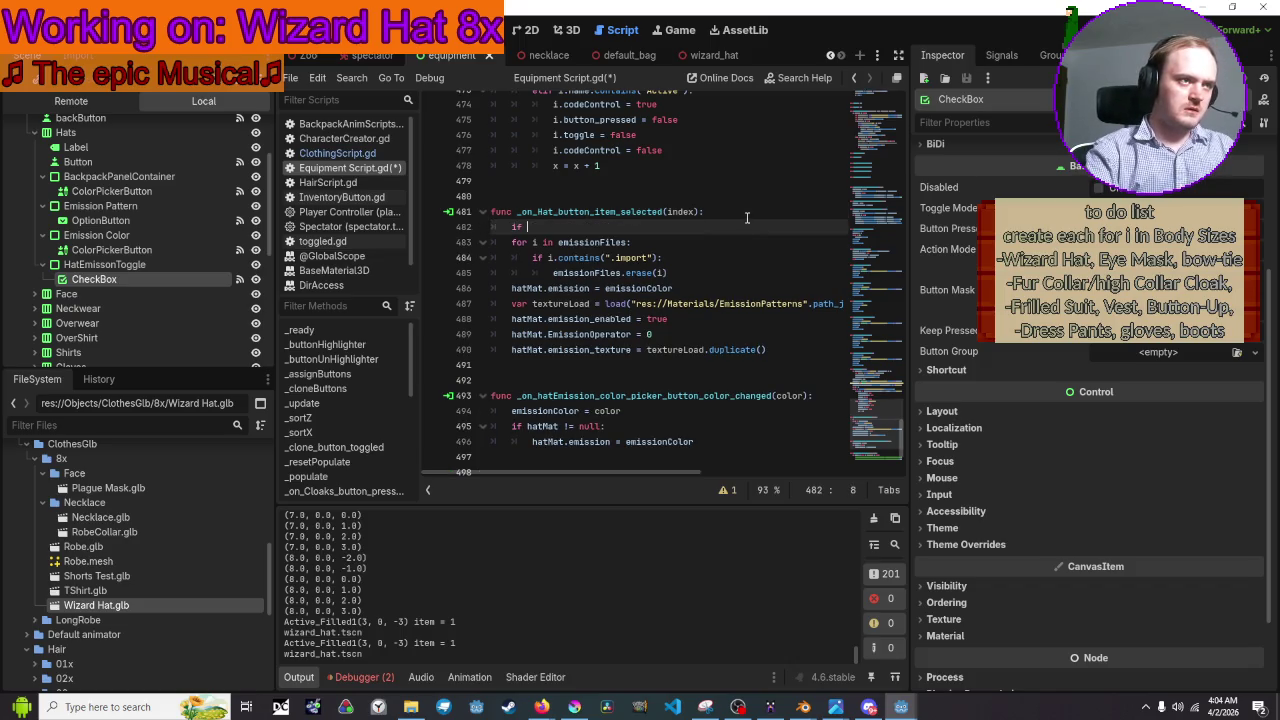
{"action": "type", "text": "hat"}
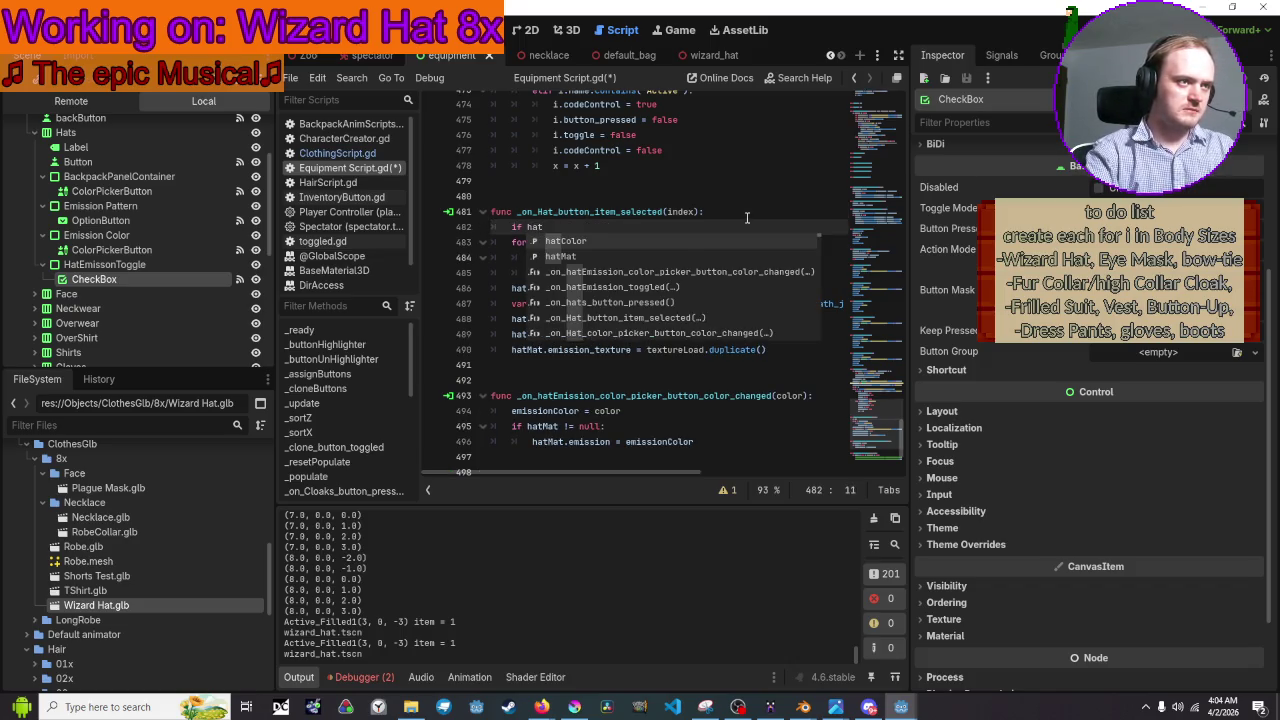
{"action": "type", "text": "Mat !"}
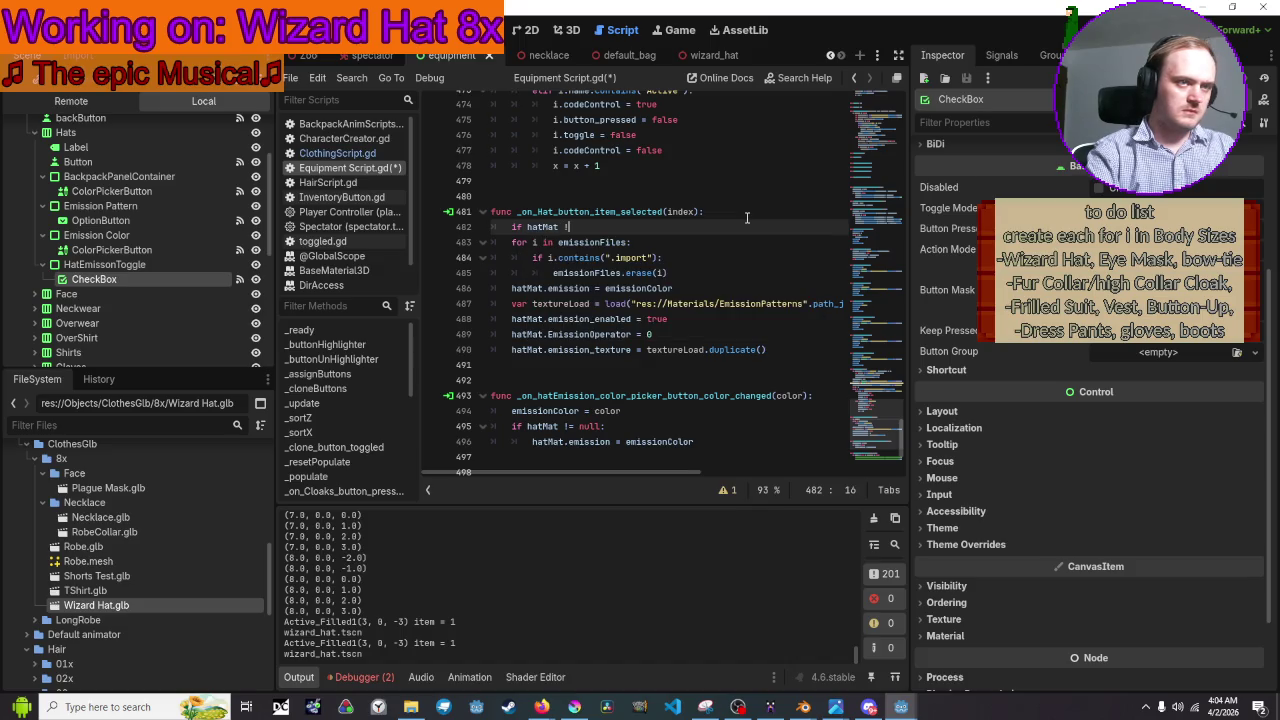
{"action": "type", "text": "= false"}
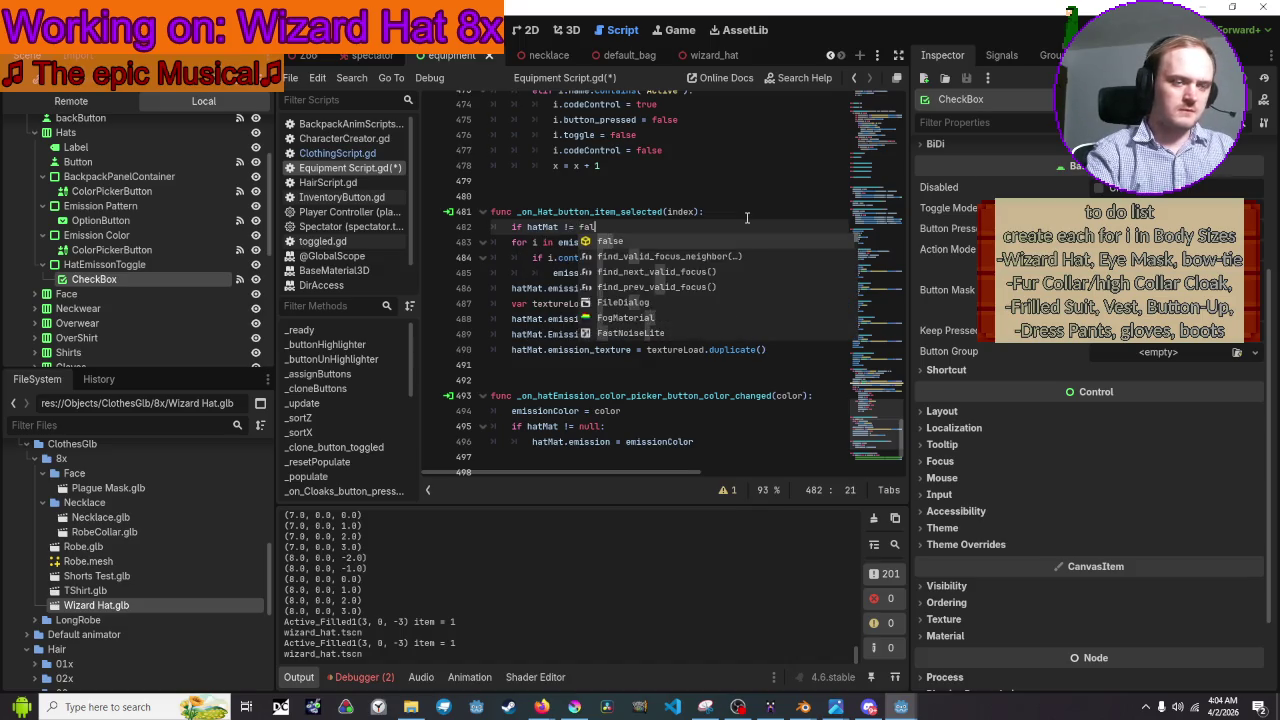
{"action": "mouse_move", "coordinate": [770, 349]}
{"action": "left_mouse_down"}
{"action": "mouse_move", "coordinate": [620, 325]}
{"action": "mouse_move", "coordinate": [437, 267]}
{"action": "left_mouse_up"}
{"action": "key", "text": "shift+Up"}
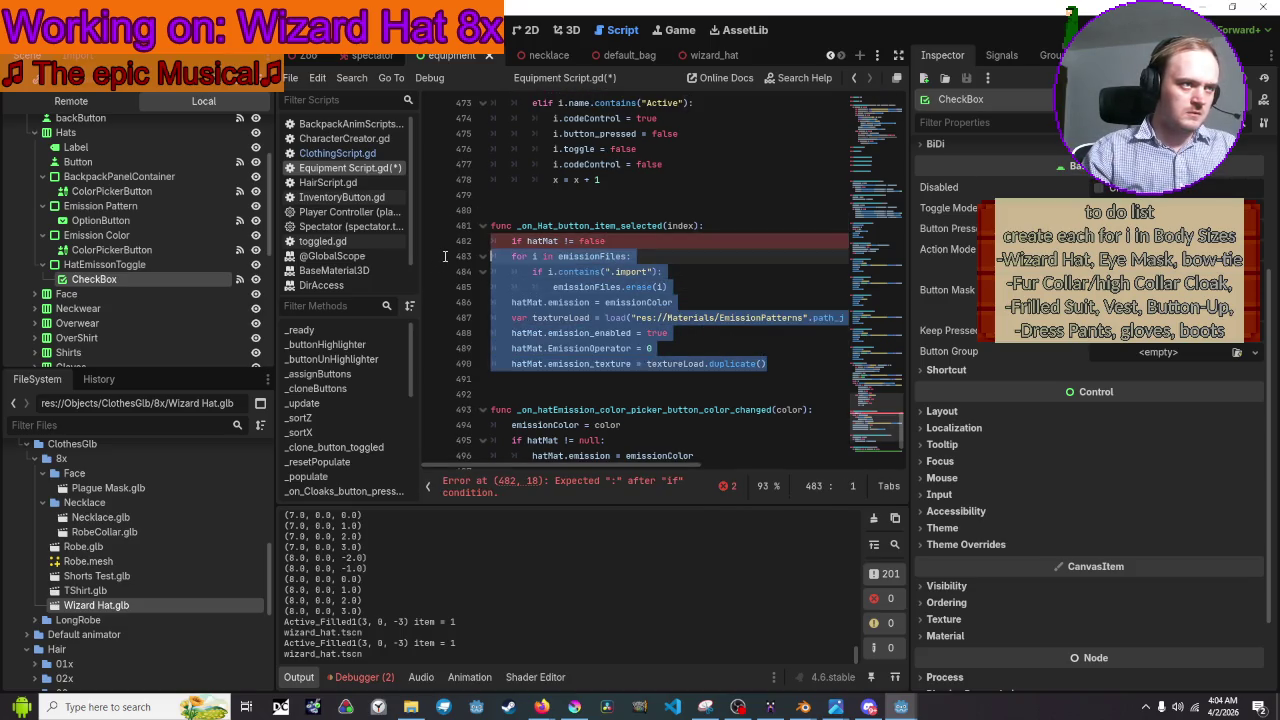
{"action": "key", "text": "shift+Tab"}
{"action": "key", "text": "Tab"}
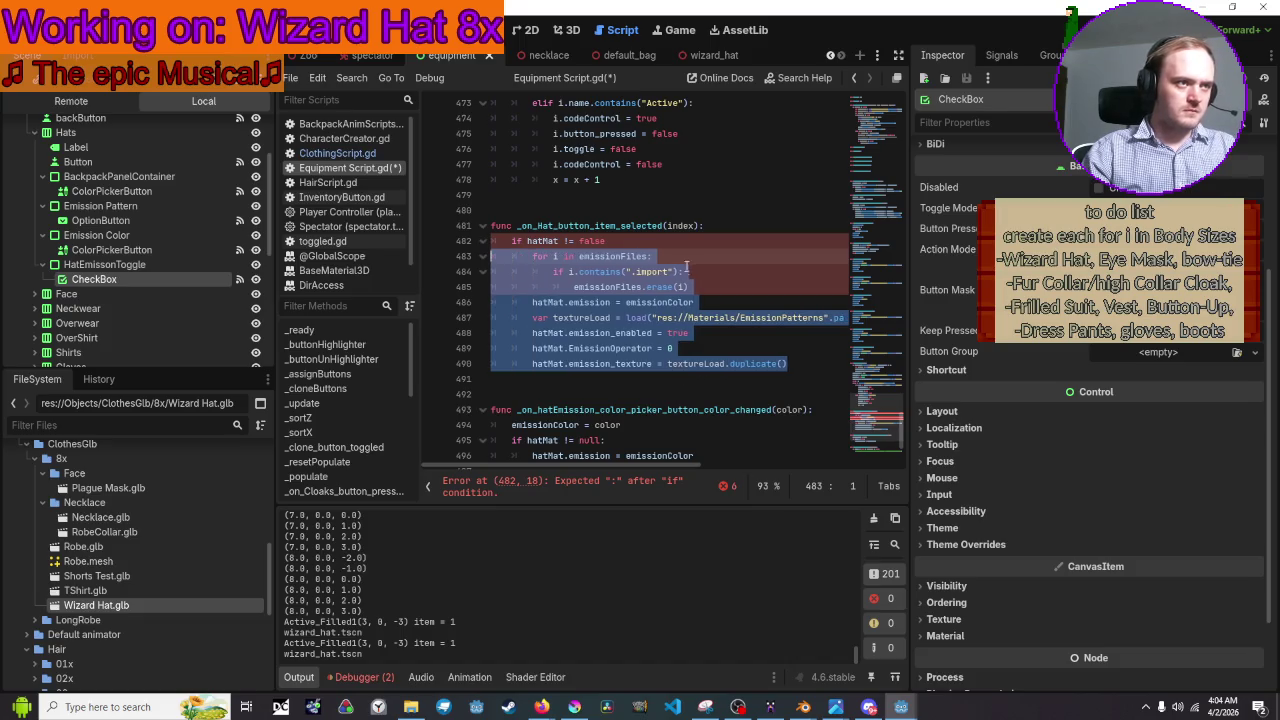
{"action": "key", "text": "Tab"}
Correct the check to 'if hatMat != null:', then save and launch the game with F5
{"action": "left_click", "coordinate": [684, 241]}
{"action": "type", "text": ":"}
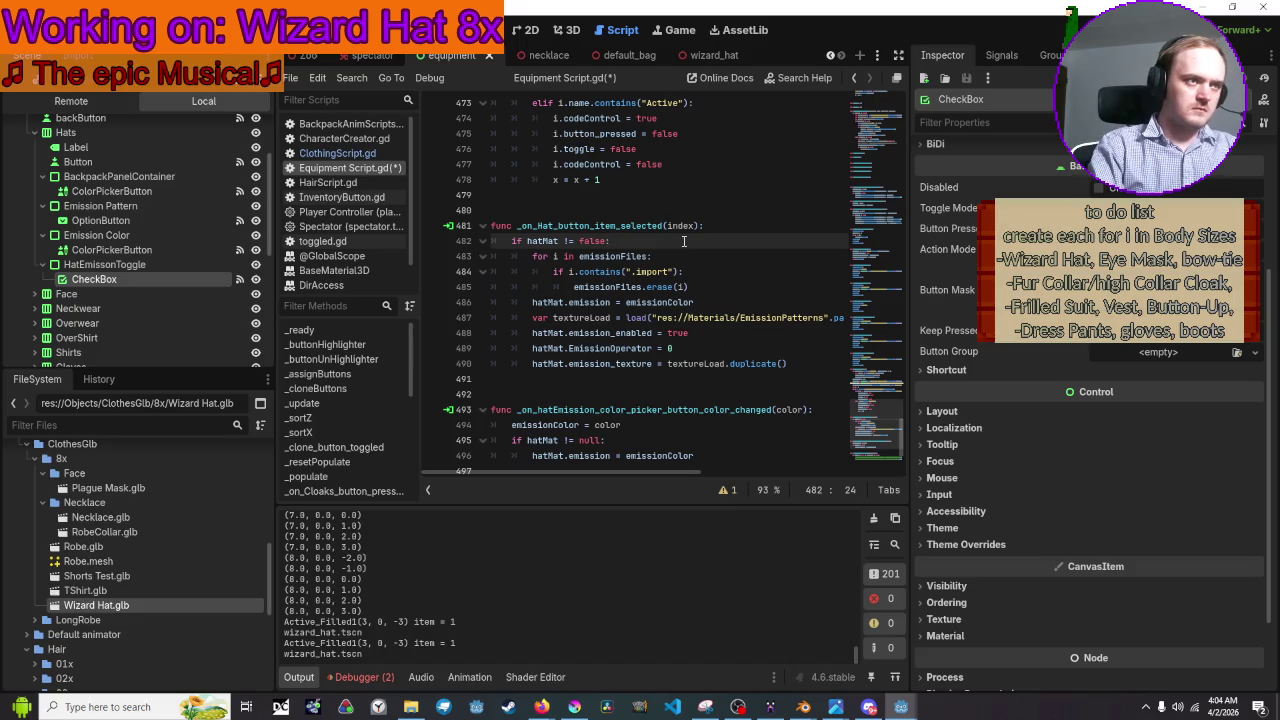
{"action": "key", "text": "BackSpace"}
{"action": "key", "text": "BackSpace"}
{"action": "key", "text": "BackSpace"}
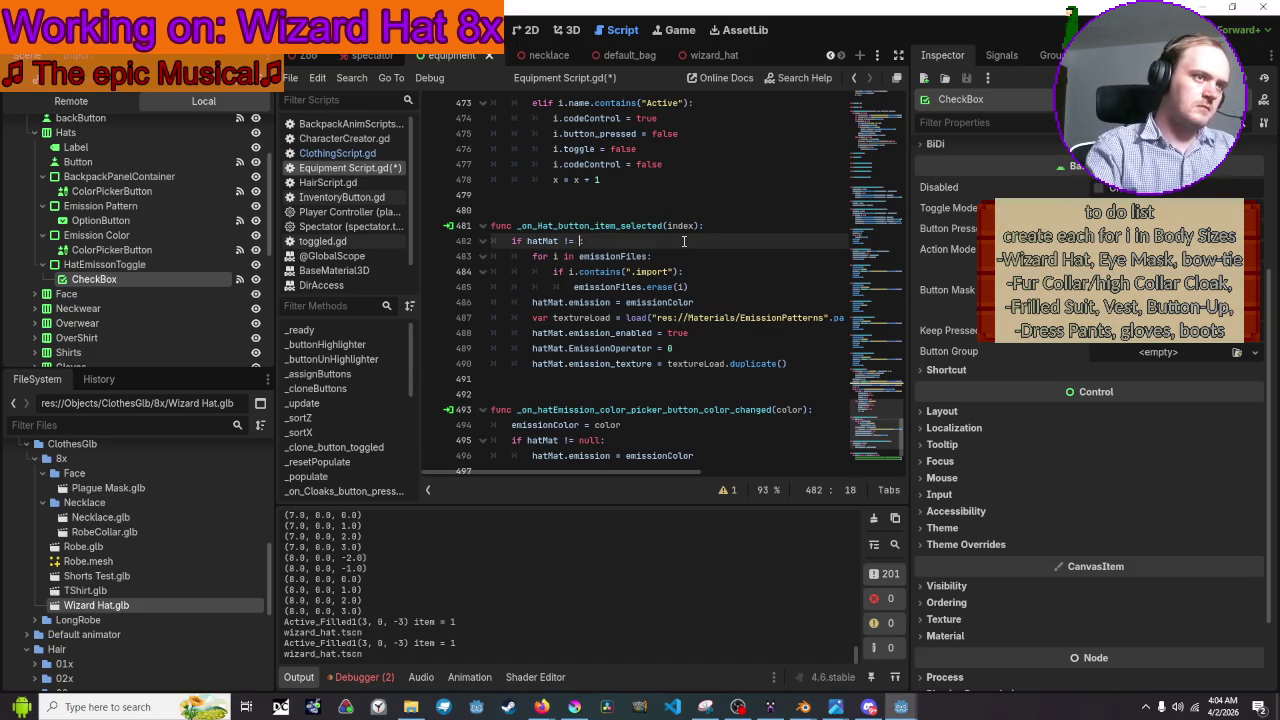
{"action": "type", "text": "null:"}
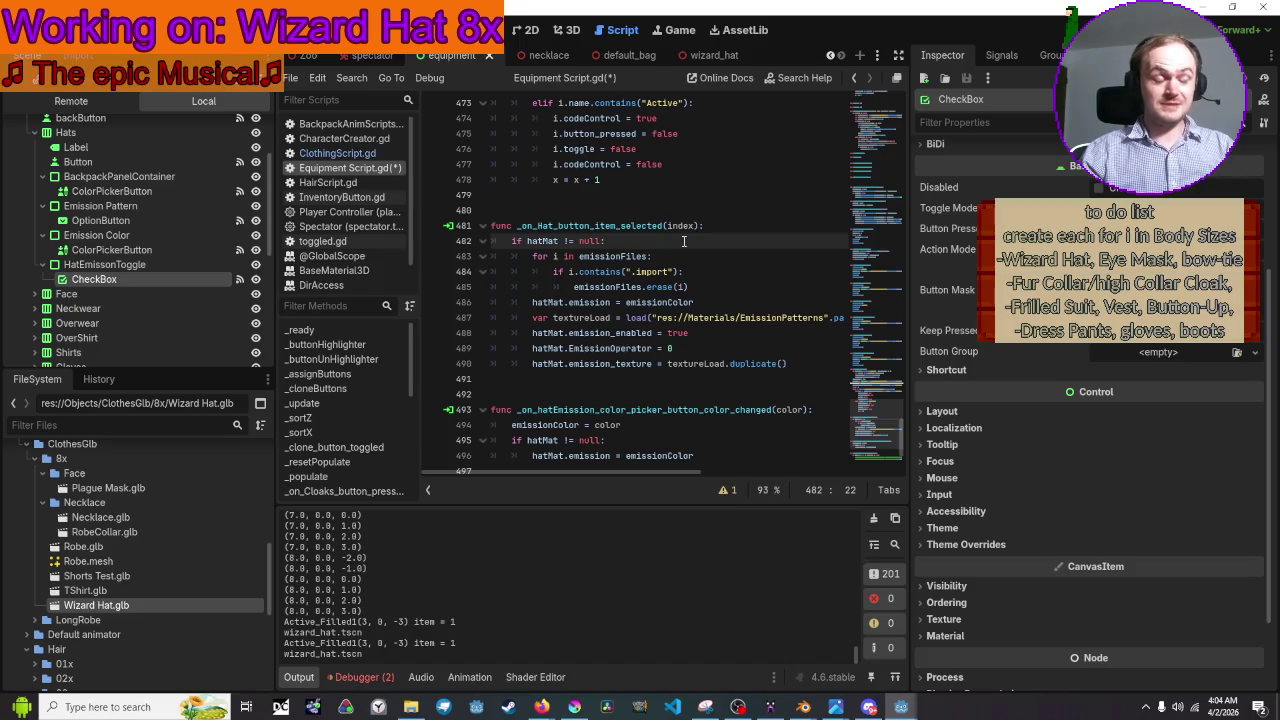
{"action": "scroll", "coordinate": [700, 278], "scroll_direction": "down", "scroll_amount": 1}
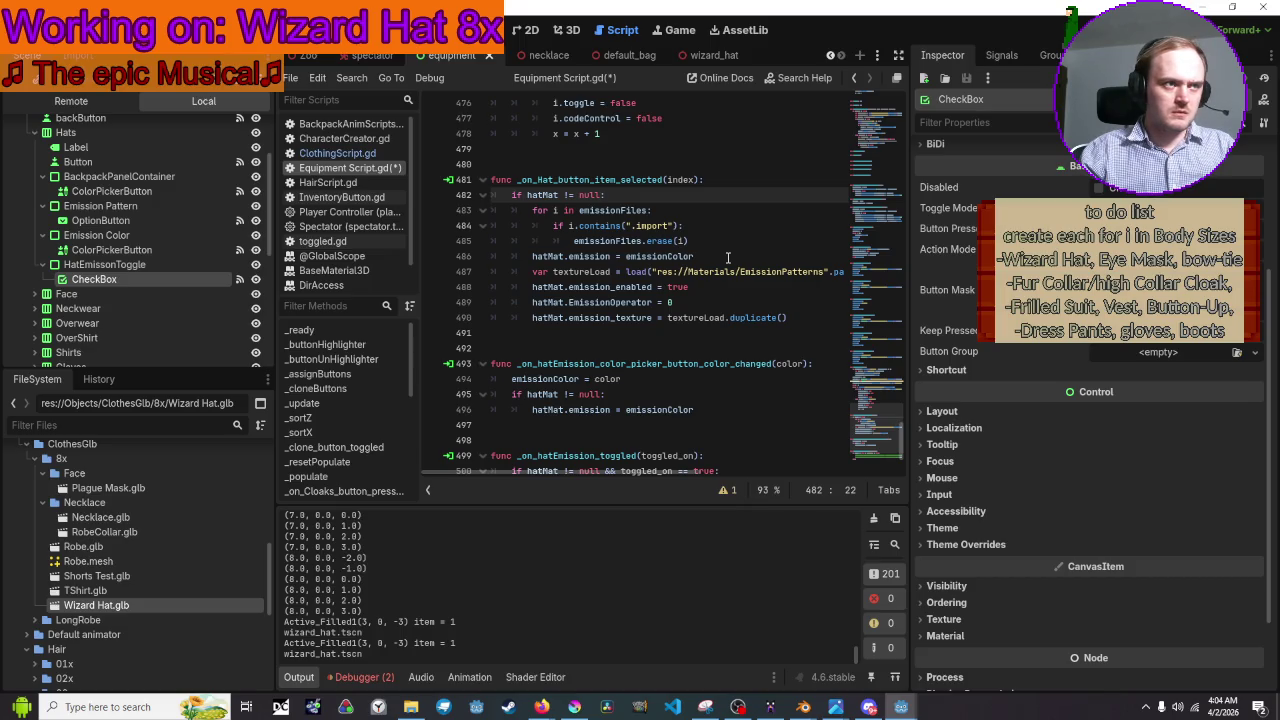
{"action": "scroll", "coordinate": [728, 257], "scroll_direction": "down", "scroll_amount": 3}
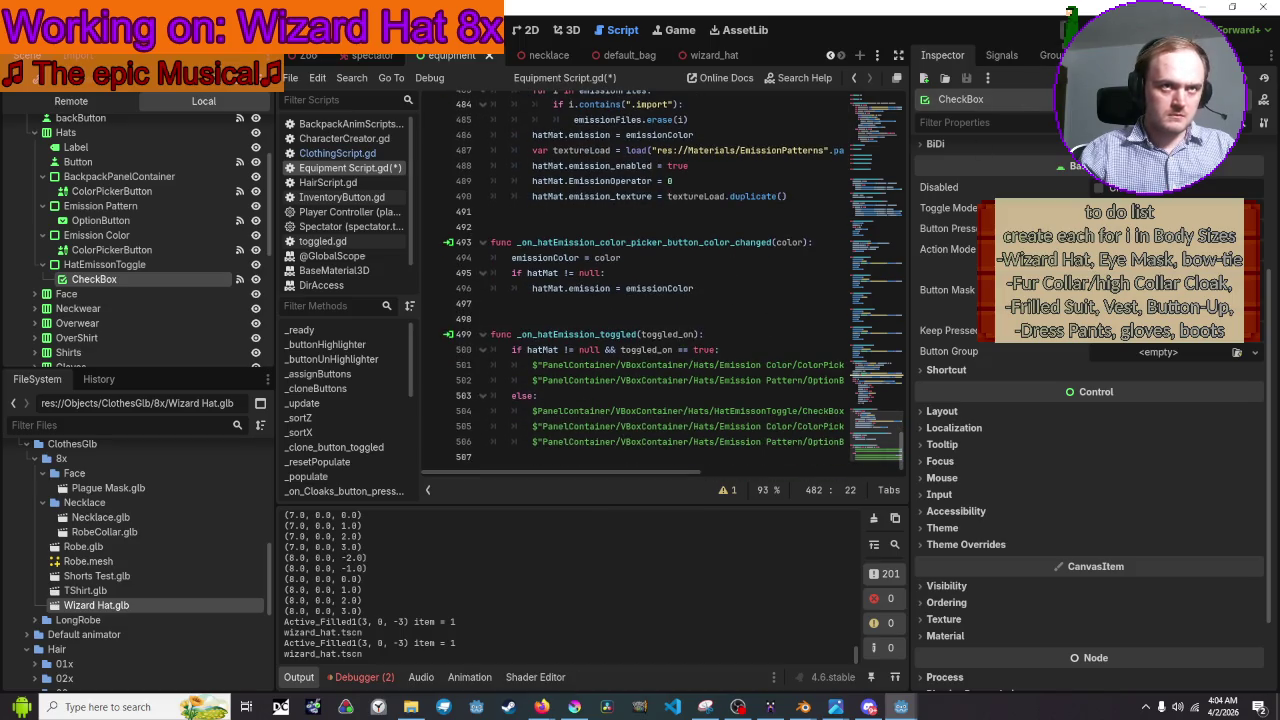
{"action": "key", "text": "F5"}
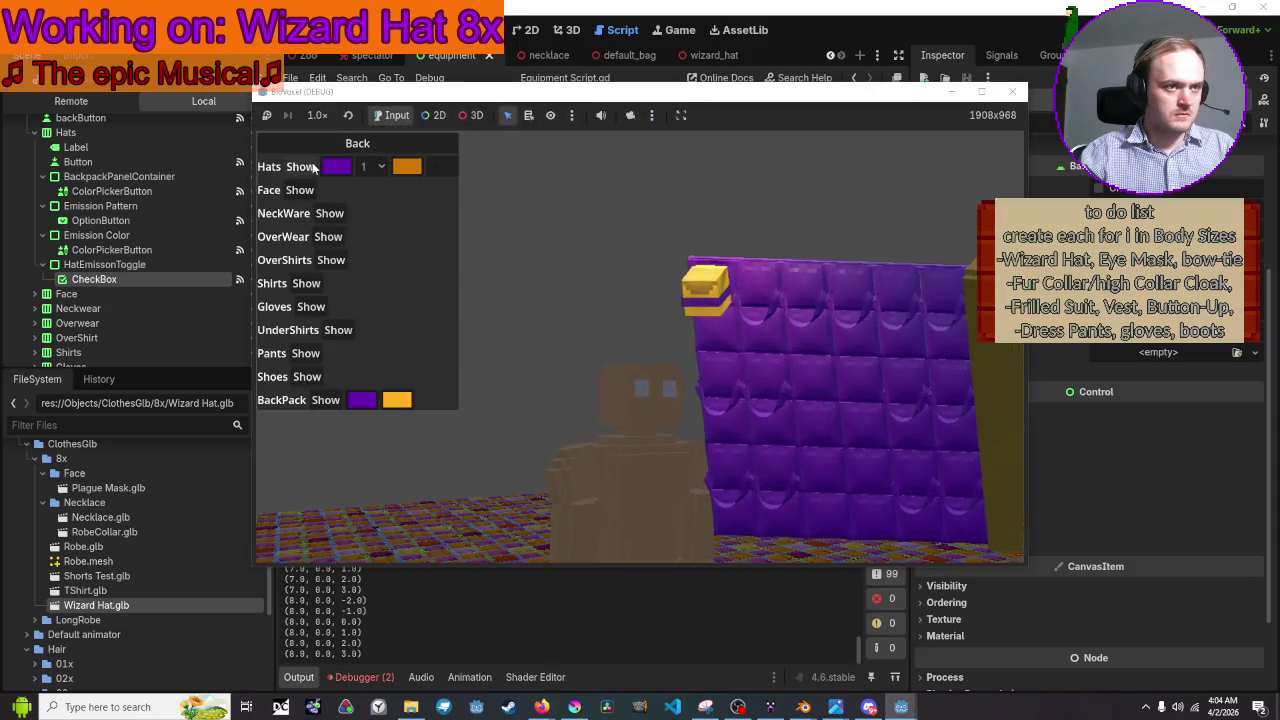
Put on the wizard hat, switch its emission between patterns 2 and 1, then stop the game
{"action": "left_click", "coordinate": [296, 168]}
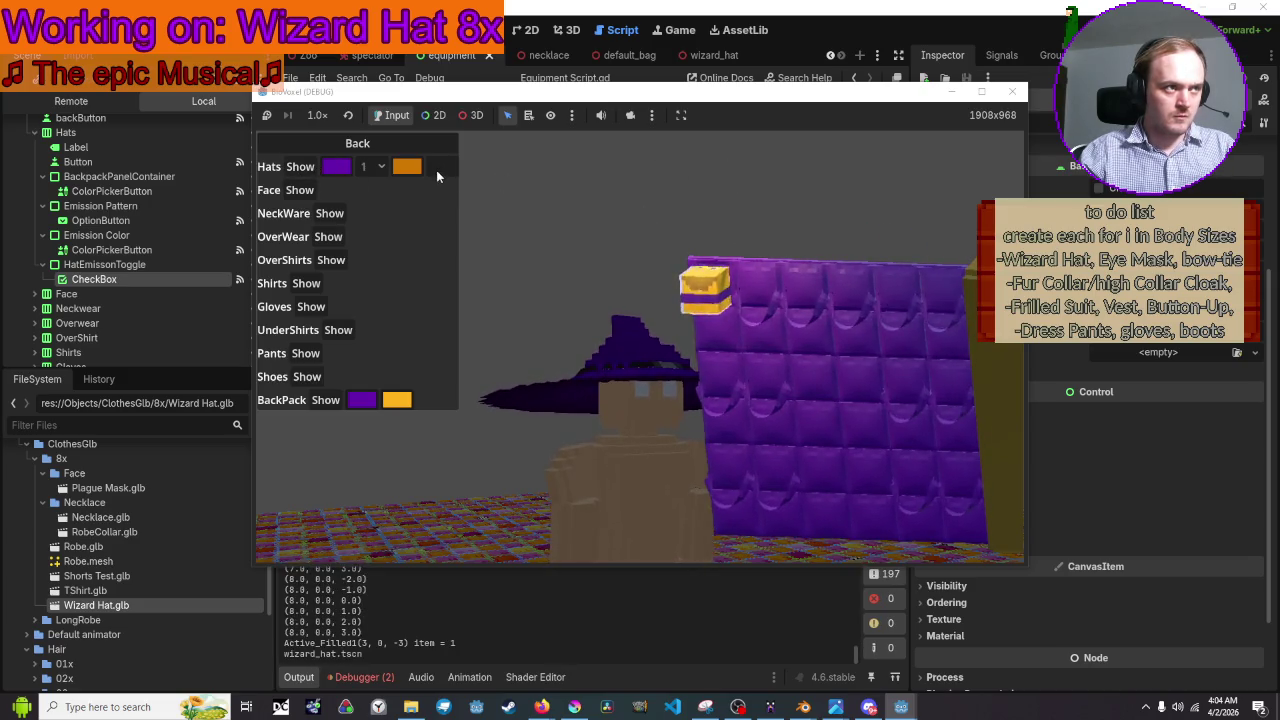
{"action": "left_click", "coordinate": [378, 167]}
{"action": "left_click", "coordinate": [378, 167]}
{"action": "left_click", "coordinate": [377, 170]}
{"action": "left_click", "coordinate": [375, 206]}
{"action": "left_click", "coordinate": [378, 170]}
{"action": "left_click", "coordinate": [378, 188]}
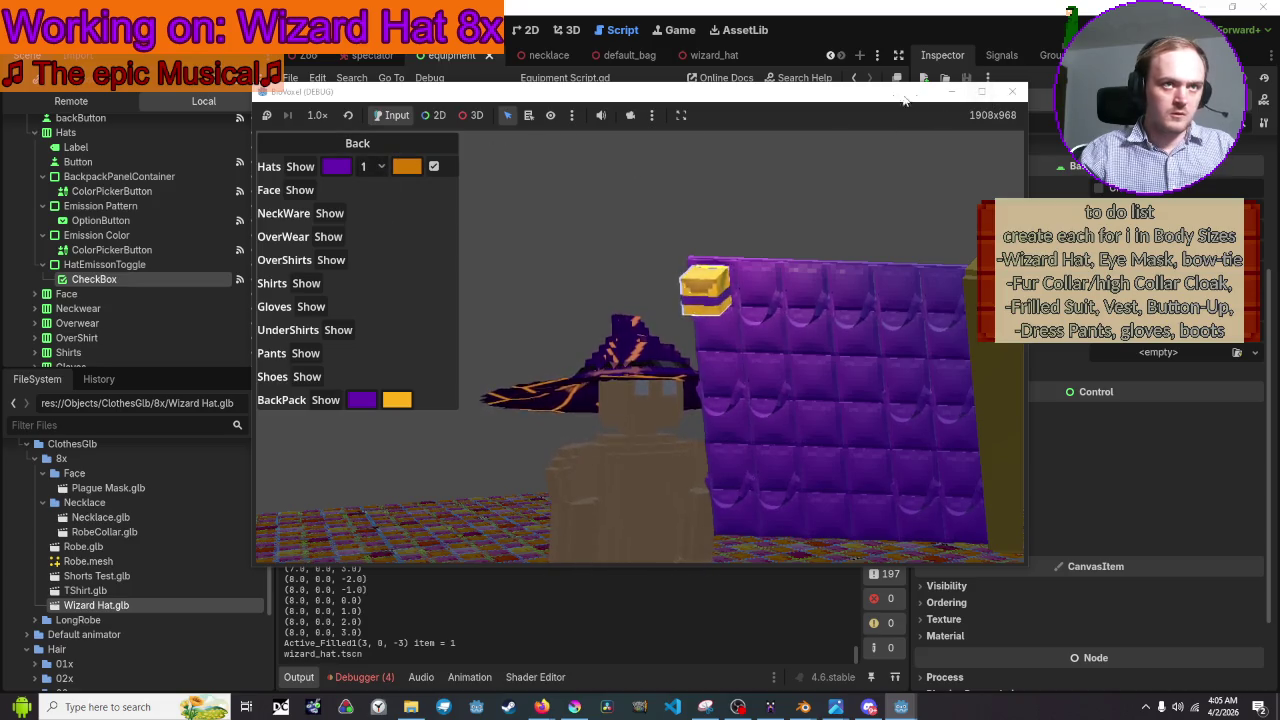
{"action": "left_click", "coordinate": [1012, 91]}
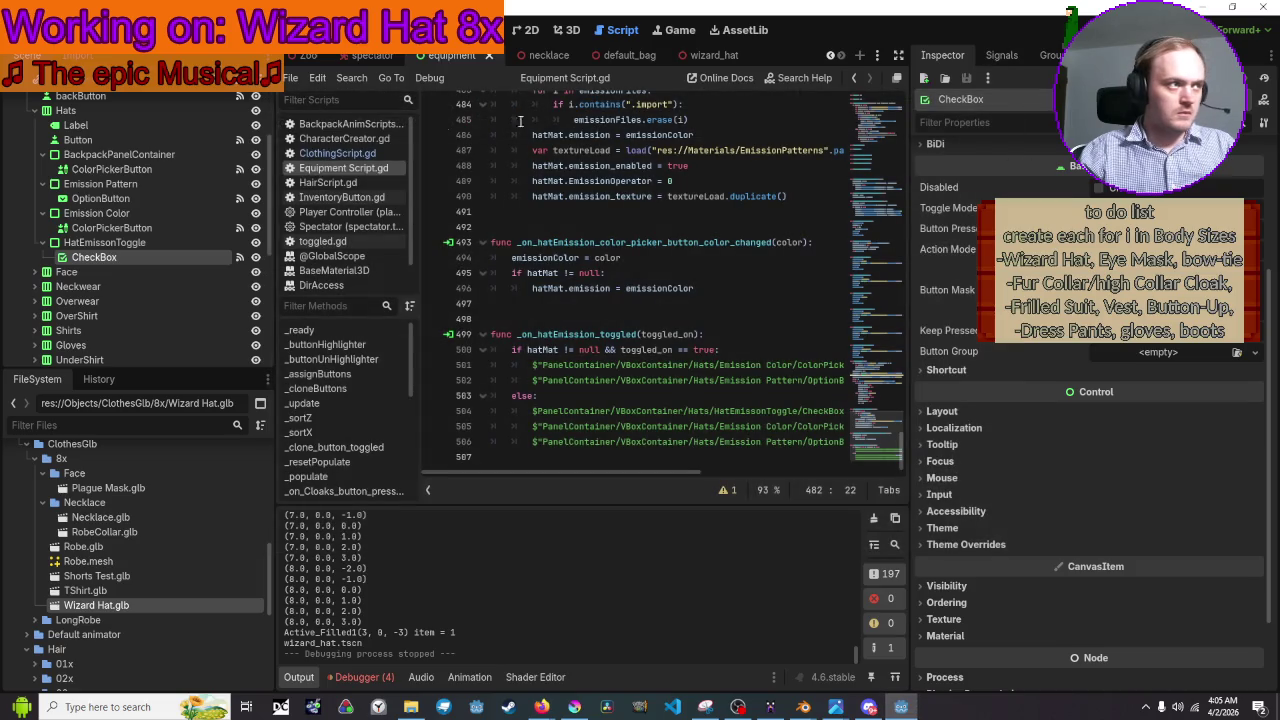
Lower the Emission Pattern OptionButton's Selected property to -1 and relaunch the game
{"action": "left_click", "coordinate": [100, 198]}
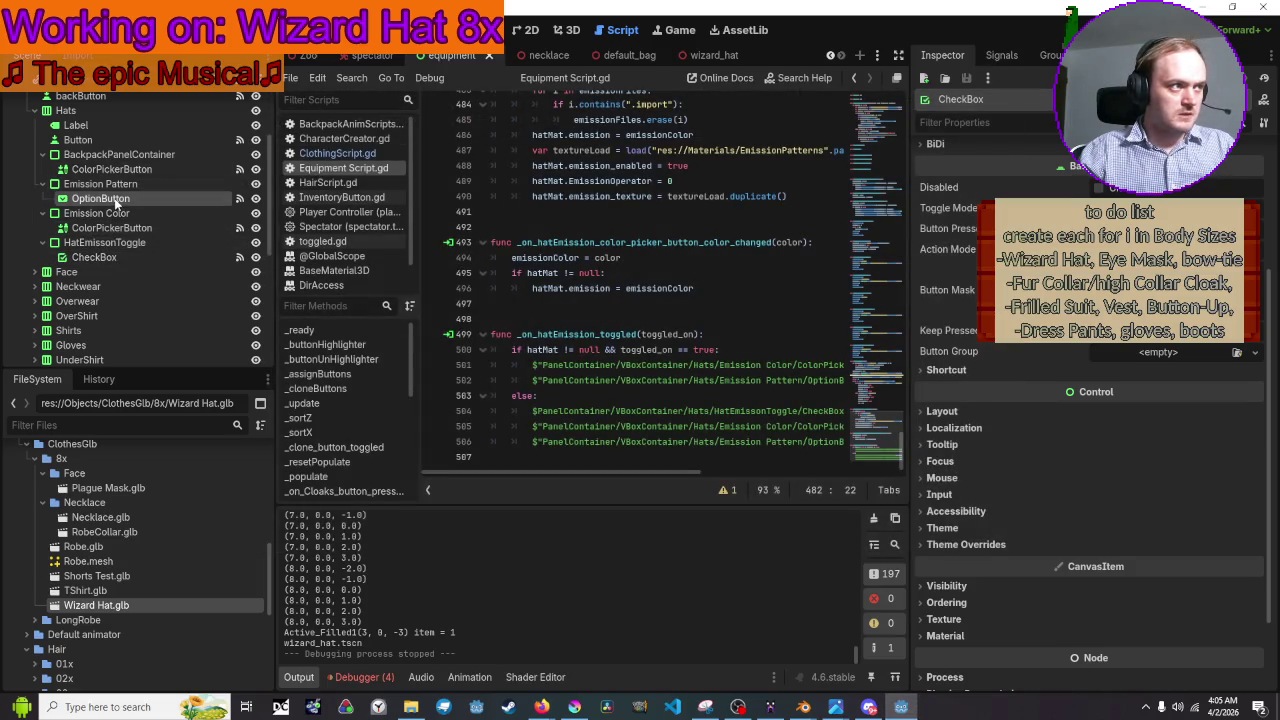
{"action": "scroll", "coordinate": [1120, 195], "scroll_direction": "down", "scroll_amount": 6}
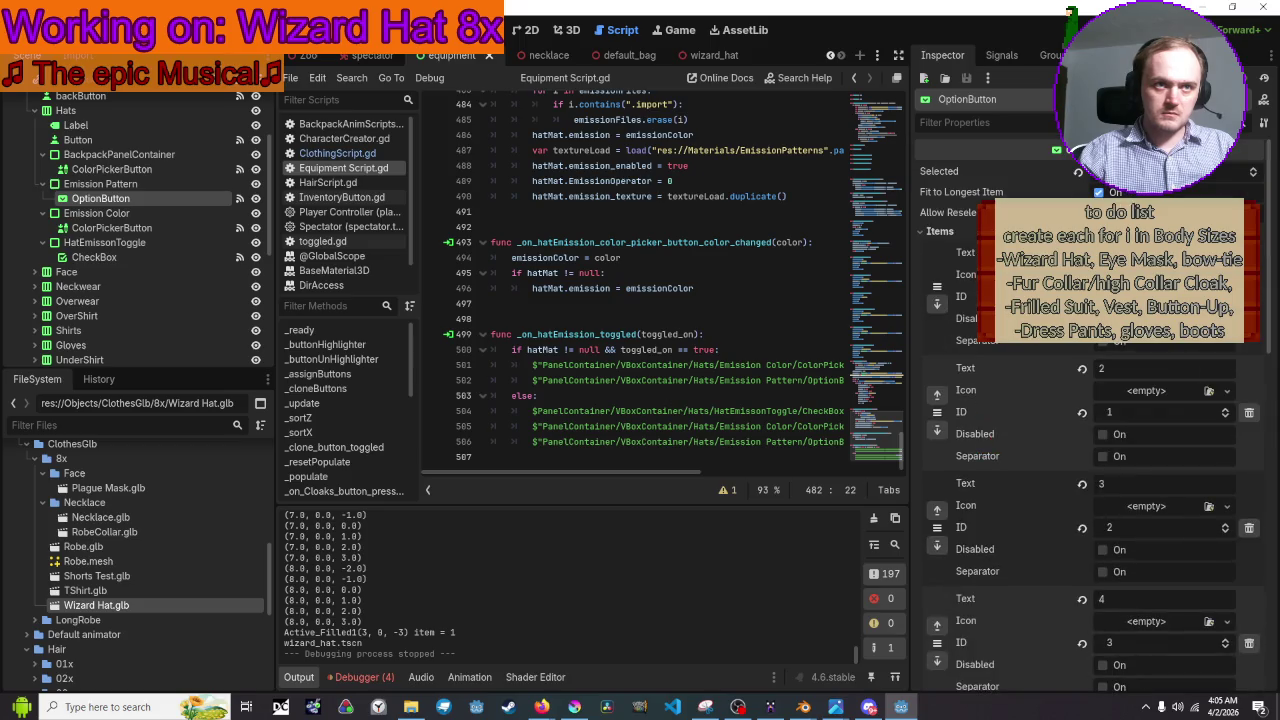
{"action": "left_click", "coordinate": [1254, 172]}
{"action": "left_click", "coordinate": [1255, 173]}
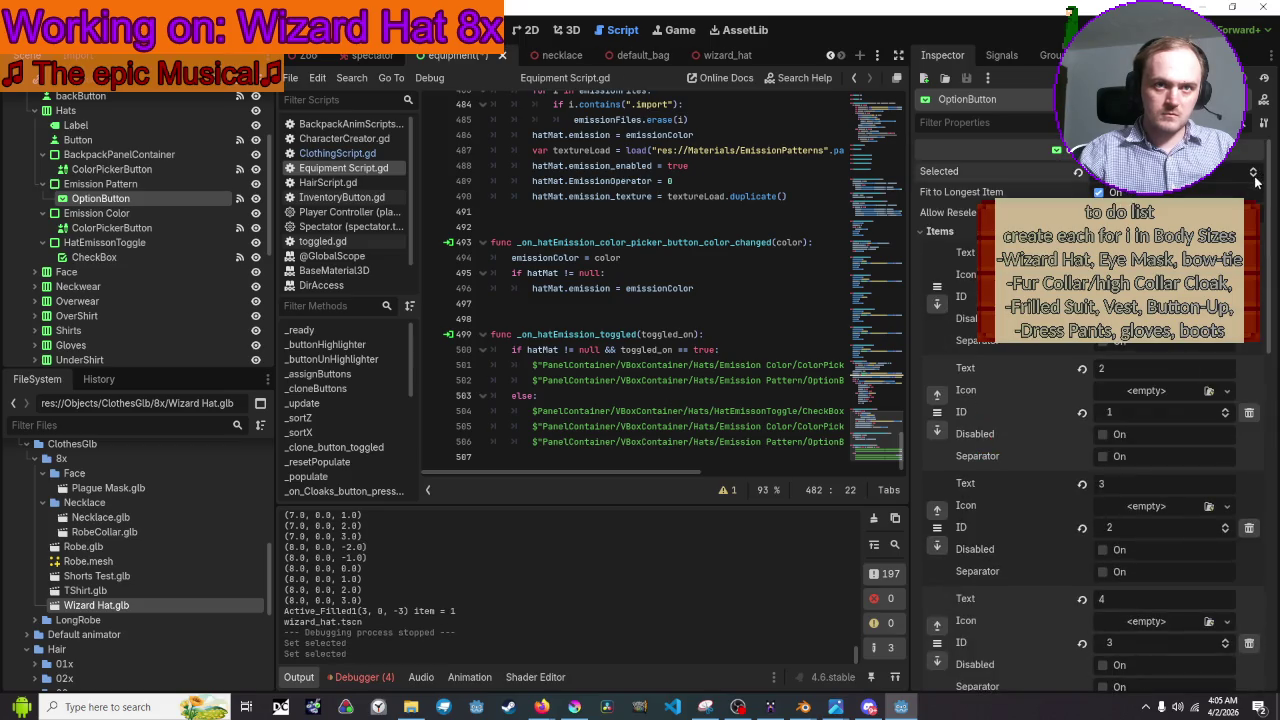
{"action": "key", "text": "F5"}
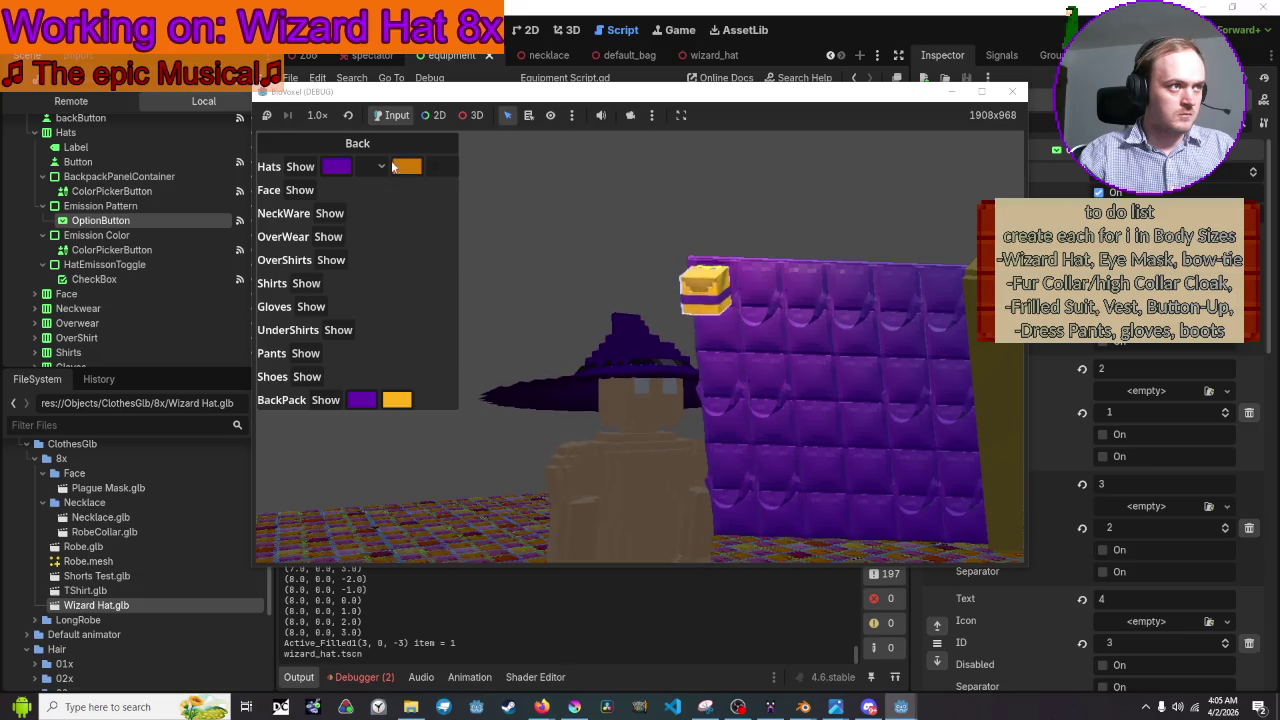
Switch the hat back and forth between emission patterns 1 and 2 in the Hats dropdown
{"action": "left_click", "coordinate": [372, 166]}
{"action": "left_click", "coordinate": [375, 189]}
{"action": "left_click", "coordinate": [372, 166]}
{"action": "left_click", "coordinate": [375, 206]}
{"action": "left_click", "coordinate": [372, 166]}
{"action": "left_click", "coordinate": [375, 206]}
{"action": "left_click", "coordinate": [364, 166]}
{"action": "left_click", "coordinate": [375, 189]}
{"action": "left_click", "coordinate": [378, 168]}
{"action": "left_click", "coordinate": [373, 207]}
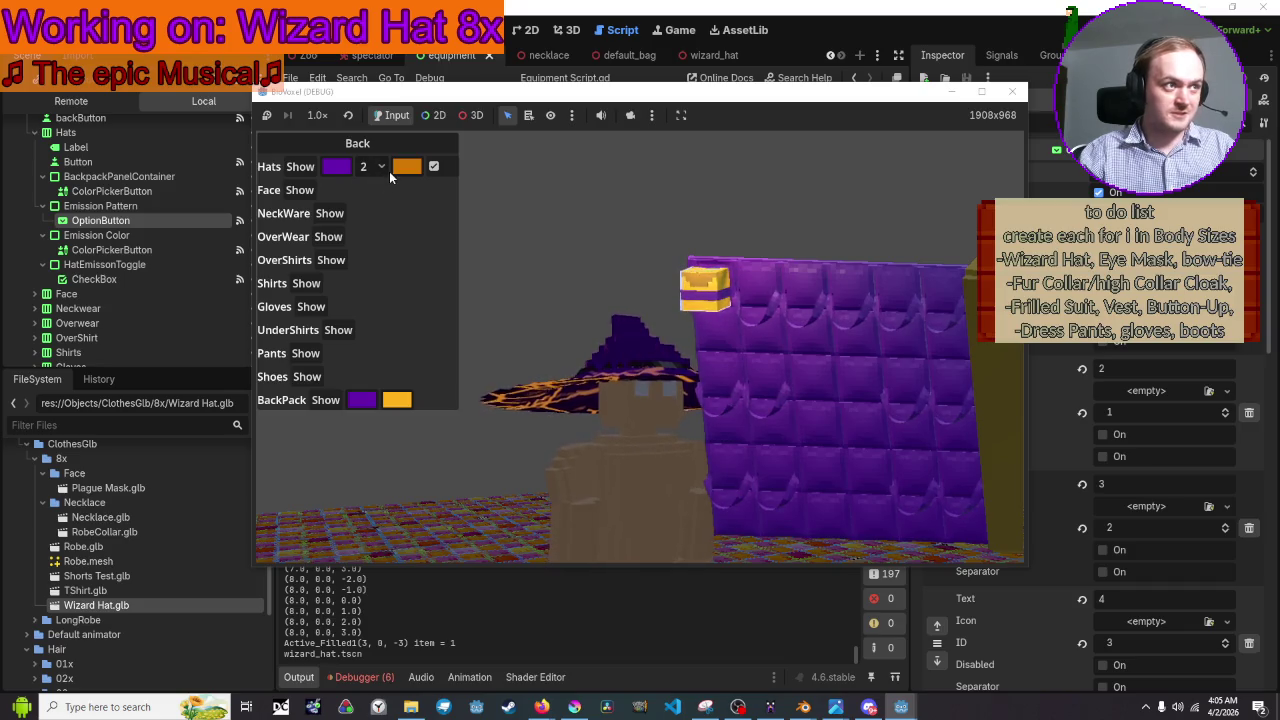
{"action": "left_click", "coordinate": [380, 166]}
Try hat emission patterns 3, 4 and 5, then stop the game
{"action": "left_click", "coordinate": [375, 224]}
{"action": "left_click", "coordinate": [372, 166]}
{"action": "left_click", "coordinate": [378, 244]}
{"action": "left_click", "coordinate": [372, 166]}
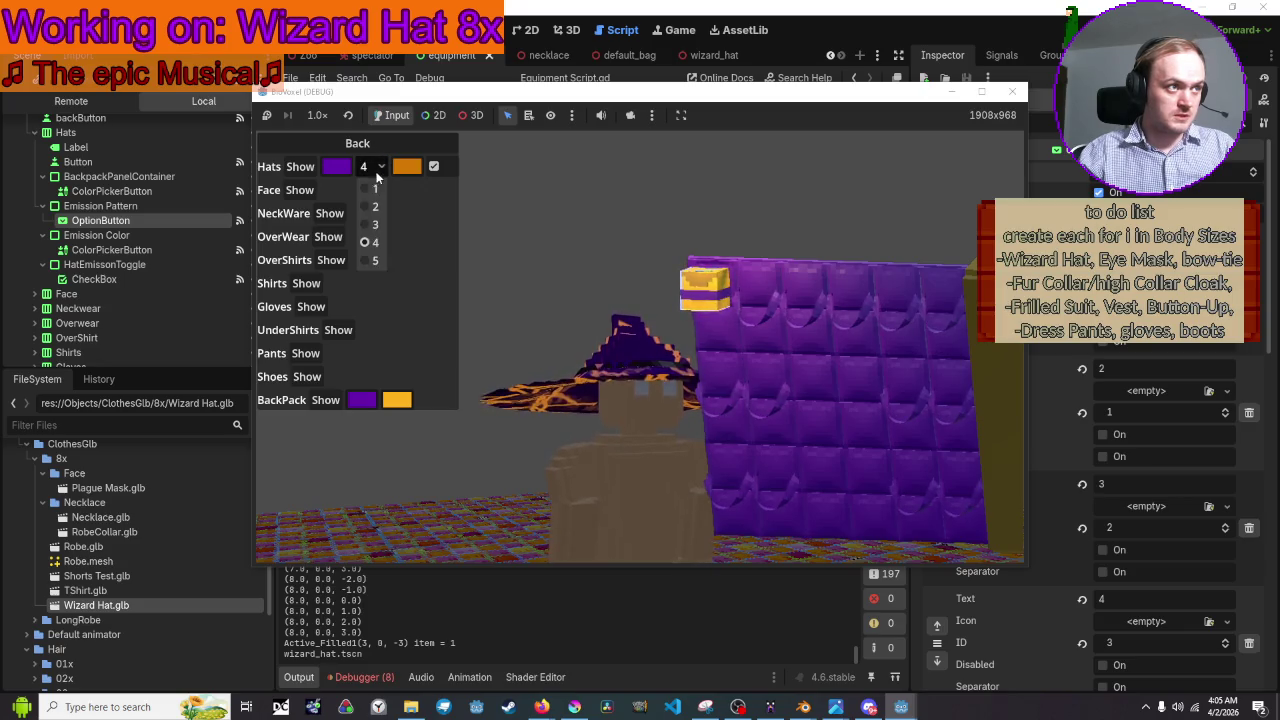
{"action": "left_click", "coordinate": [372, 260]}
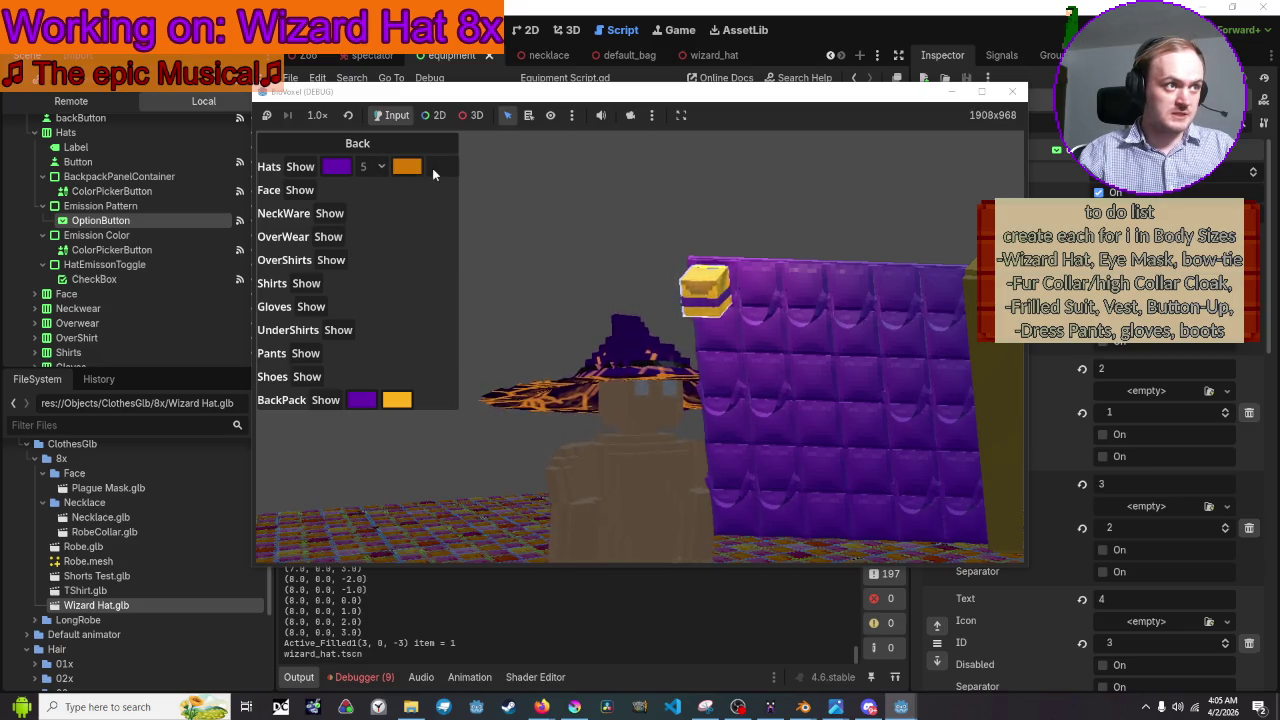
{"action": "left_click", "coordinate": [898, 82]}
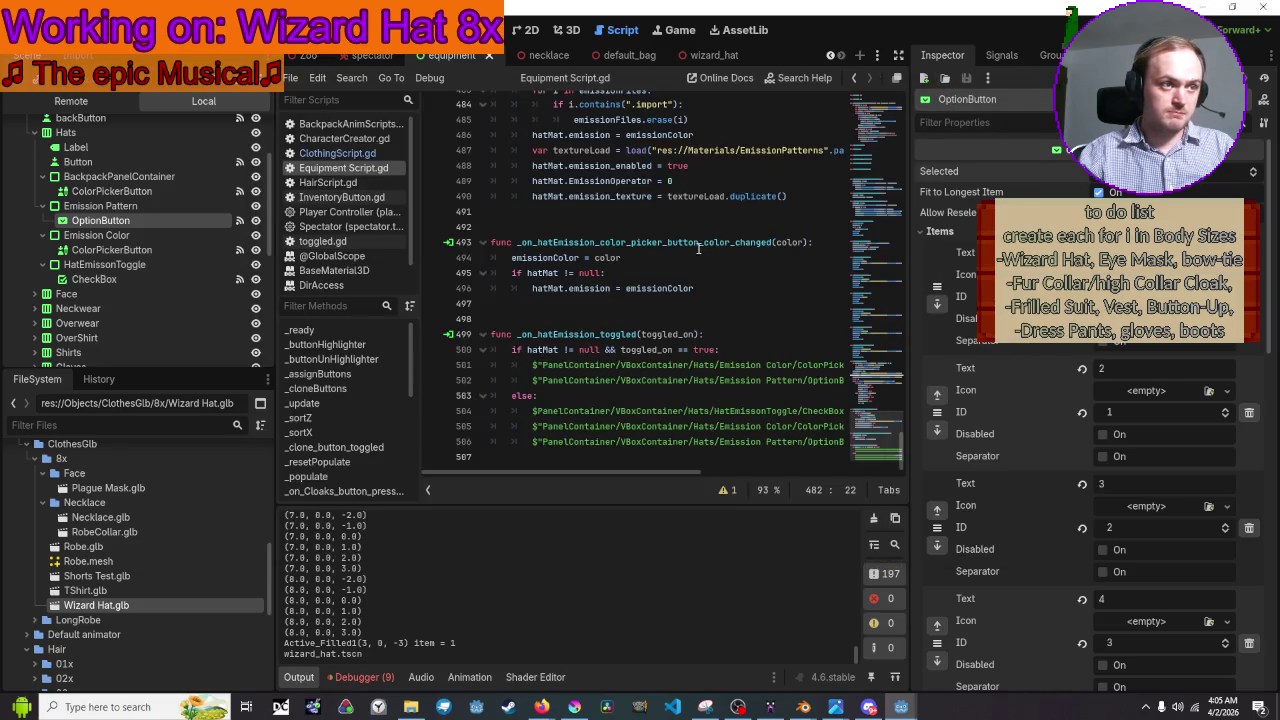
Insert a new indented line 507 after line 506 in the _on_hatEmission_toggled else branch
{"action": "scroll", "coordinate": [715, 268], "scroll_direction": "up", "scroll_amount": 1}
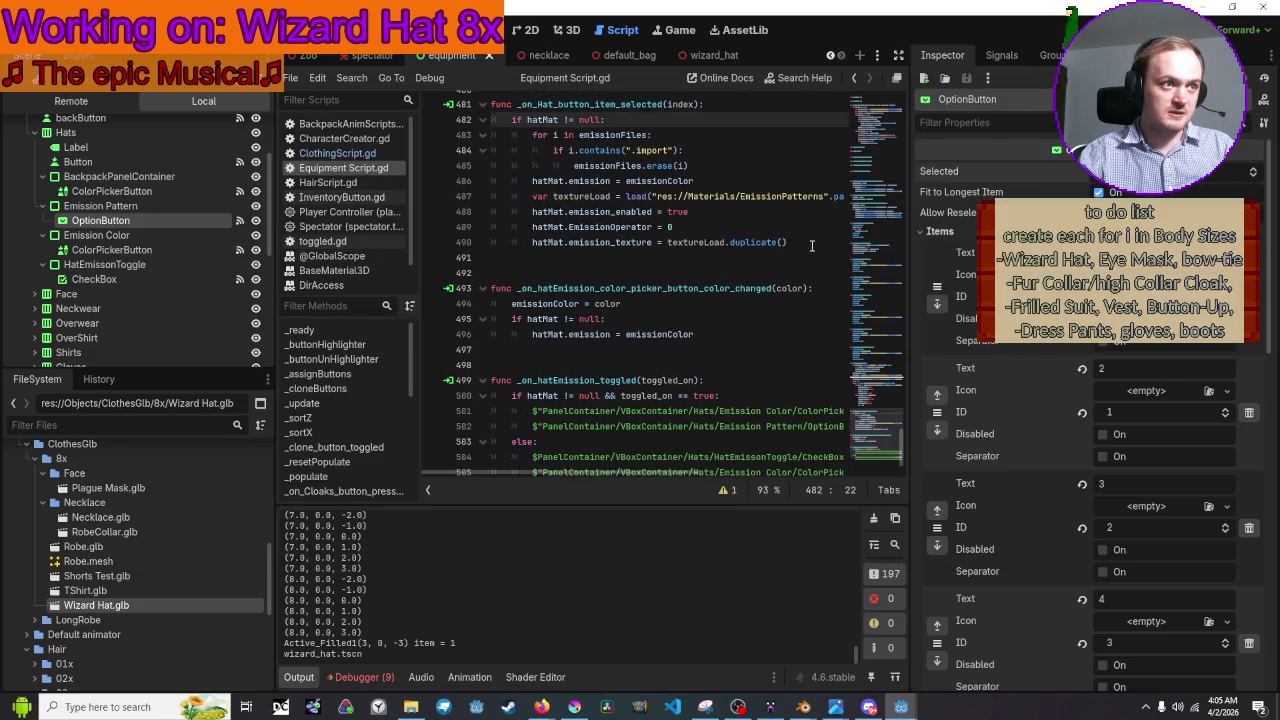
{"action": "scroll", "coordinate": [812, 244], "scroll_direction": "up", "scroll_amount": 1}
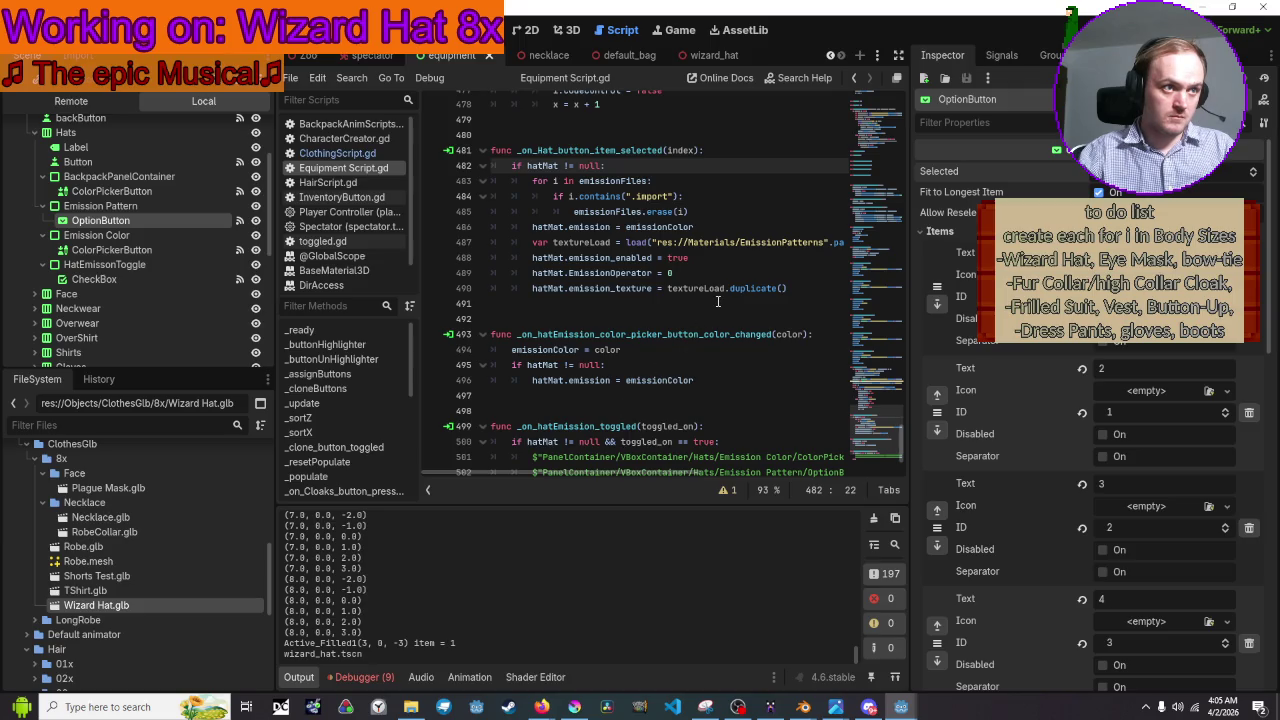
{"action": "scroll", "coordinate": [717, 301], "scroll_direction": "up", "scroll_amount": 1}
{"action": "scroll", "coordinate": [717, 301], "scroll_direction": "down", "scroll_amount": 2}
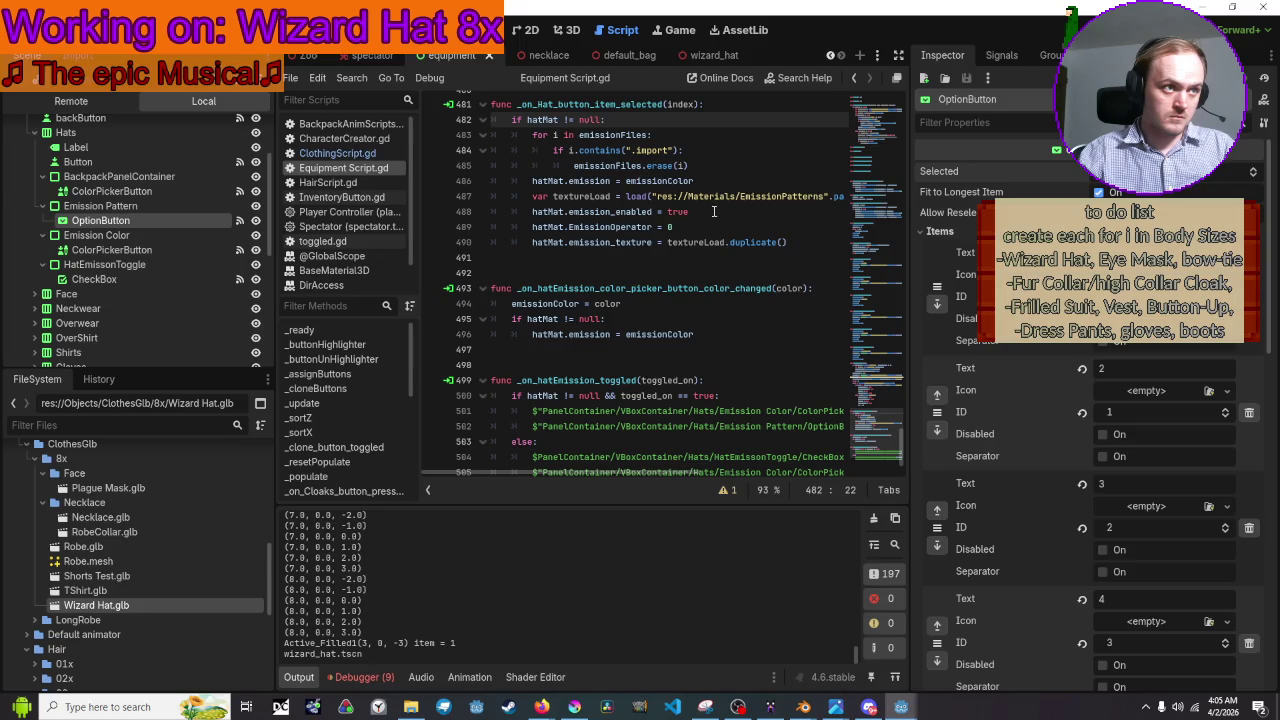
{"action": "left_click_drag", "start_coordinate": [714, 212], "coordinate": [482, 212]}
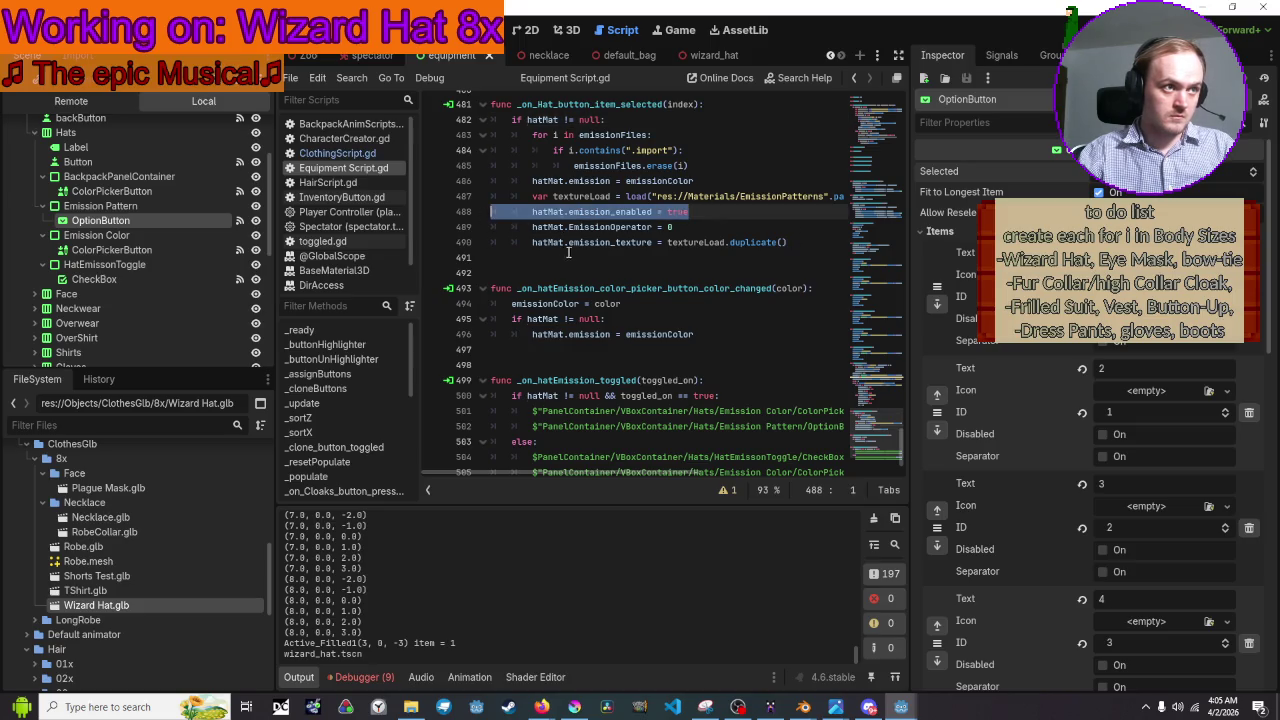
{"action": "scroll", "coordinate": [567, 252], "scroll_direction": "down", "scroll_amount": 1}
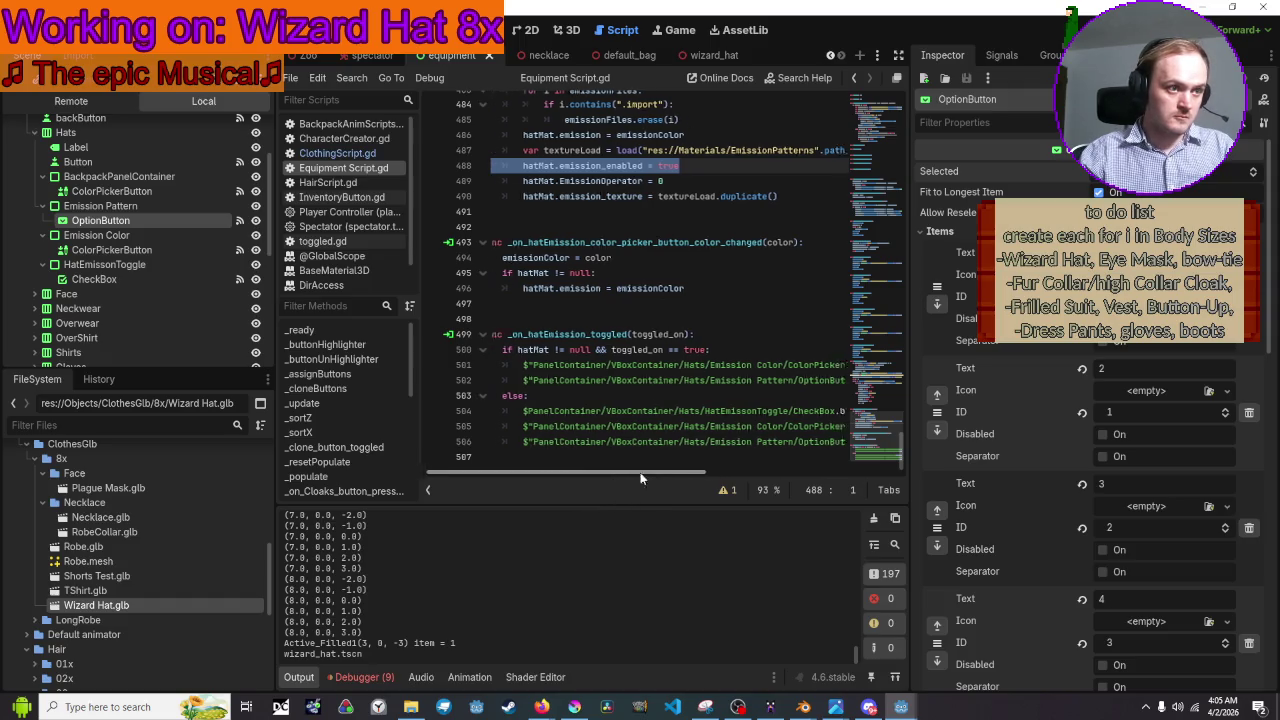
{"action": "left_click", "coordinate": [775, 441]}
{"action": "key", "text": "End"}
{"action": "key", "text": "Return"}
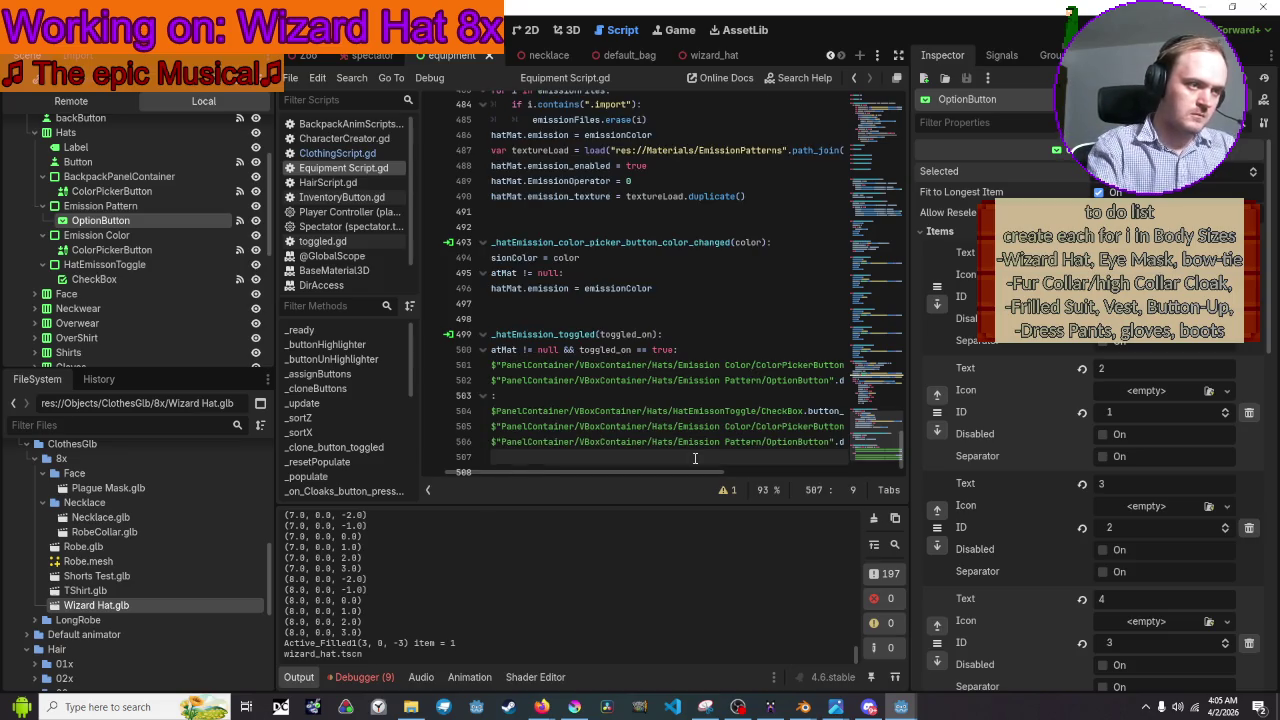
{"action": "left_click_drag", "start_coordinate": [688, 479], "coordinate": [557, 477]}
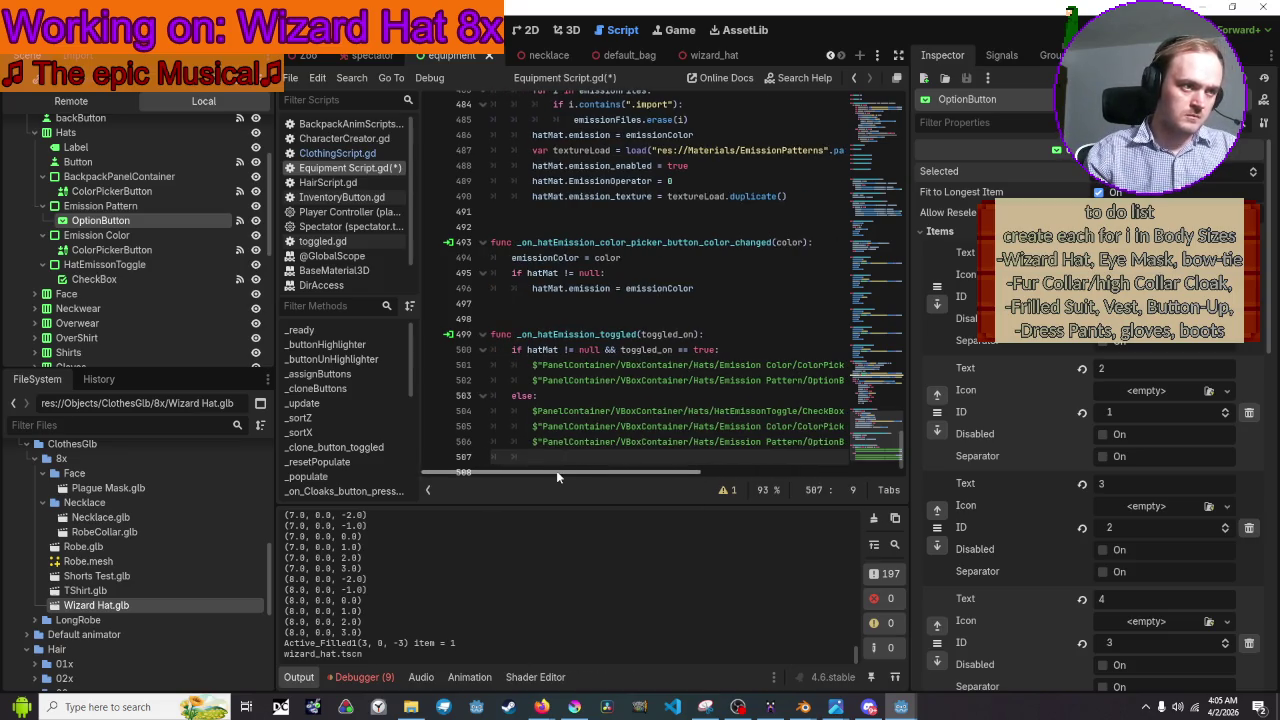
Write 'if hatMat != null:' with 'hatMat.emission_enabled = false' beneath it, then run the project
{"action": "type", "text": "hat"}
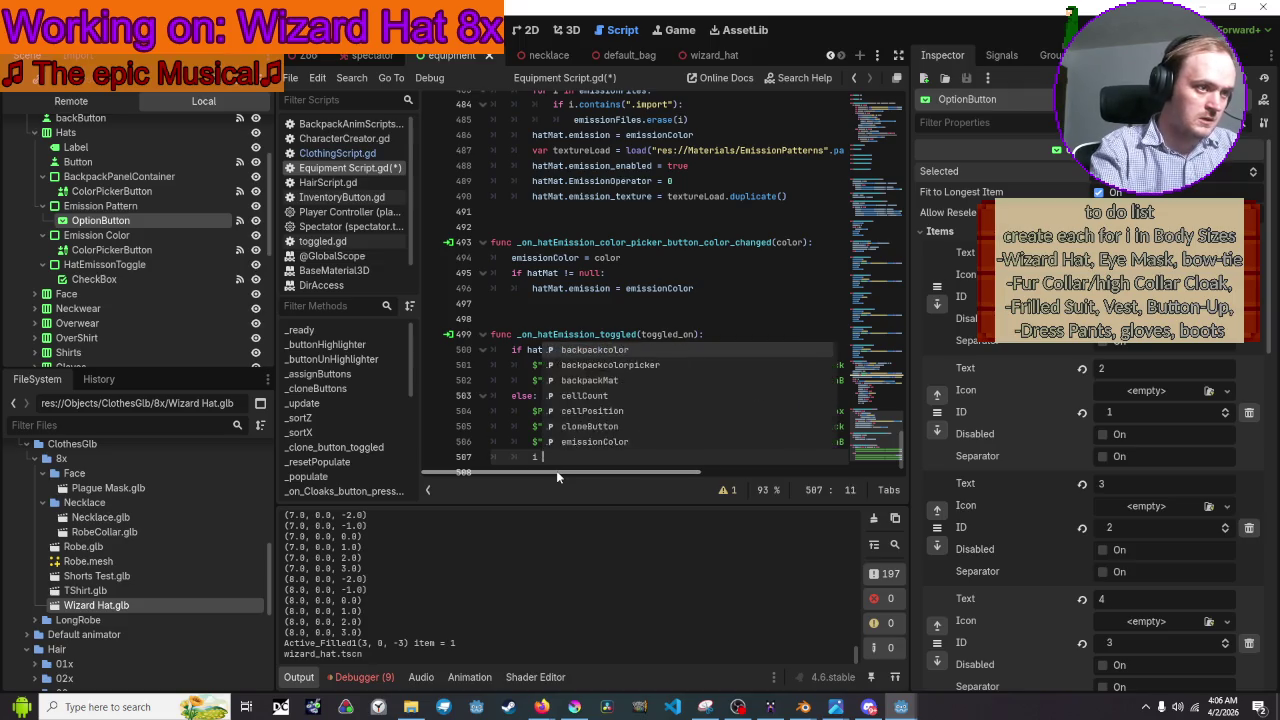
{"action": "type", "text": "Mat."}
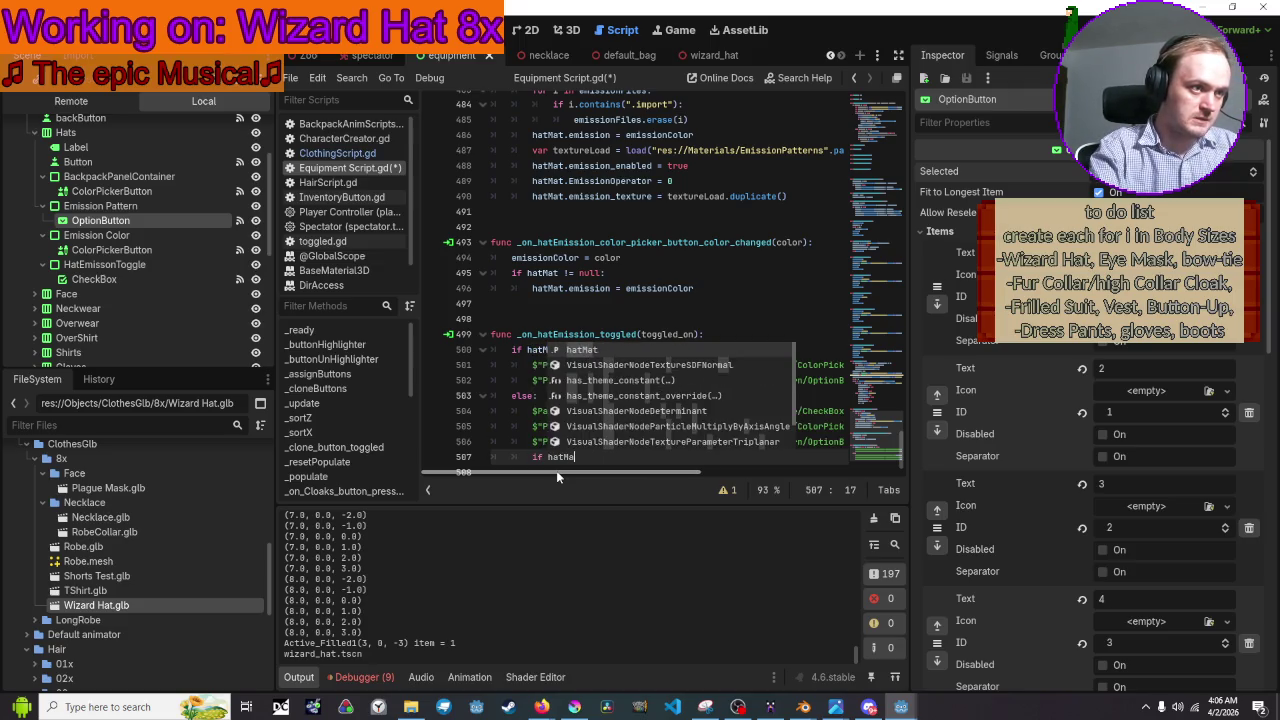
{"action": "key", "text": "BackSpace"}
{"action": "type", "text": "!= null"}
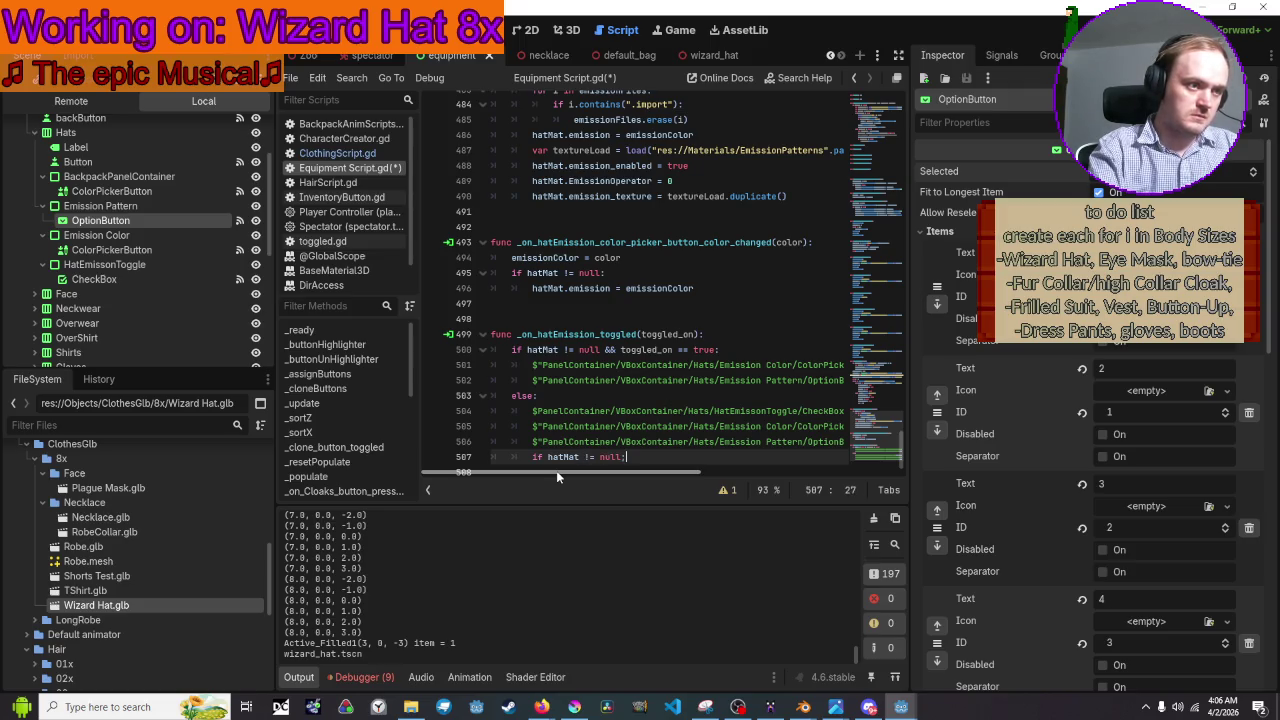
{"action": "key", "text": "Return"}
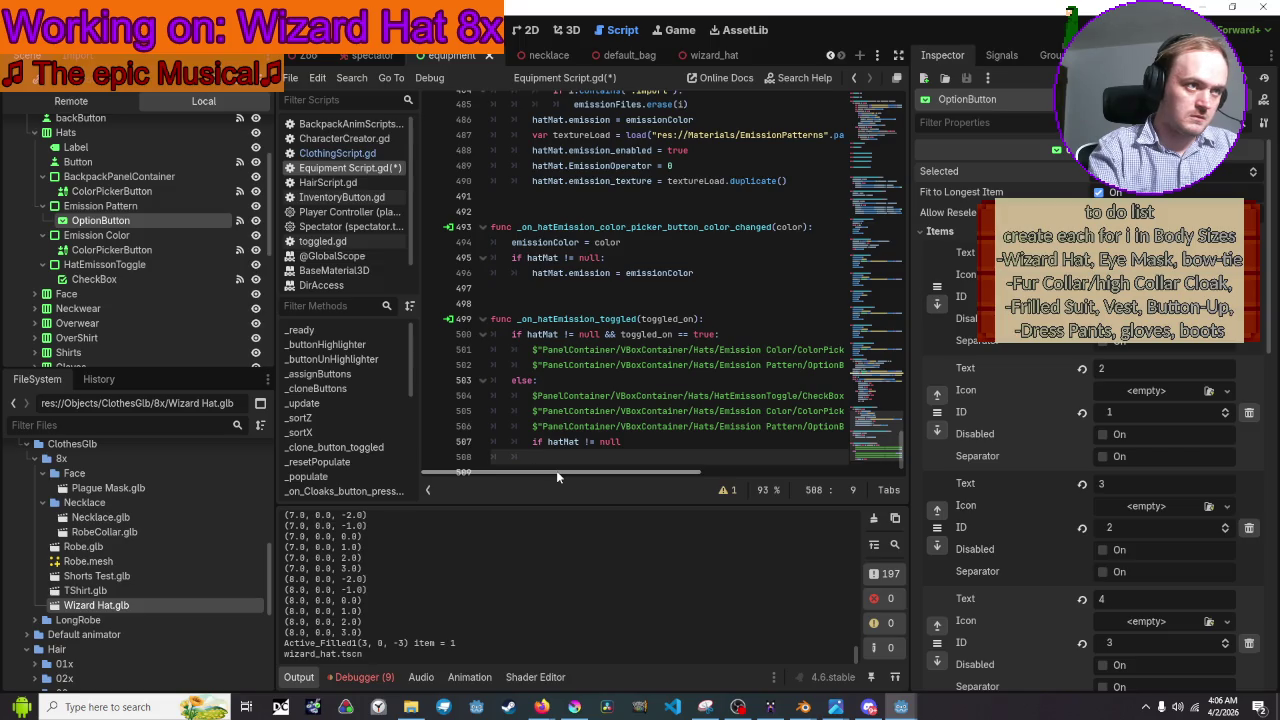
{"action": "type", "text": "hatMat.emission_enabled = true"}
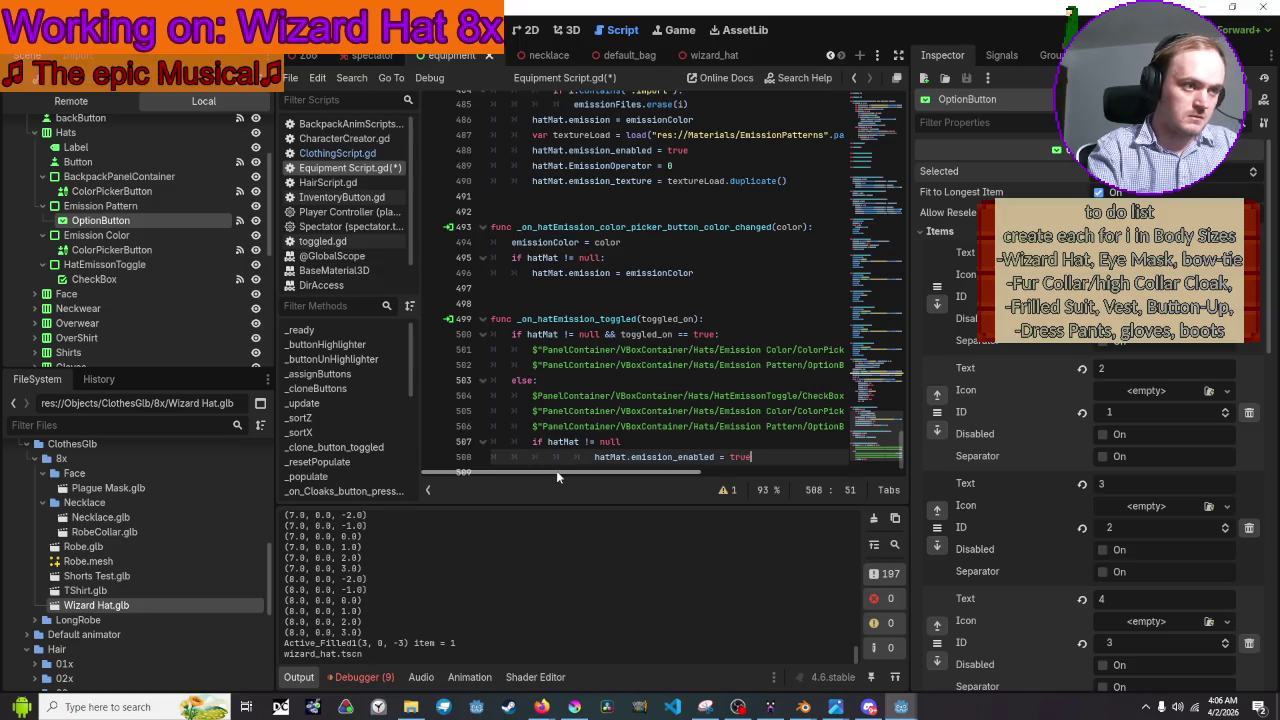
{"action": "key", "text": "BackSpace"}
{"action": "key", "text": "BackSpace"}
{"action": "key", "text": "BackSpace"}
{"action": "key", "text": "BackSpace"}
{"action": "type", "text": "false"}
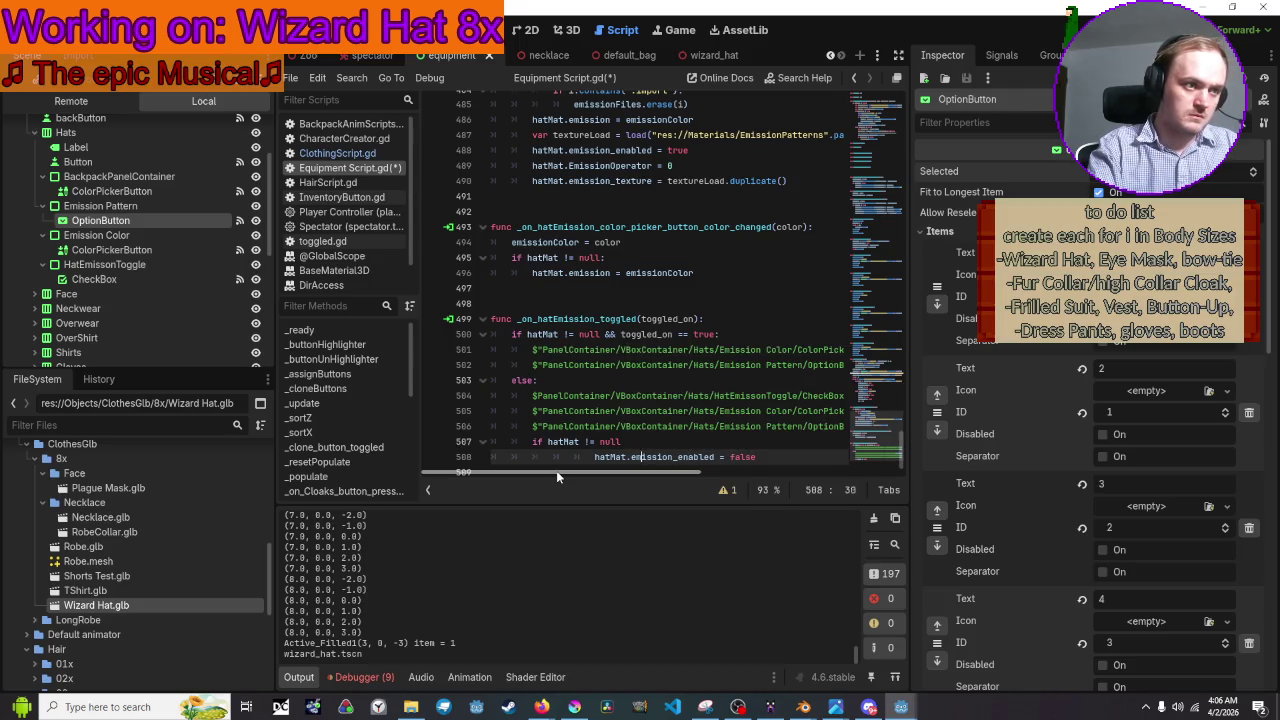
{"action": "key", "text": "Home"}
{"action": "key", "text": "BackSpace"}
{"action": "key", "text": "BackSpace"}
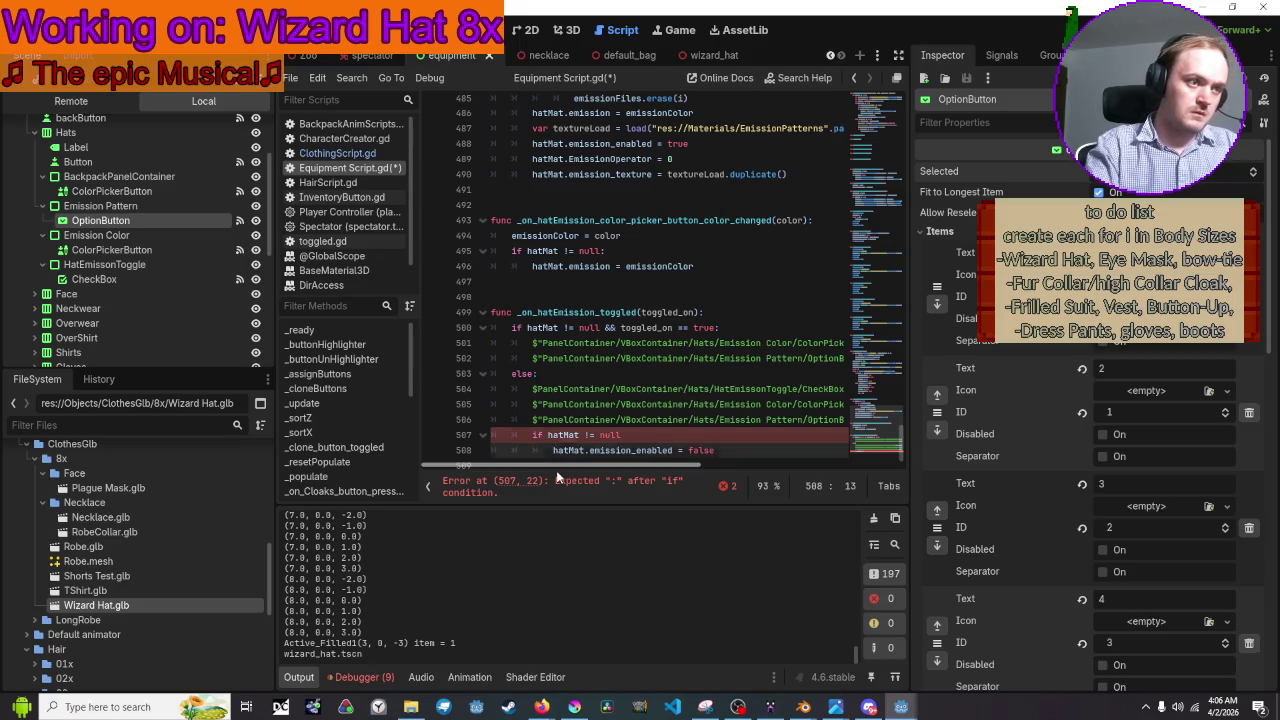
{"action": "key", "text": "Up"}
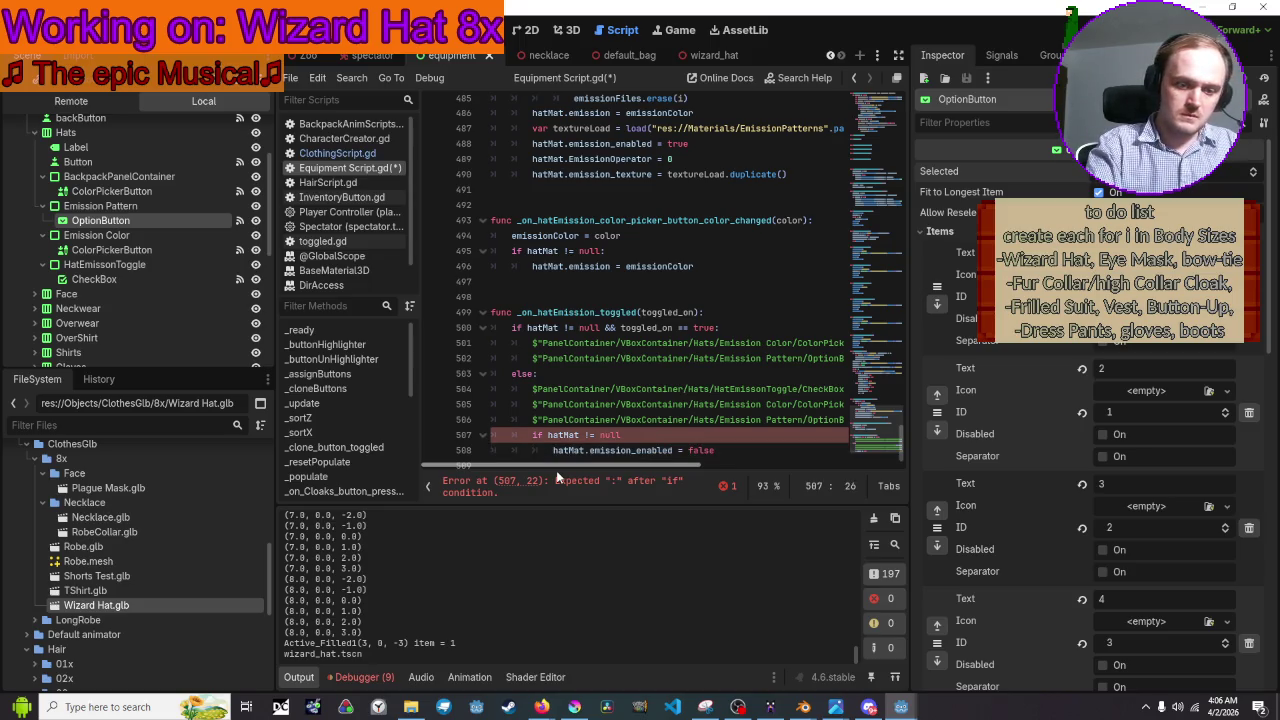
{"action": "type", "text": ":"}
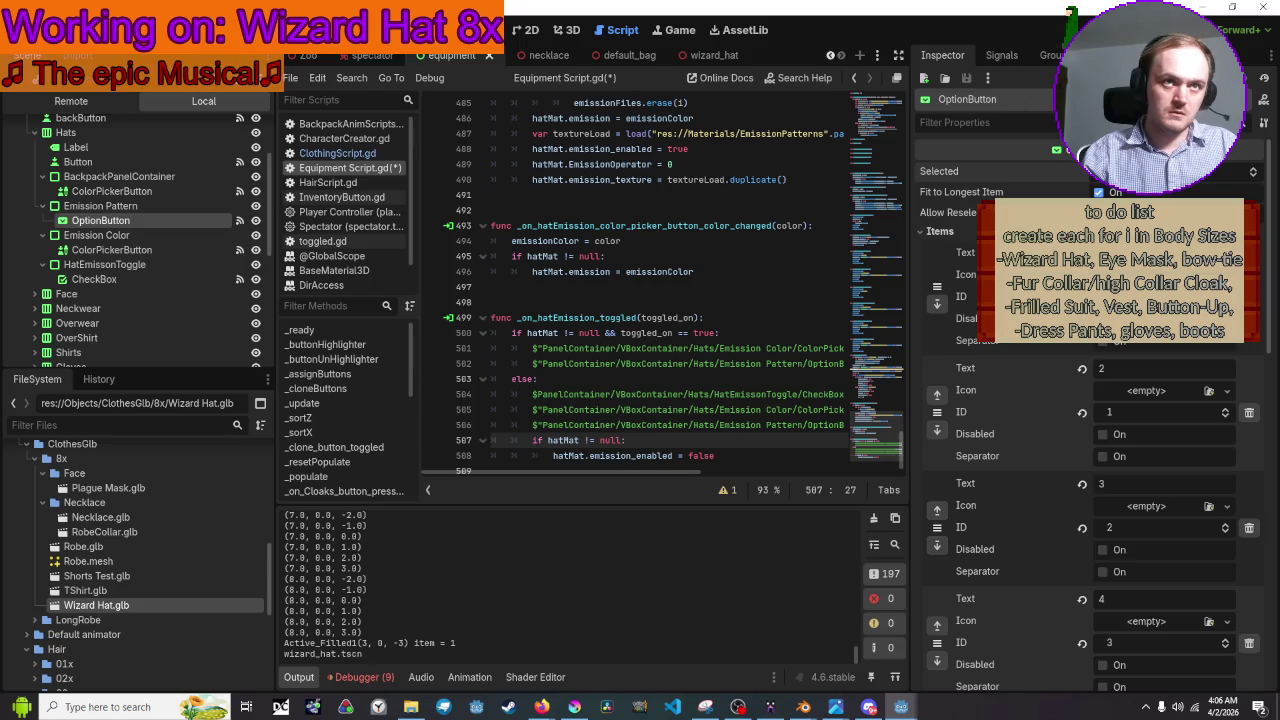
{"action": "key", "text": "F5"}
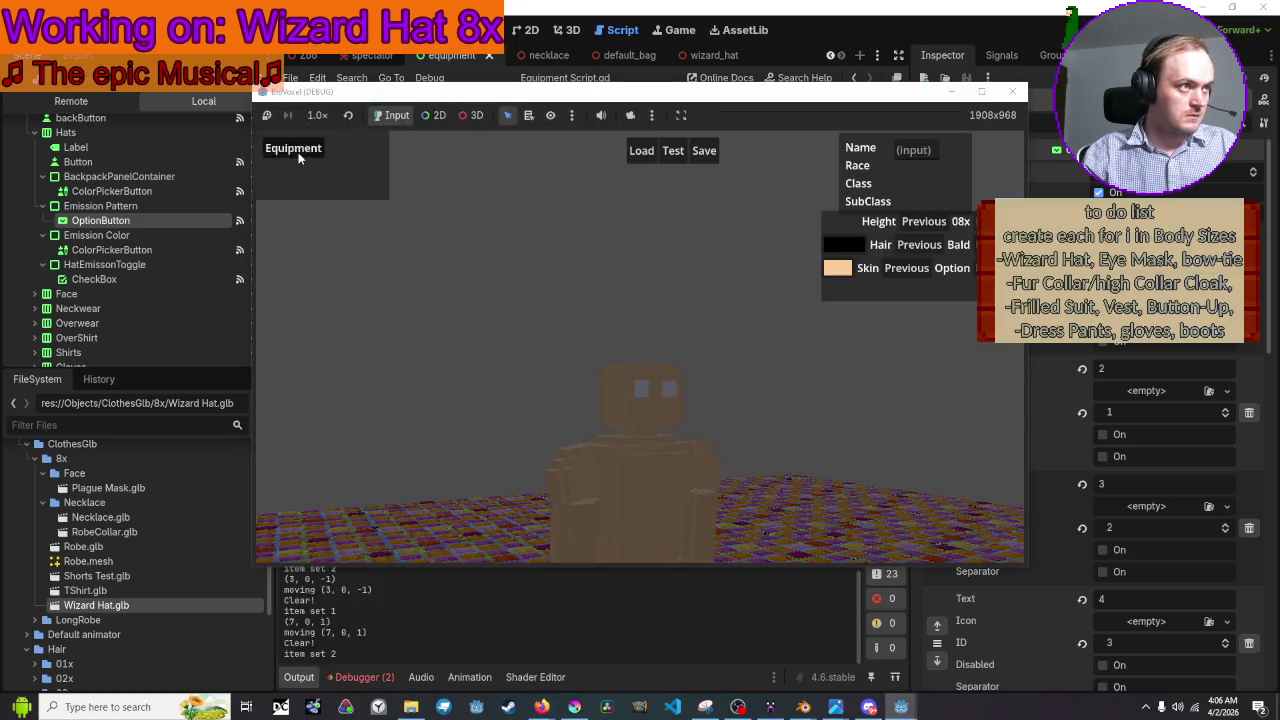
Turn on hat emission, pick pattern 1, reselect it to restore the orange glow, then close the game
{"action": "left_click", "coordinate": [297, 148]}
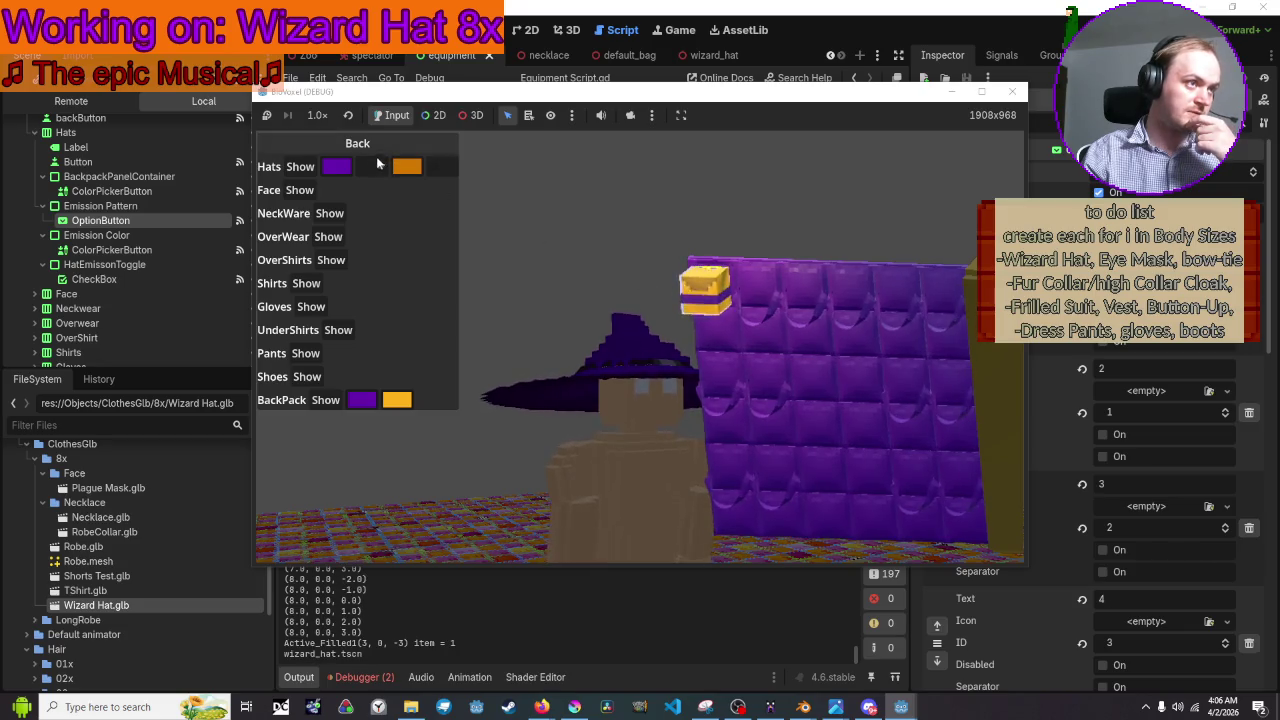
{"action": "left_click", "coordinate": [435, 165]}
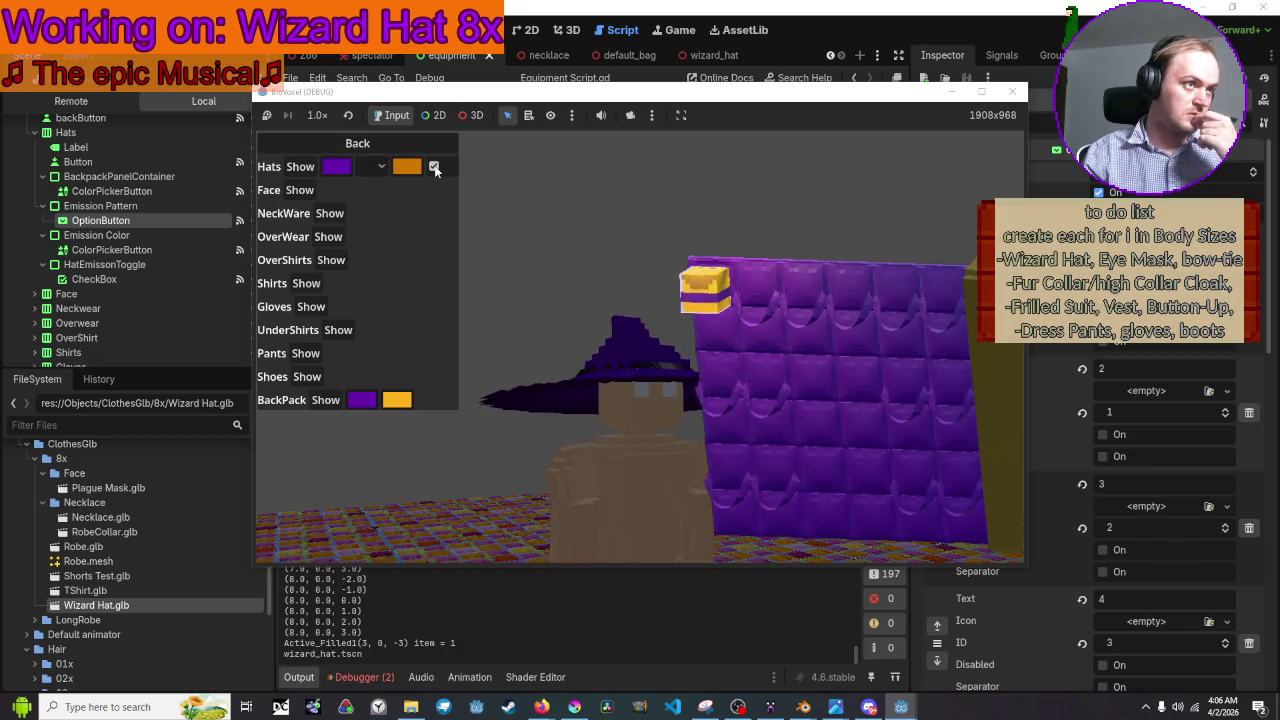
{"action": "left_click", "coordinate": [362, 170]}
{"action": "left_click", "coordinate": [366, 190]}
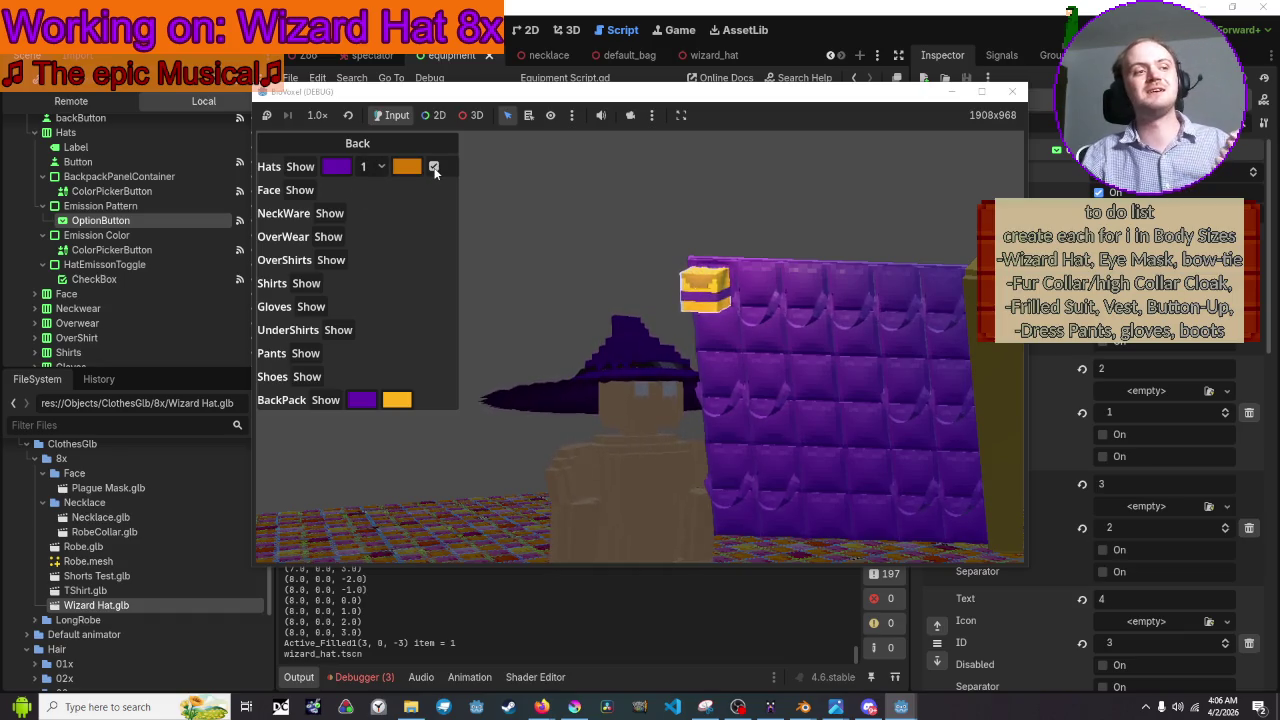
{"action": "left_click", "coordinate": [366, 167]}
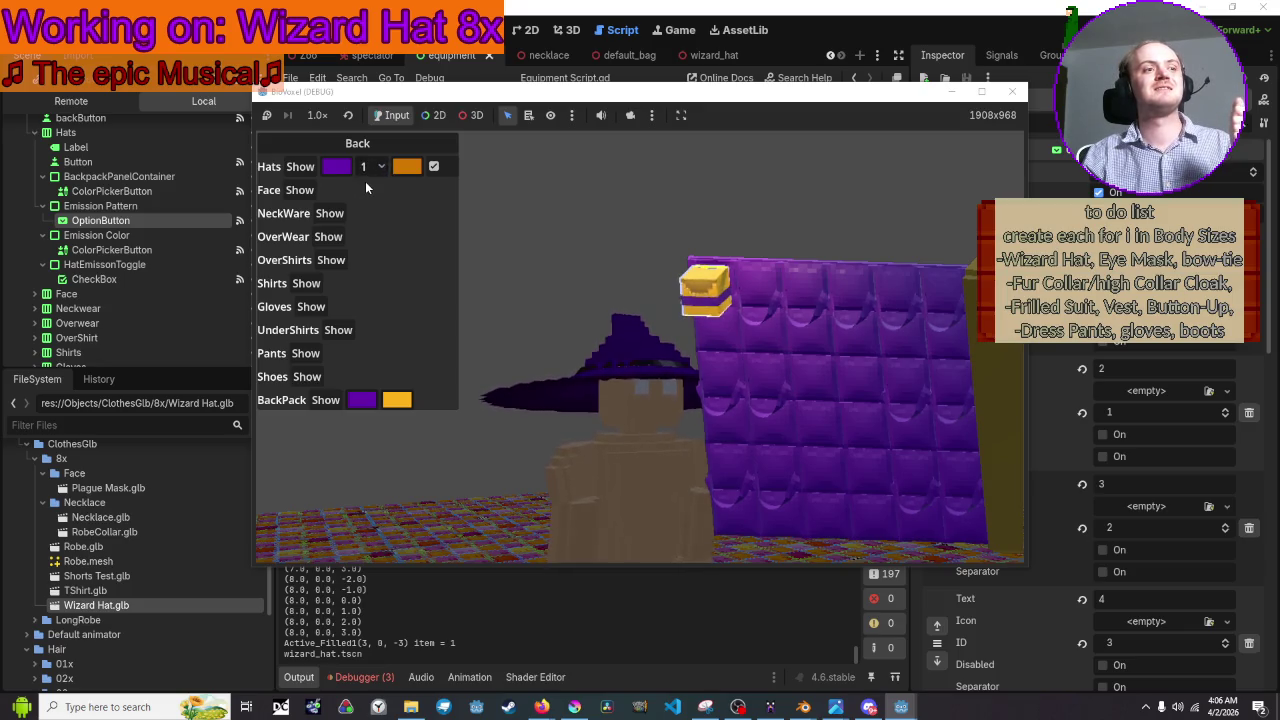
{"action": "left_click", "coordinate": [374, 193]}
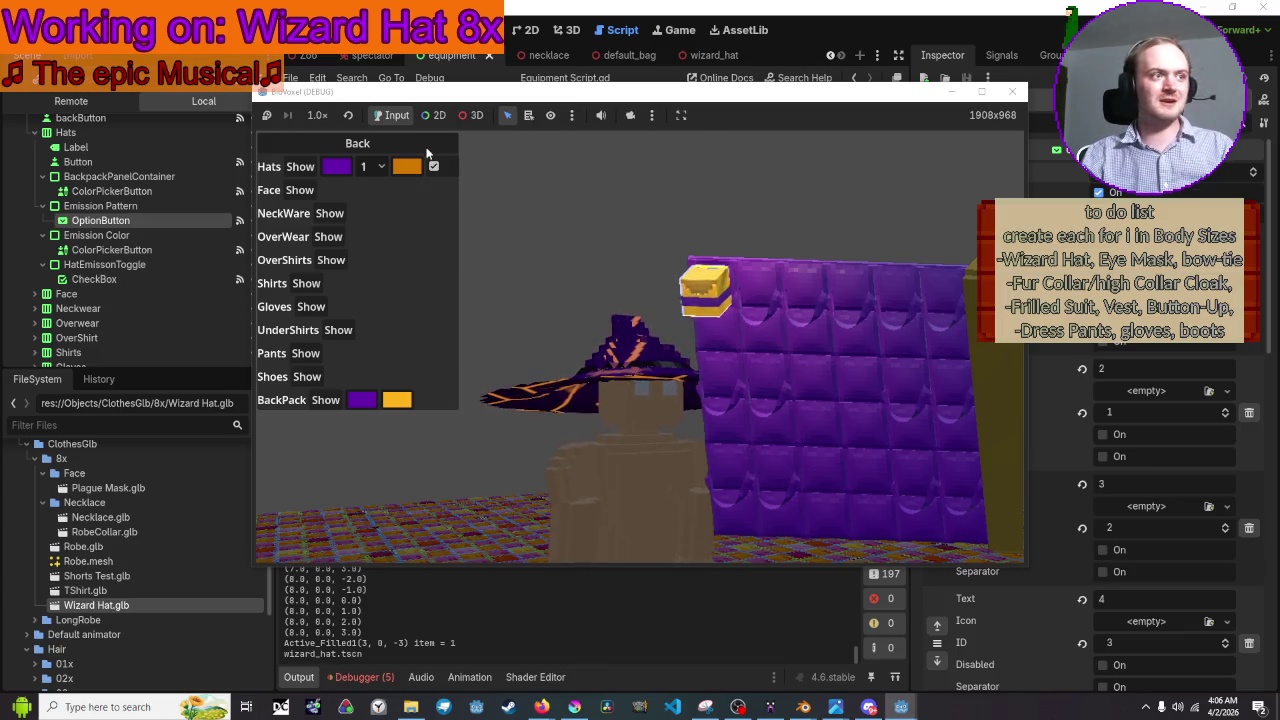
{"action": "left_click", "coordinate": [1012, 91]}
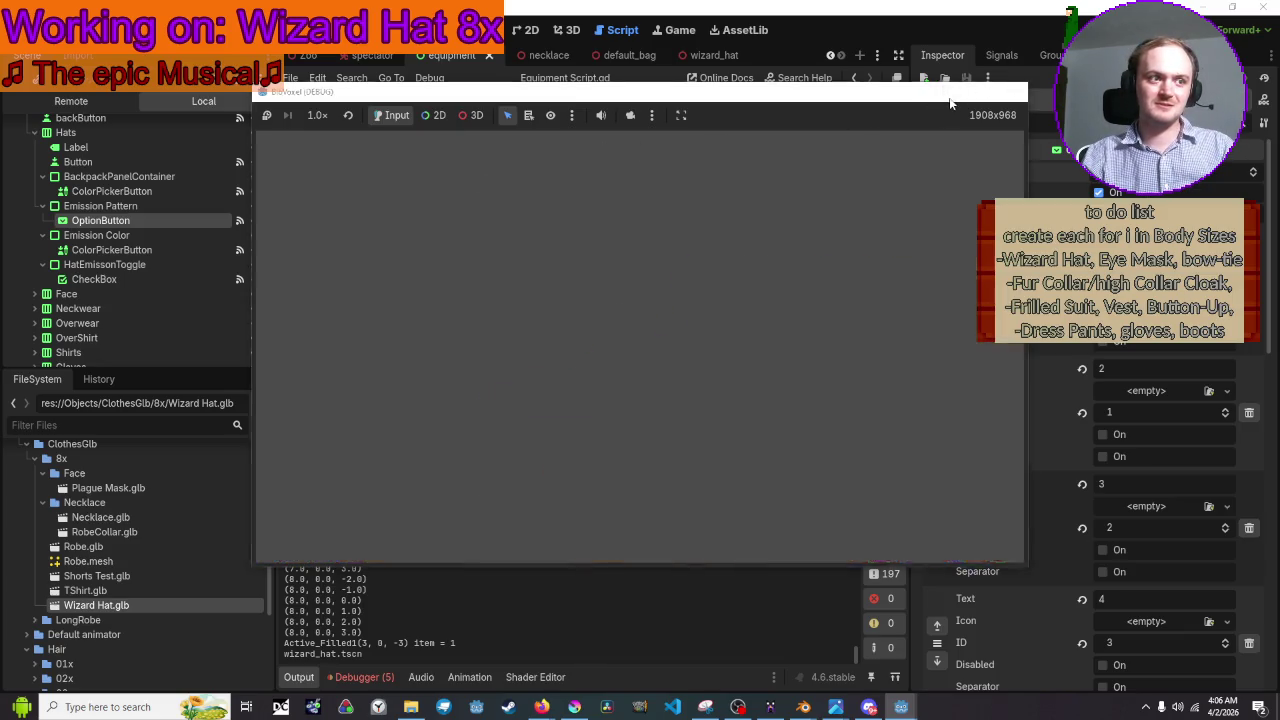
Enable Allow Reselect on the pattern OptionButton, save the scene, and run the project again
{"action": "left_click", "coordinate": [1100, 212]}
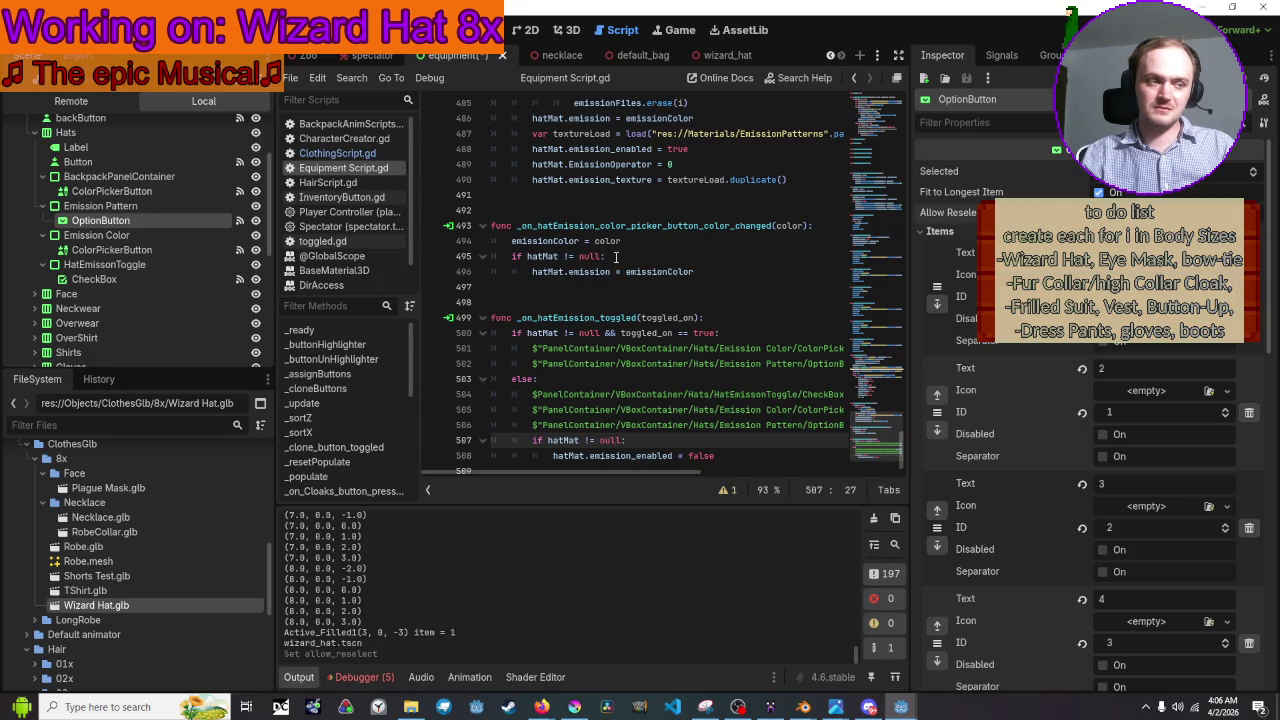
{"action": "scroll", "coordinate": [624, 300], "scroll_direction": "down", "scroll_amount": 1}
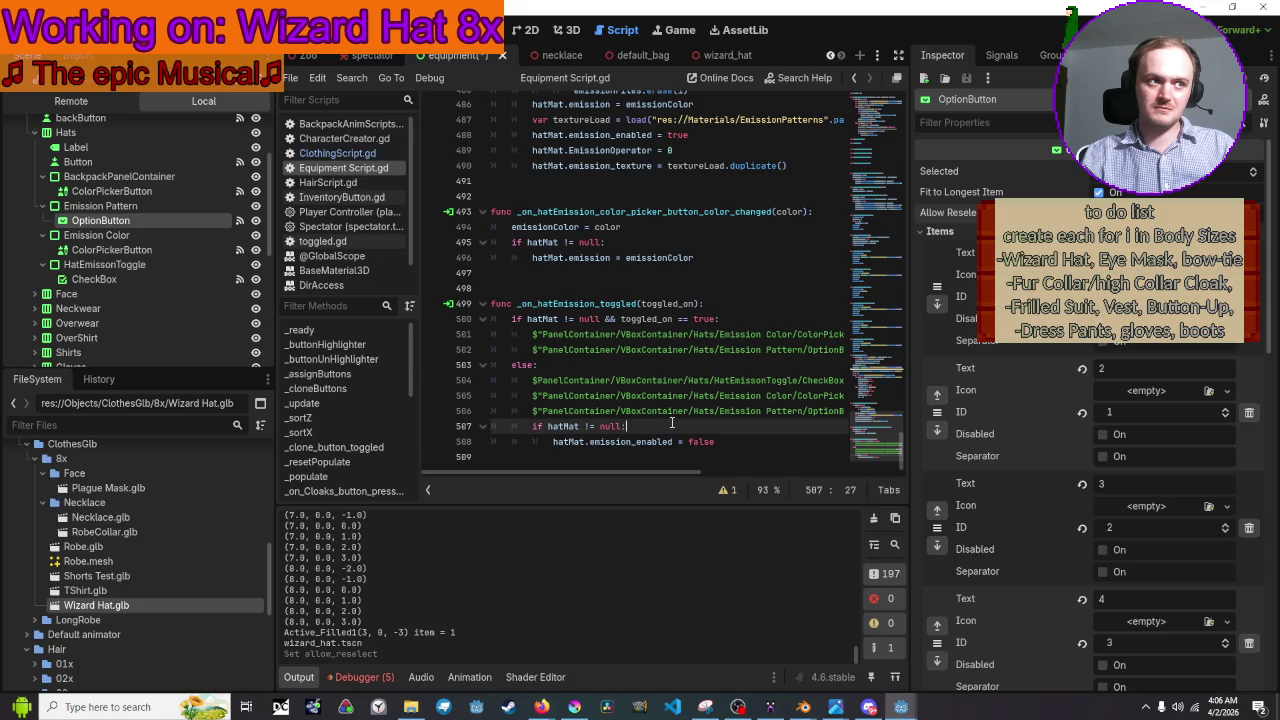
{"action": "key", "text": "ctrl+s"}
{"action": "scroll", "coordinate": [748, 348], "scroll_direction": "up", "scroll_amount": 3}
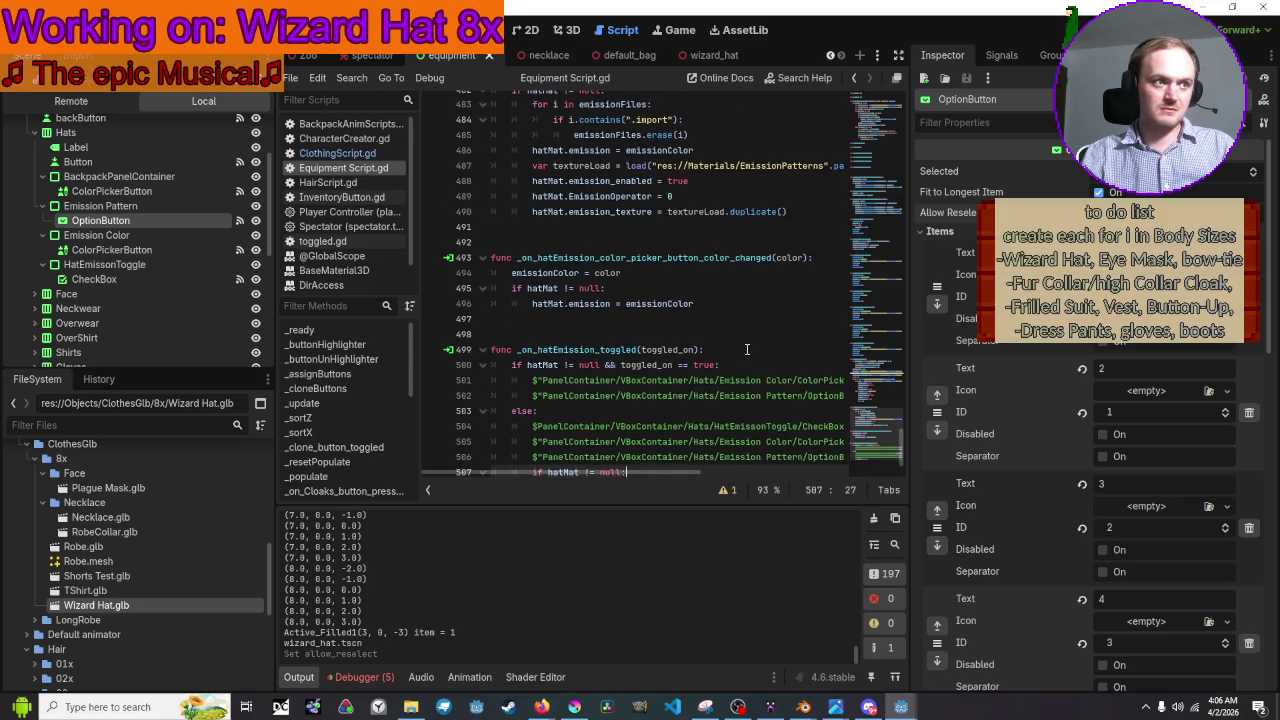
{"action": "scroll", "coordinate": [766, 272], "scroll_direction": "up", "scroll_amount": 1}
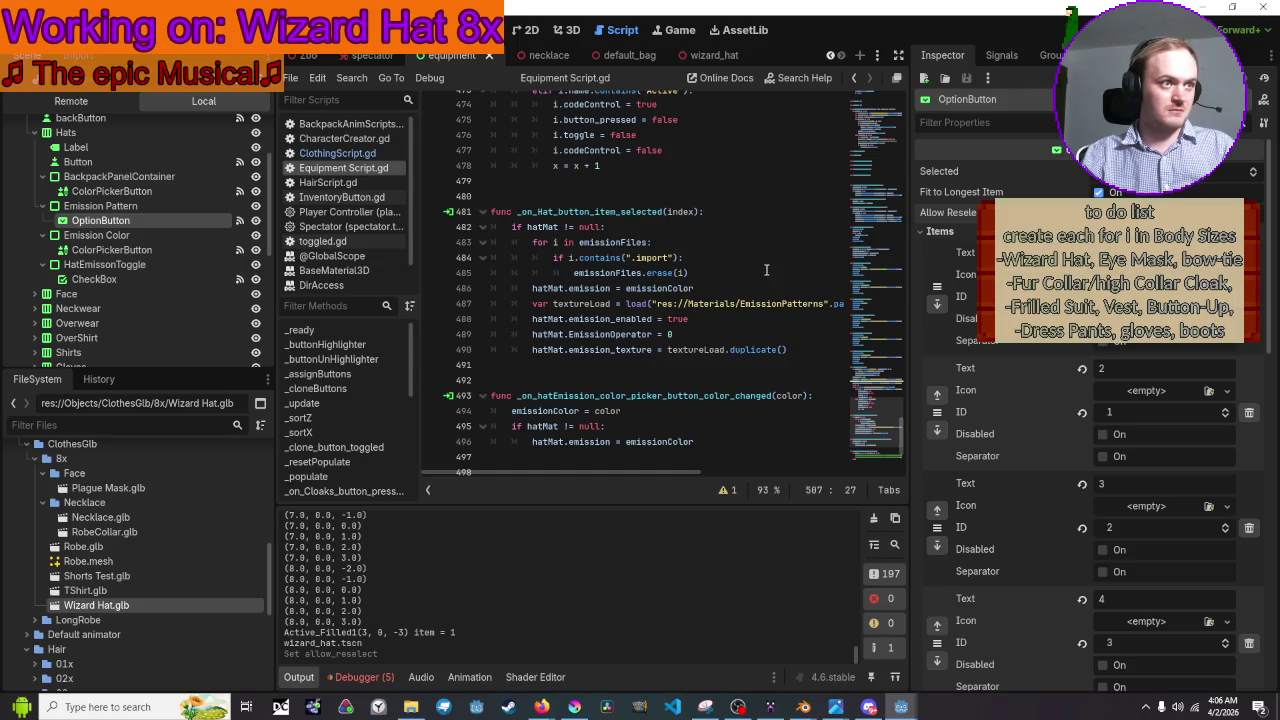
{"action": "scroll", "coordinate": [766, 268], "scroll_direction": "down", "scroll_amount": 4}
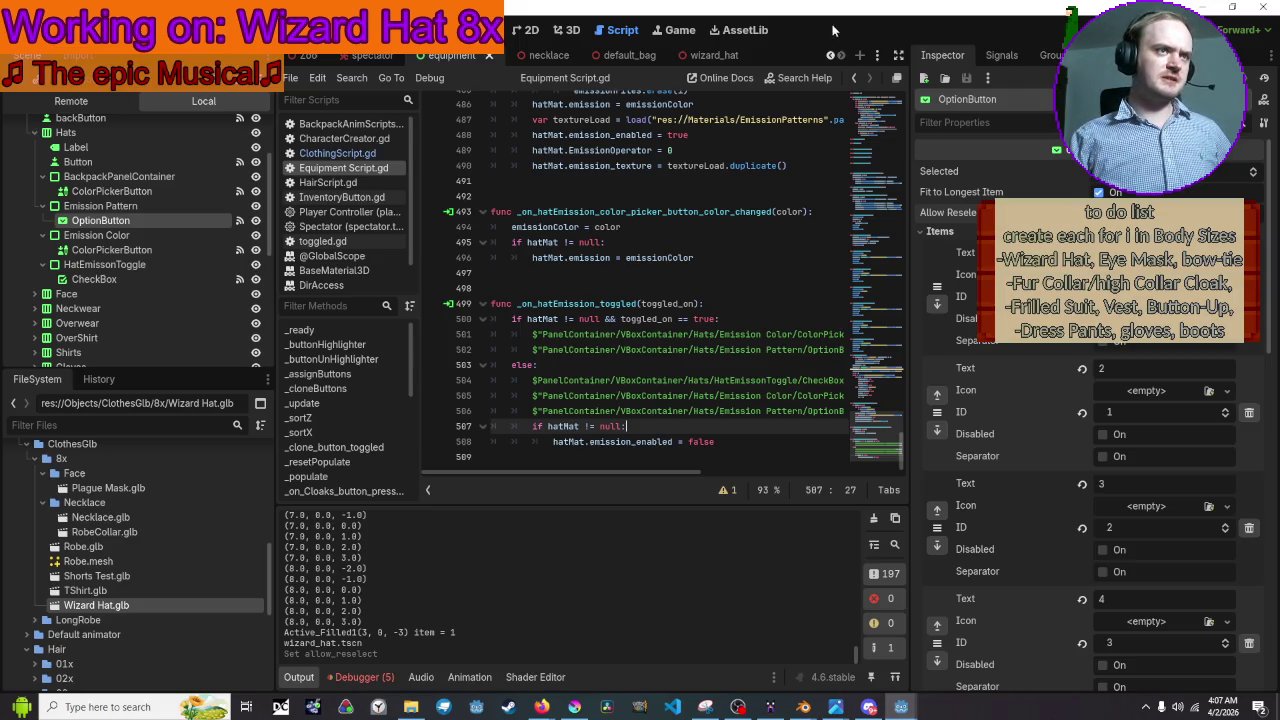
{"action": "key", "text": "F5"}
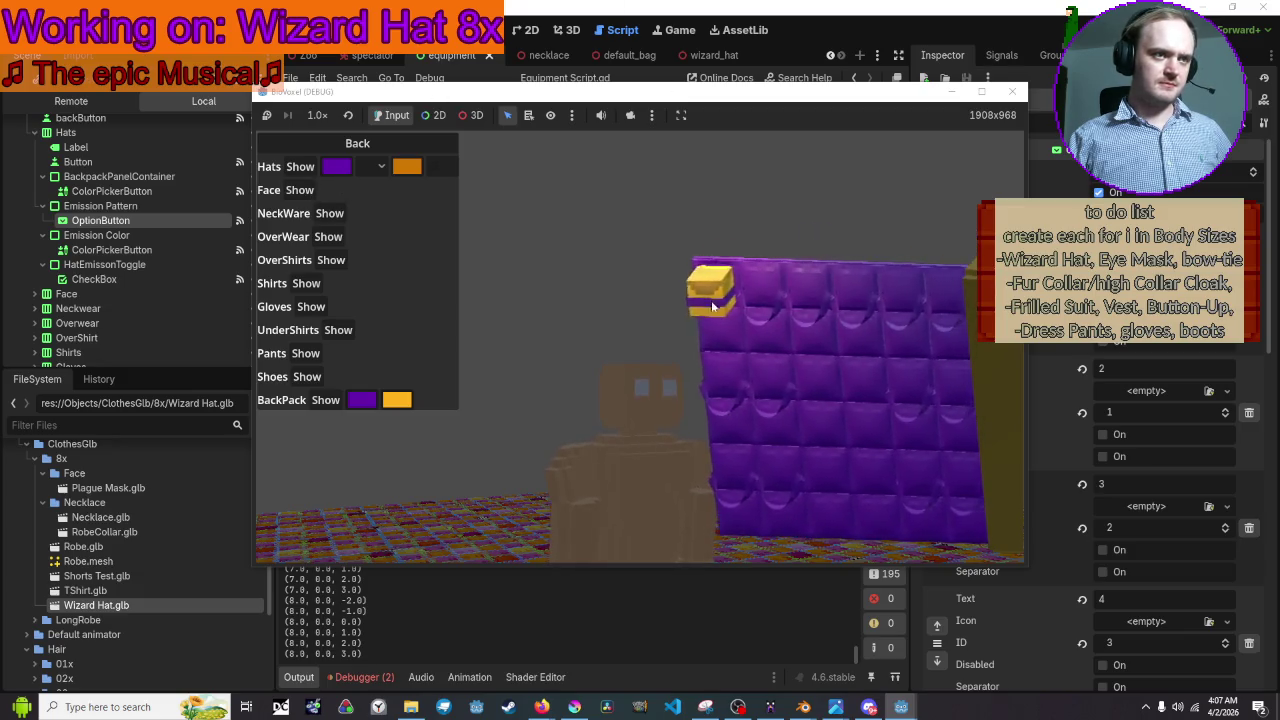
Set the wizard hat colour to a greyish lavender in the hat colour picker
{"action": "left_click", "coordinate": [337, 166]}
{"action": "left_click", "coordinate": [330, 189]}
{"action": "left_click", "coordinate": [511, 205]}
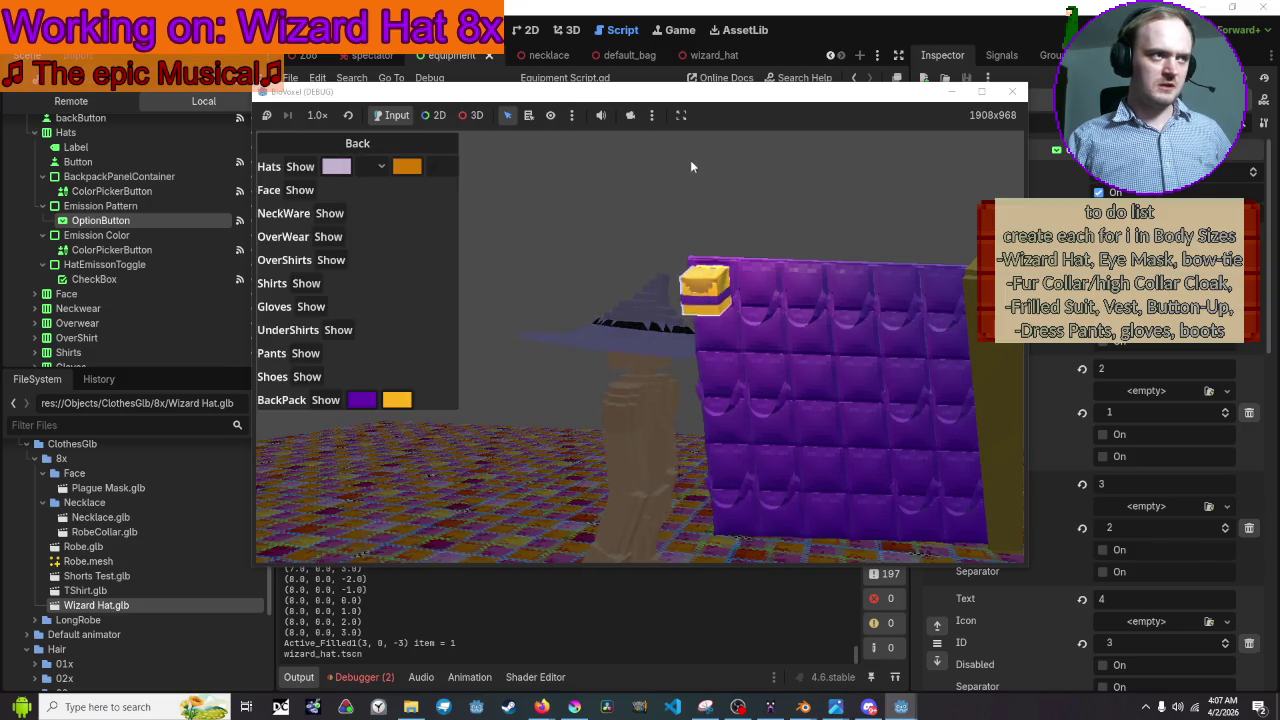
{"action": "left_click", "coordinate": [337, 166]}
{"action": "left_click", "coordinate": [355, 165]}
{"action": "left_click", "coordinate": [508, 158]}
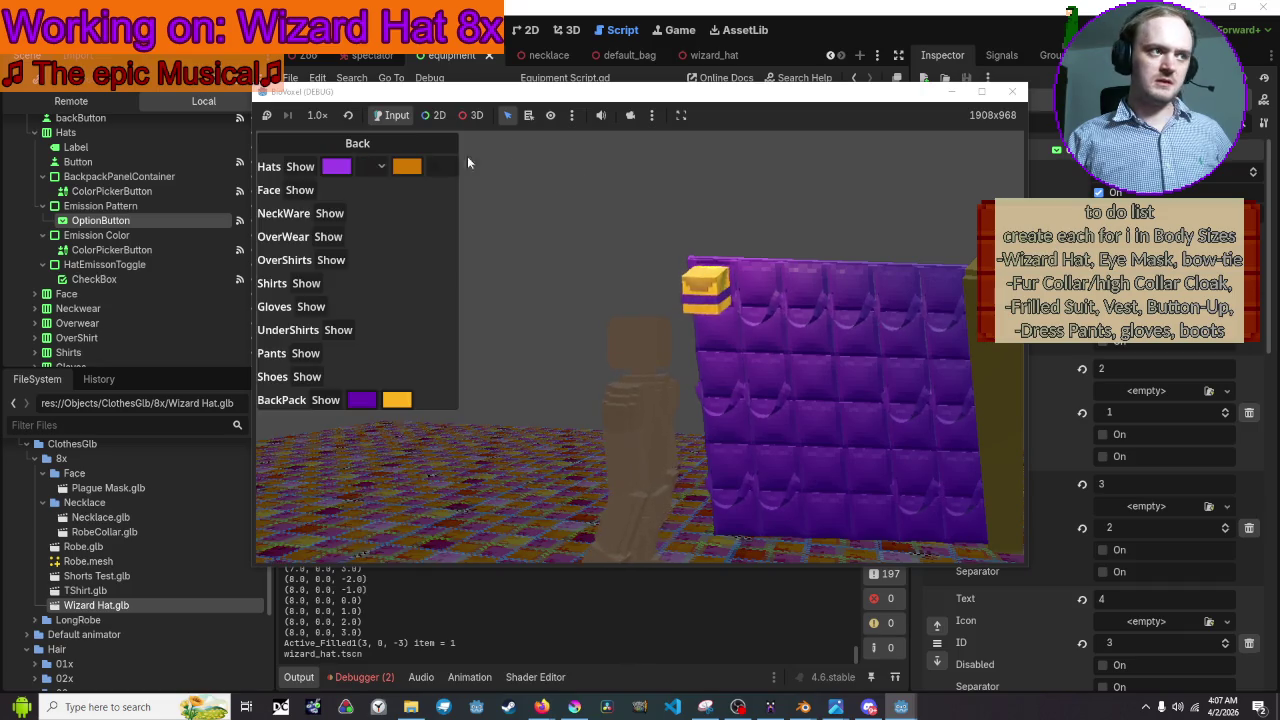
{"action": "left_click", "coordinate": [337, 166]}
{"action": "left_click", "coordinate": [312, 175]}
{"action": "left_click", "coordinate": [284, 211]}
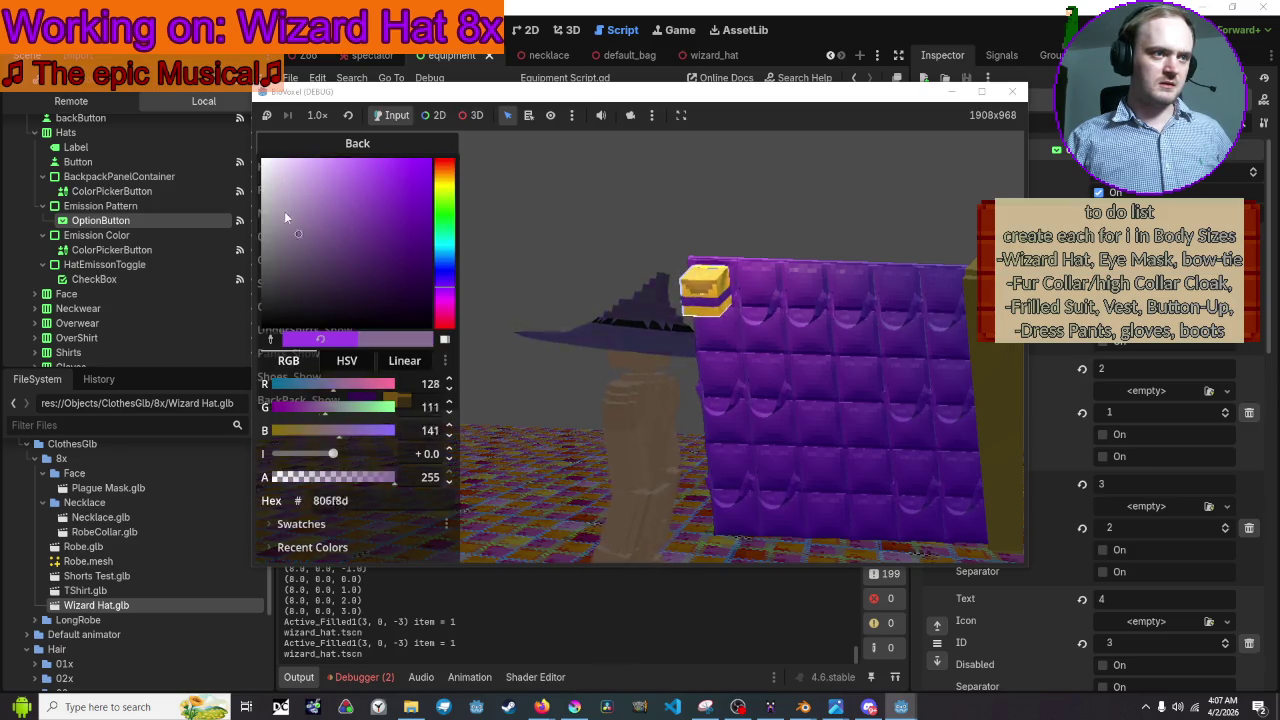
{"action": "left_click", "coordinate": [522, 195]}
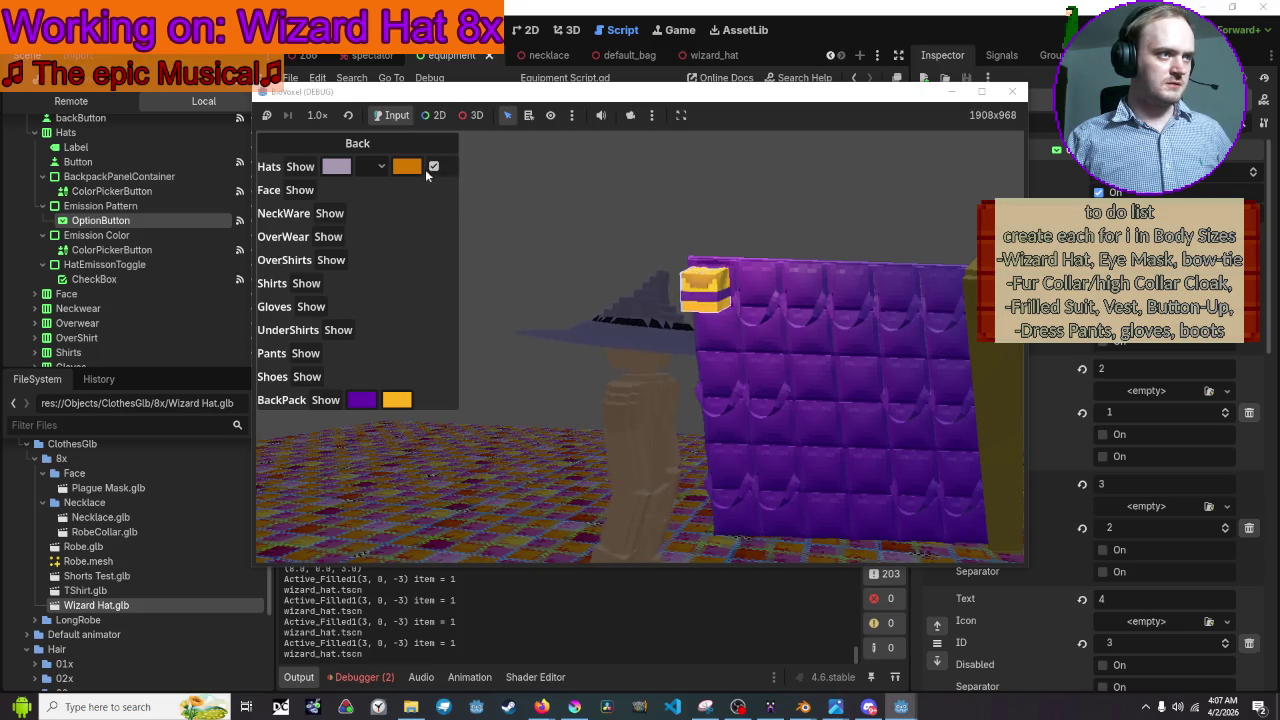
Choose pattern 1 with orange emission colour, walk the character around, then close the game
{"action": "left_click", "coordinate": [414, 168]}
{"action": "key", "text": "Escape"}
{"action": "left_click", "coordinate": [372, 166]}
{"action": "left_click", "coordinate": [370, 190]}
{"action": "left_click", "coordinate": [412, 168]}
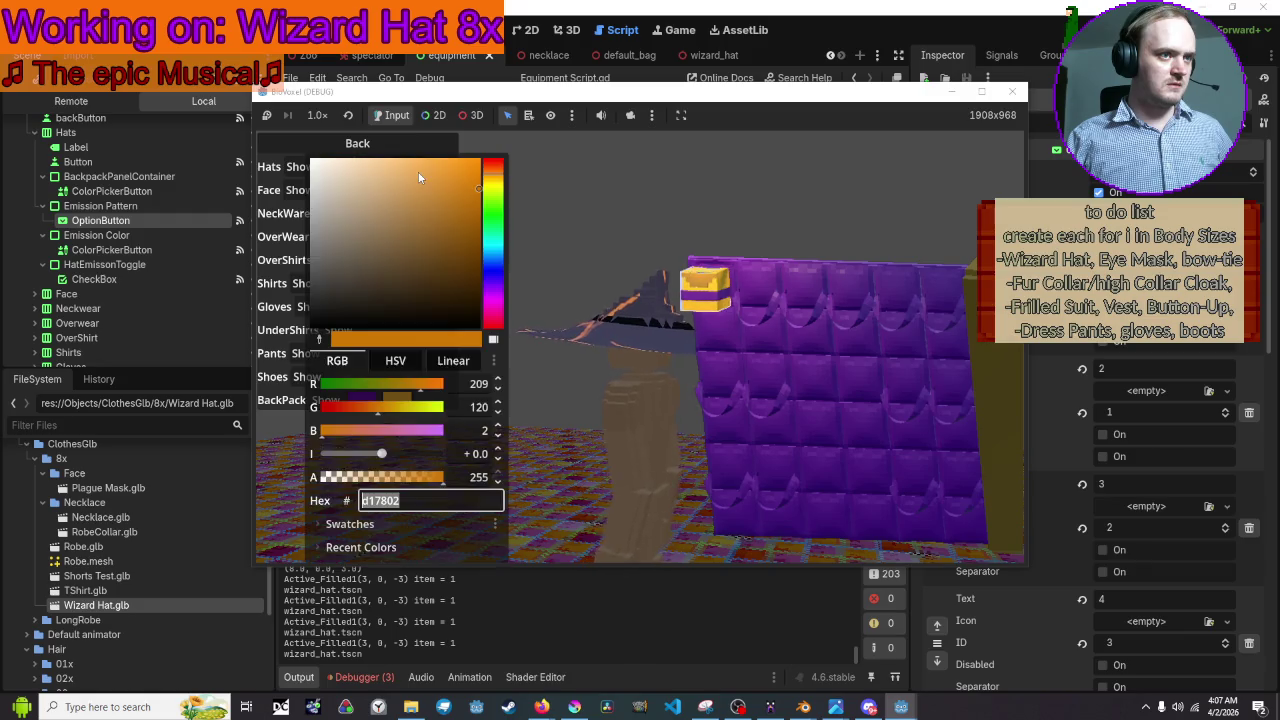
{"action": "mouse_move", "coordinate": [418, 200]}
{"action": "left_mouse_down"}
{"action": "mouse_move", "coordinate": [433, 265]}
{"action": "mouse_move", "coordinate": [460, 222]}
{"action": "mouse_move", "coordinate": [460, 182]}
{"action": "left_mouse_up"}
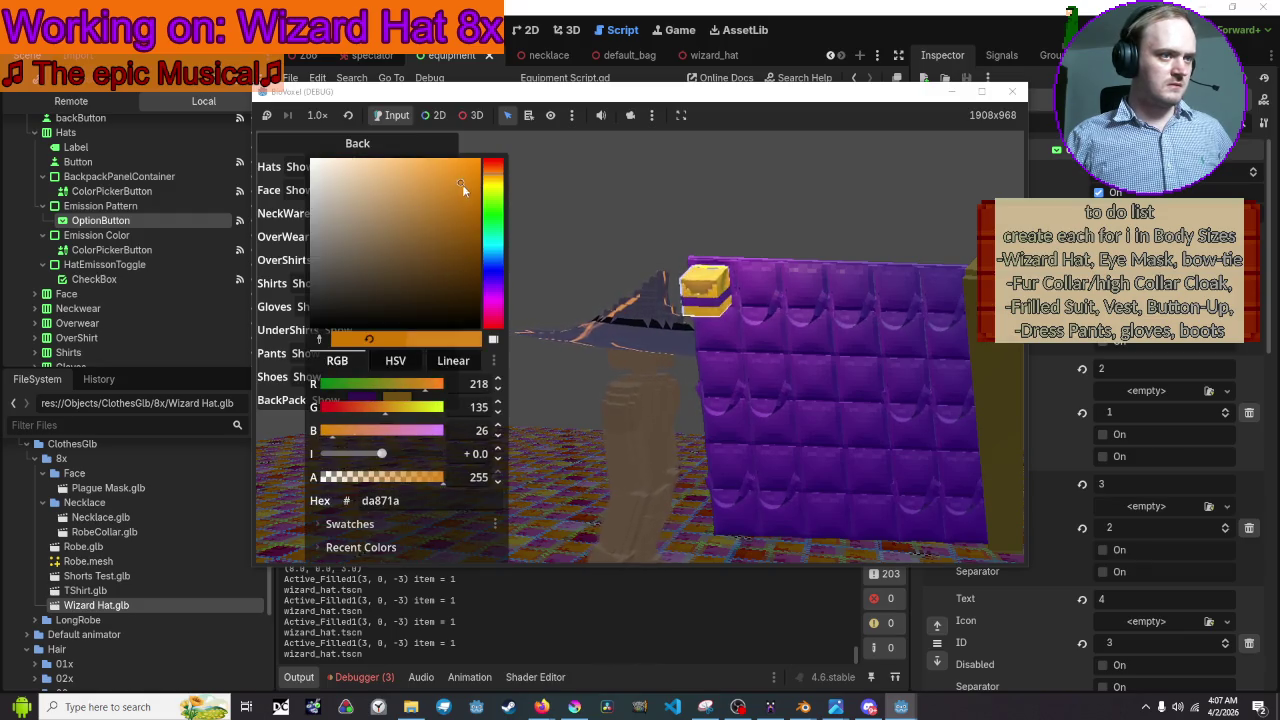
{"action": "left_click", "coordinate": [537, 202]}
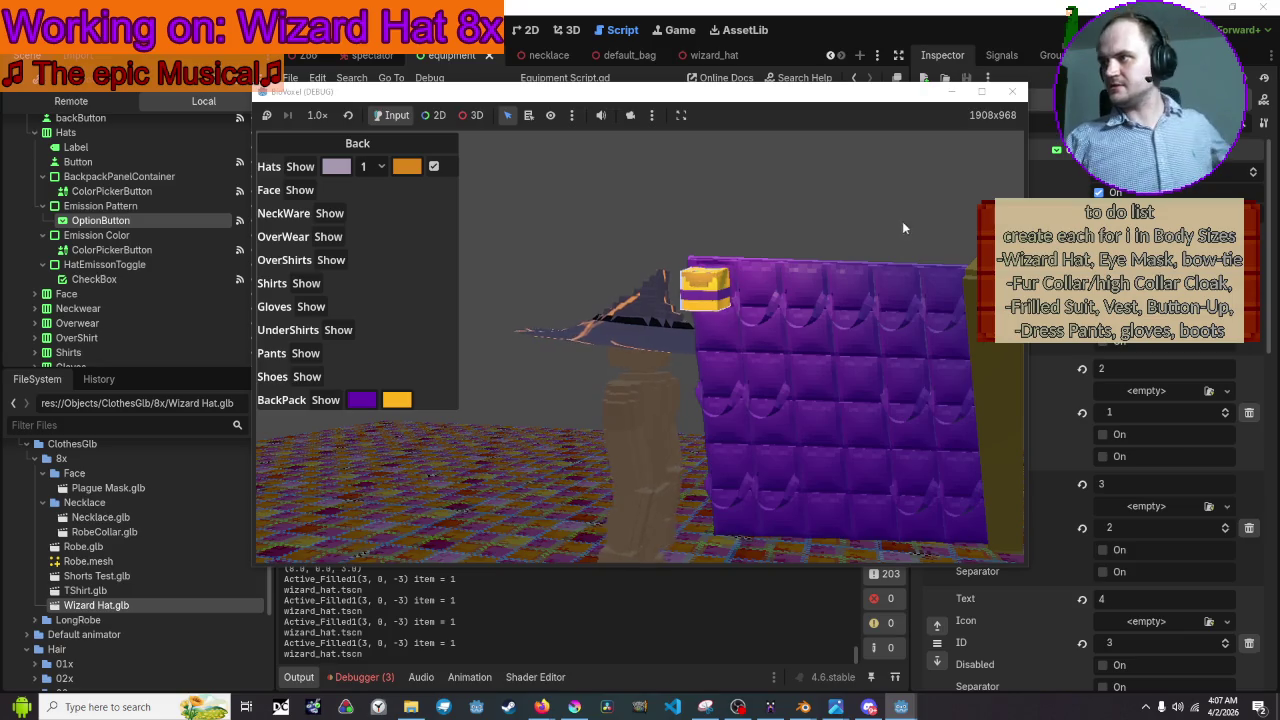
{"action": "left_click_drag", "start_coordinate": [681, 396], "coordinate": [700, 400]}
{"action": "key", "text": "w"}
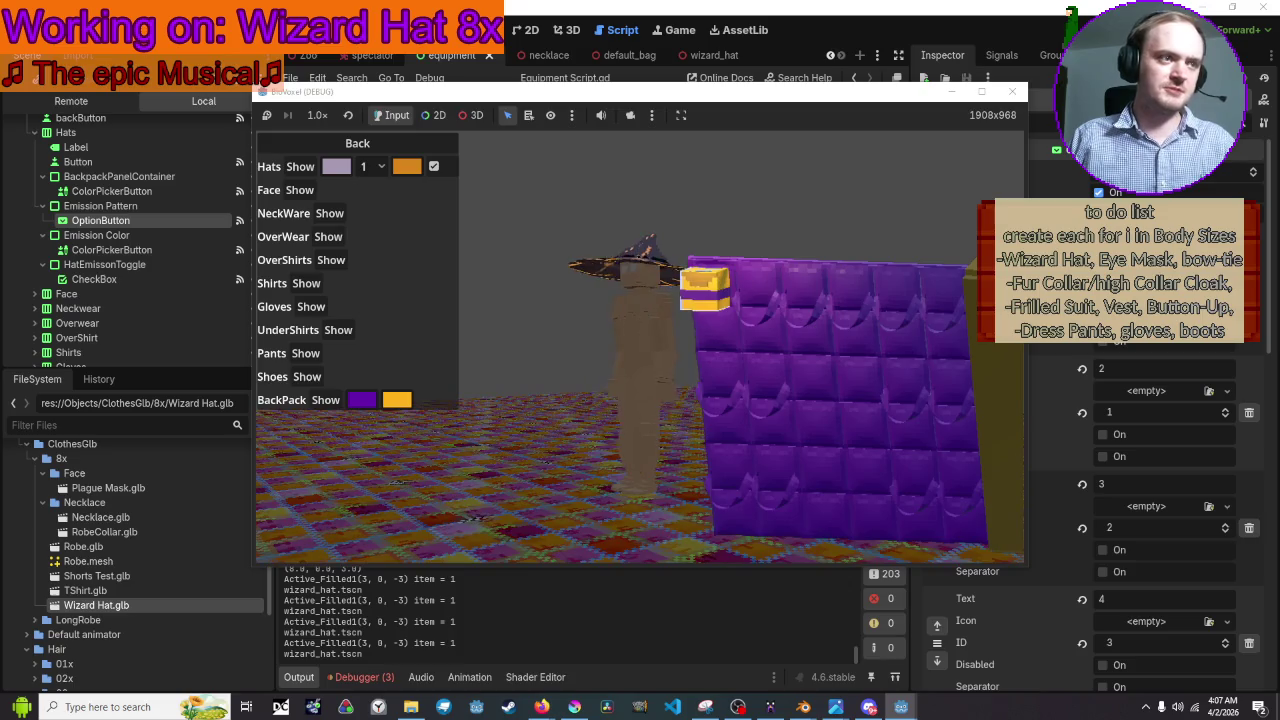
{"action": "left_click", "coordinate": [1016, 93]}
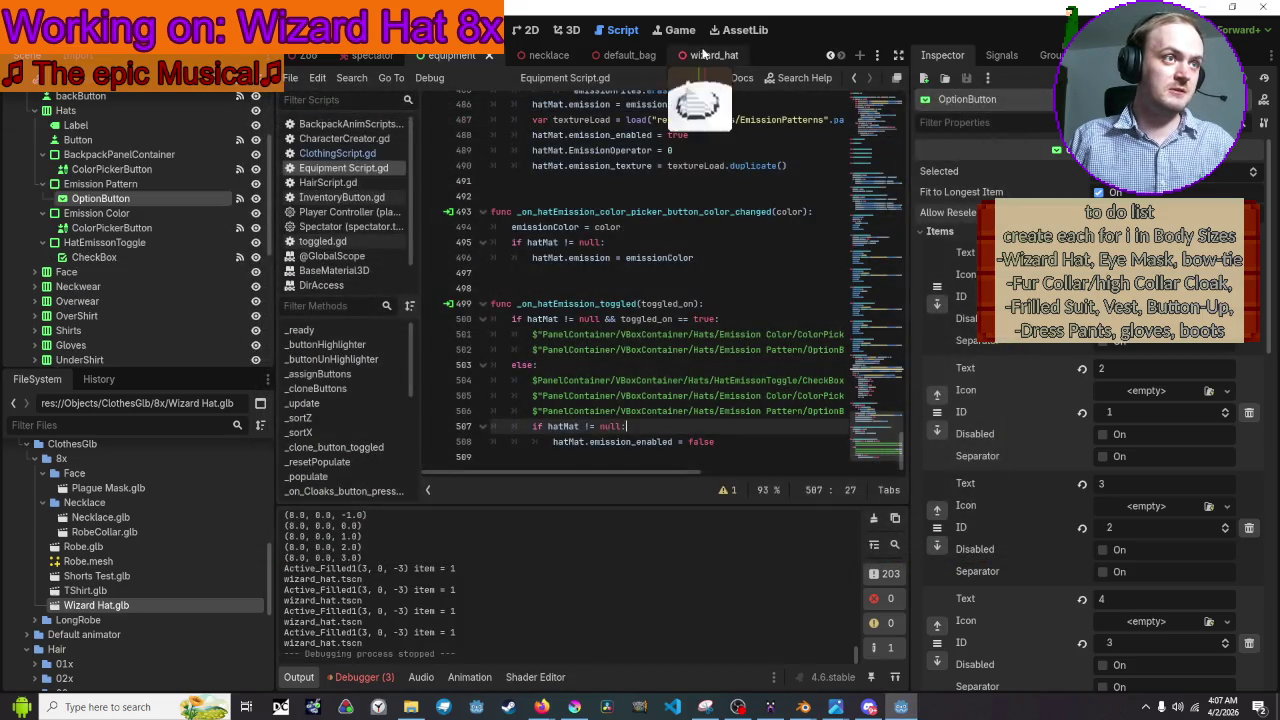
In the wizard_hat scene, review the hat material's emission (energy multiplier 1.0, Multiply), then return to Equipment Script.gd
{"action": "left_click", "coordinate": [702, 50]}
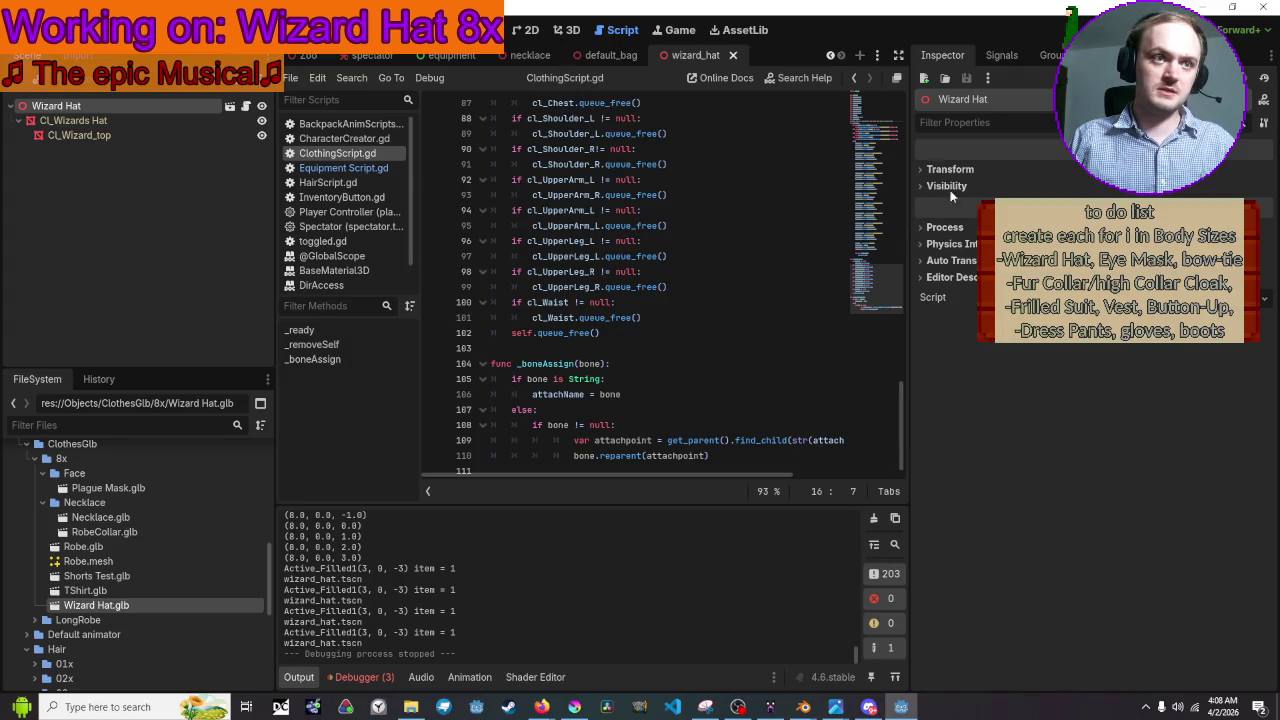
{"action": "left_click", "coordinate": [91, 122]}
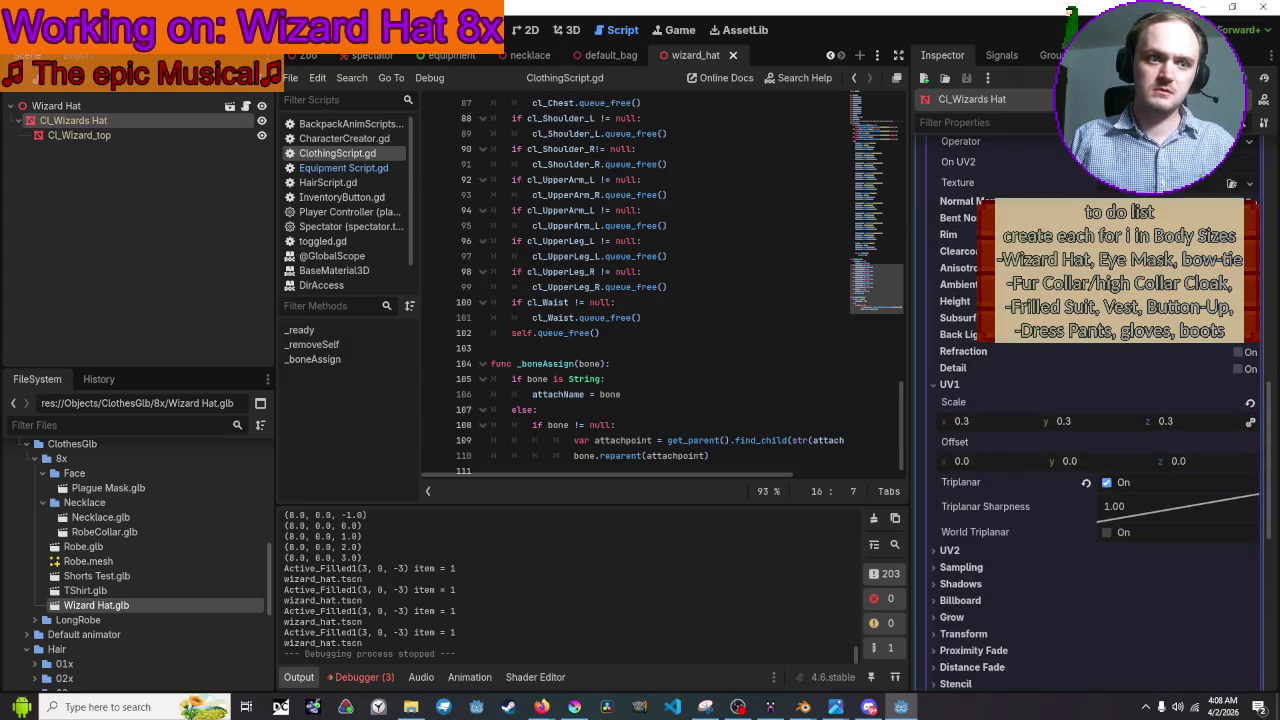
{"action": "scroll", "coordinate": [1034, 347], "scroll_direction": "down", "scroll_amount": 3}
{"action": "scroll", "coordinate": [970, 430], "scroll_direction": "up", "scroll_amount": 10}
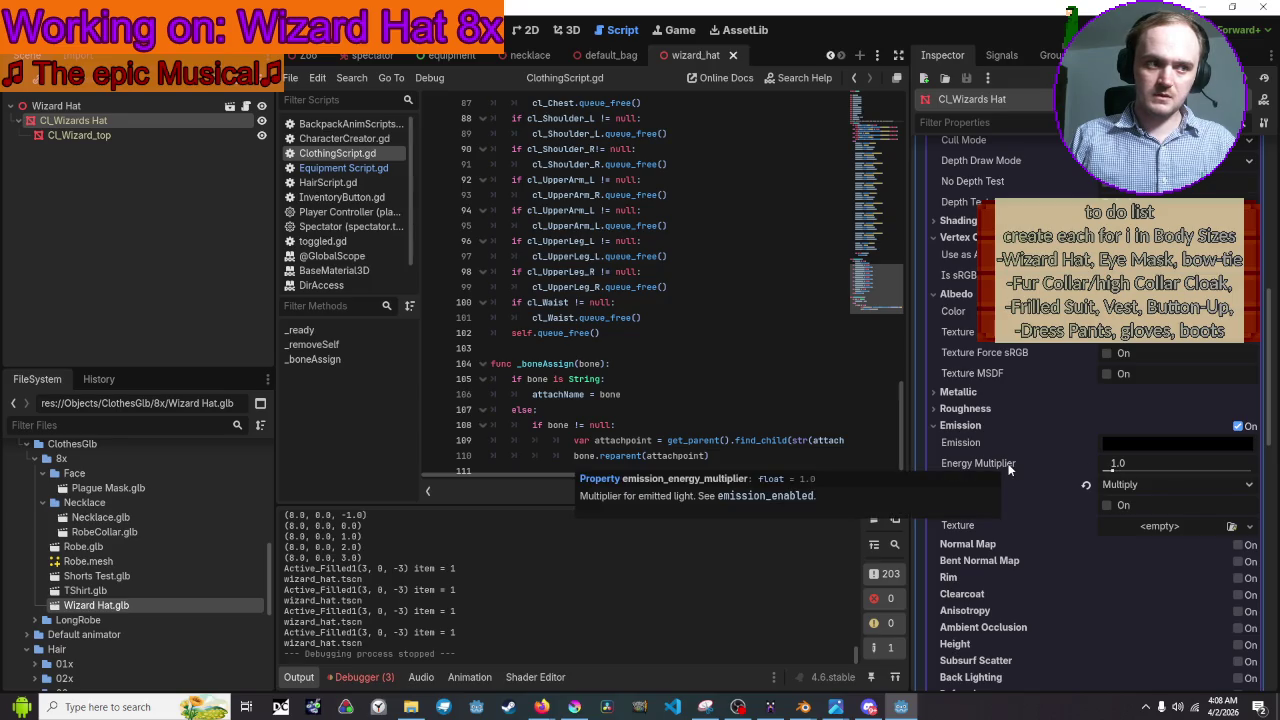
{"action": "left_click", "coordinate": [343, 168]}
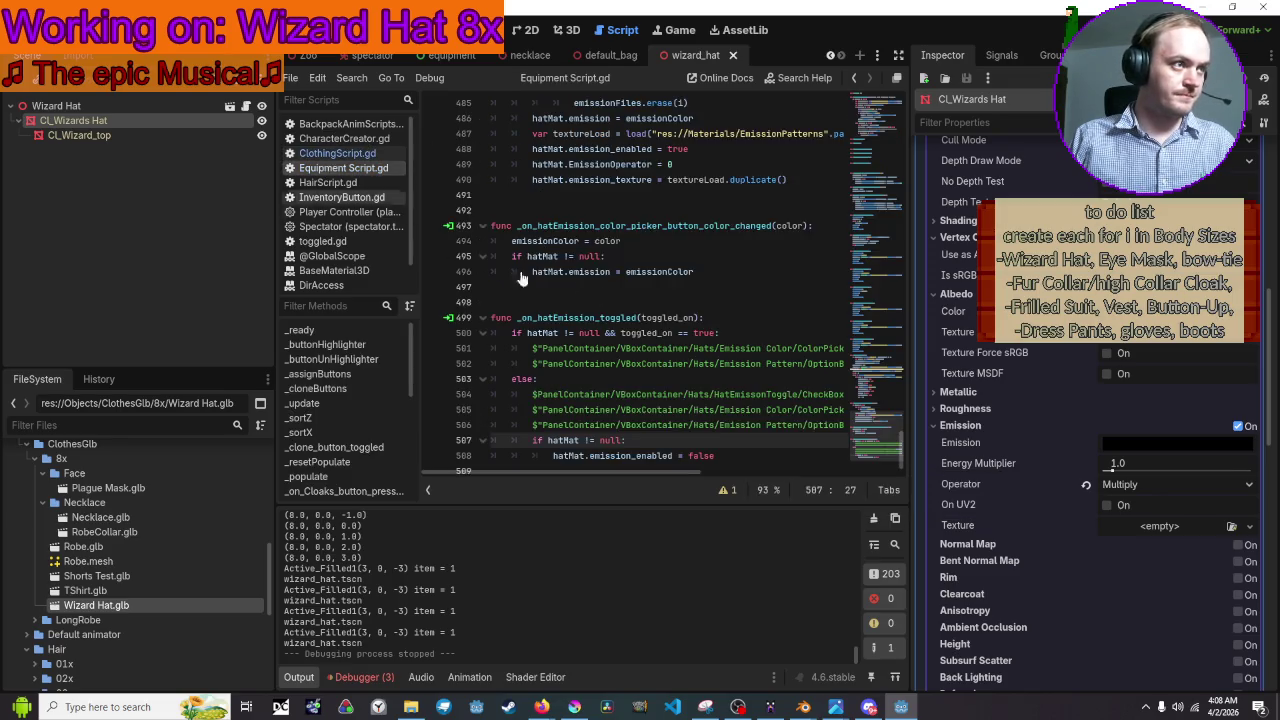
Insert emission_energy_multiplier, unquoted and indented, on line 491 of the hat handler
{"action": "scroll", "coordinate": [706, 285], "scroll_direction": "up", "scroll_amount": 2}
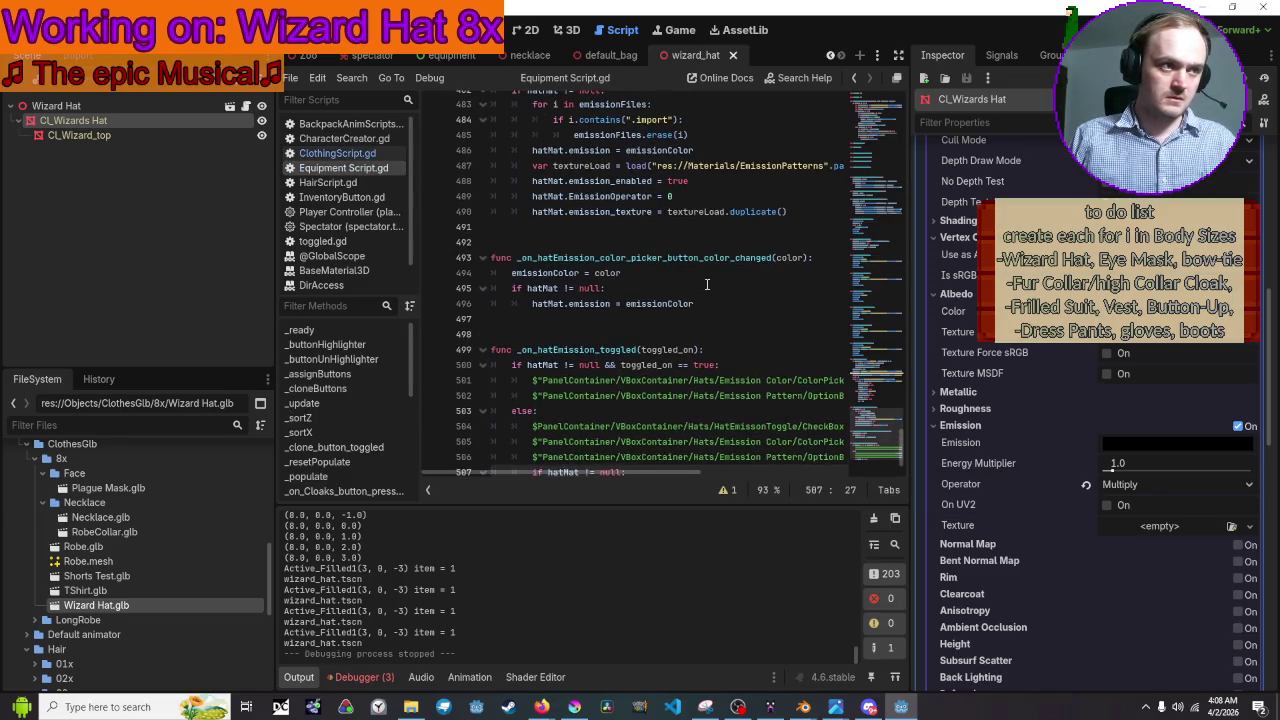
{"action": "scroll", "coordinate": [707, 285], "scroll_direction": "up", "scroll_amount": 1}
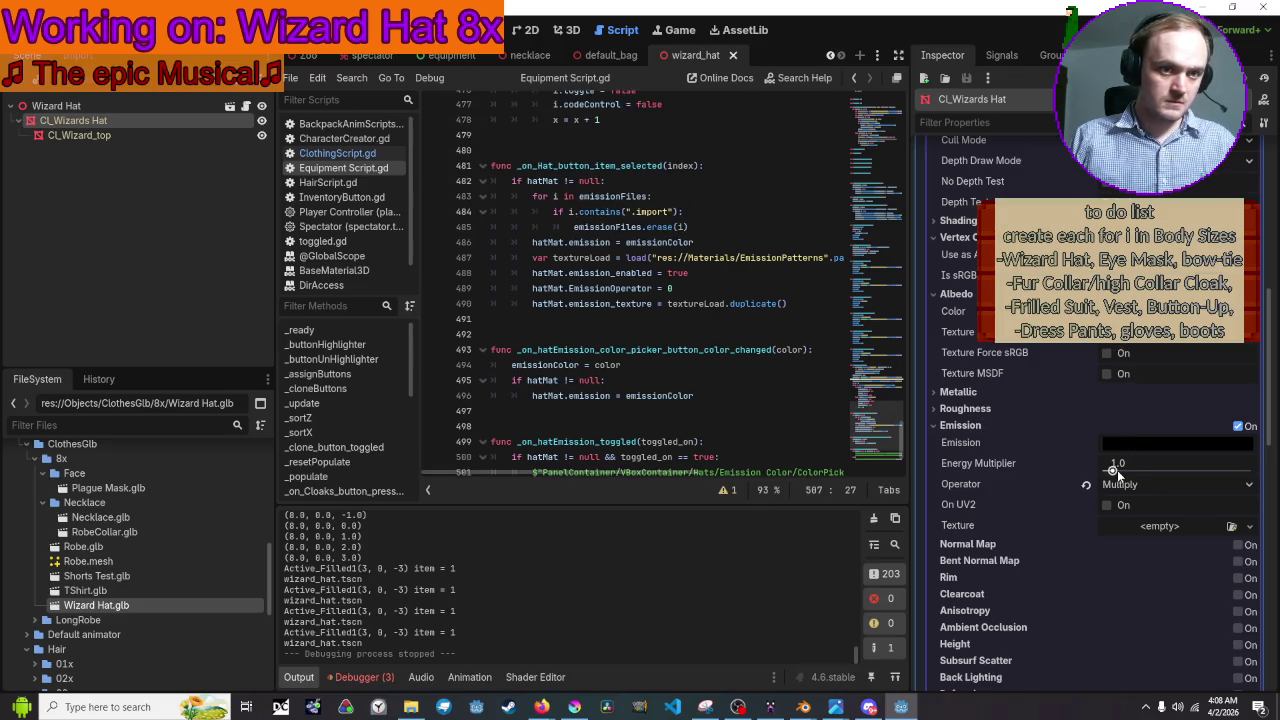
{"action": "mouse_move", "coordinate": [769, 379]}
{"action": "left_mouse_down"}
{"action": "mouse_move", "coordinate": [660, 312]}
{"action": "mouse_move", "coordinate": [636, 318]}
{"action": "left_mouse_up"}
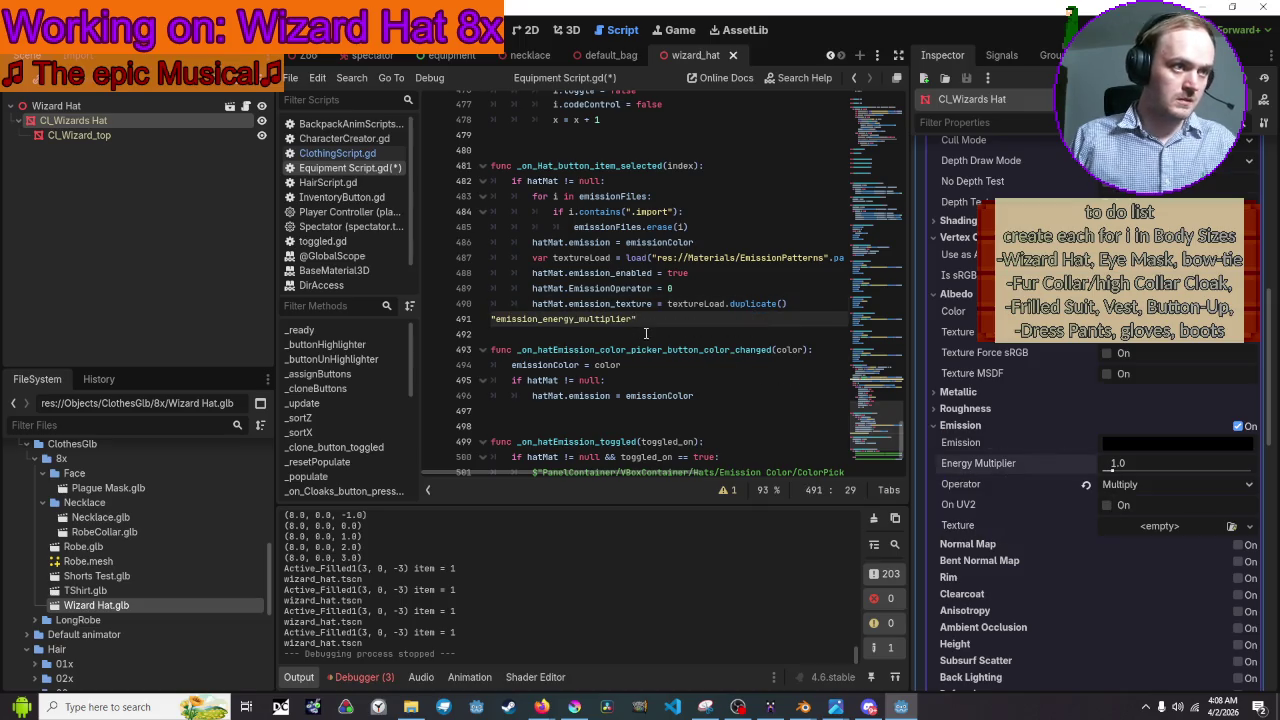
{"action": "key", "text": "BackSpace"}
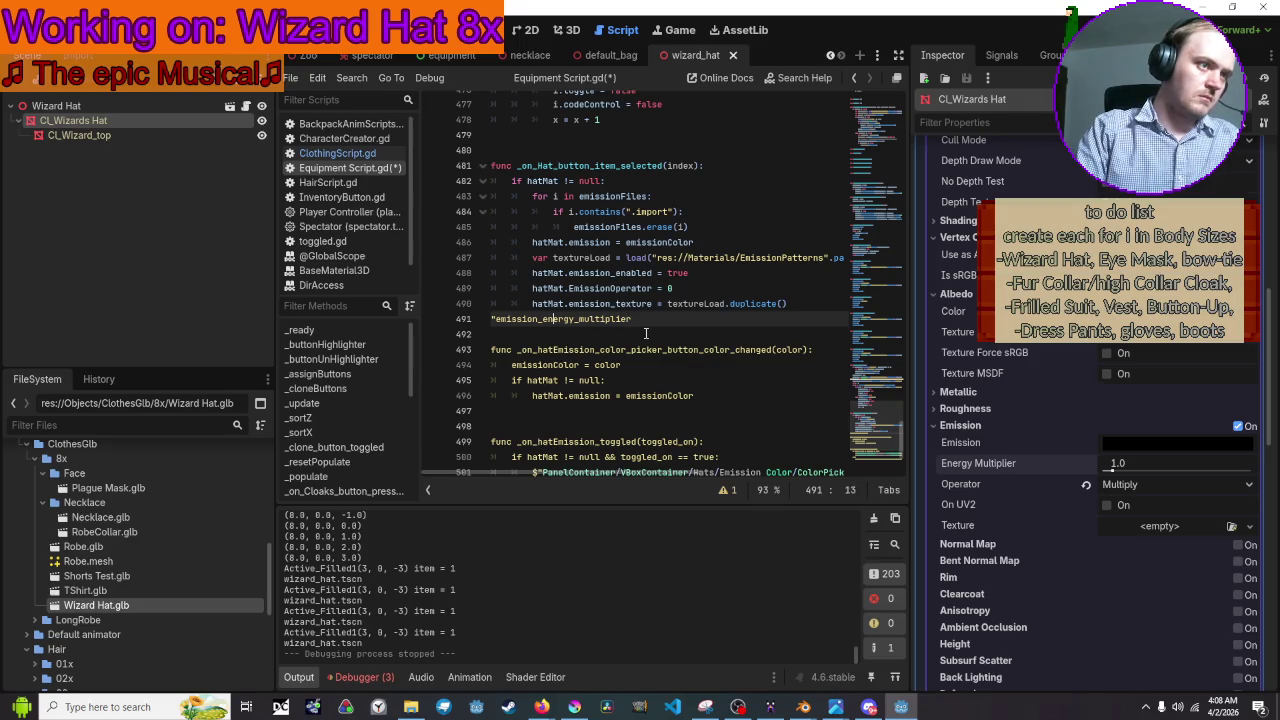
{"action": "key", "text": "Home"}
{"action": "key", "text": "Delete"}
{"action": "key", "text": "Tab"}
{"action": "key", "text": "Tab"}
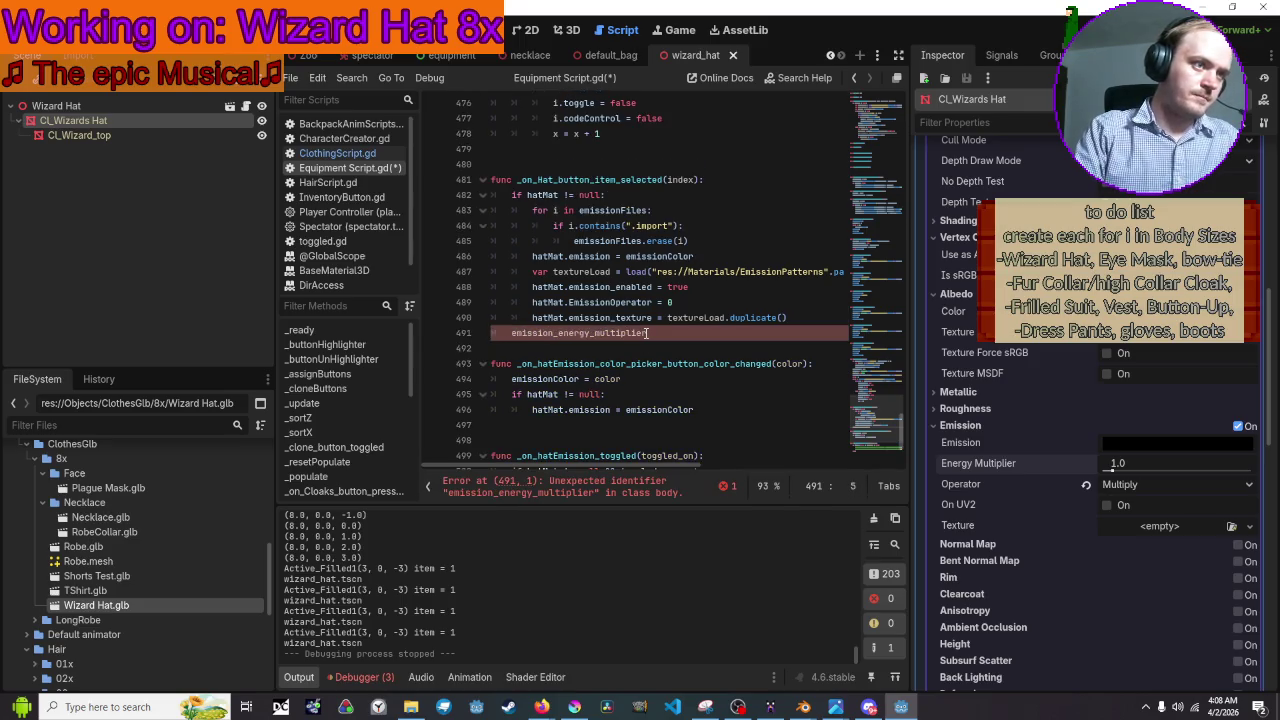
Complete the line as hatMat.emission_energy_multiplier = 5, save the script, and launch the game
{"action": "type", "text": "hat"}
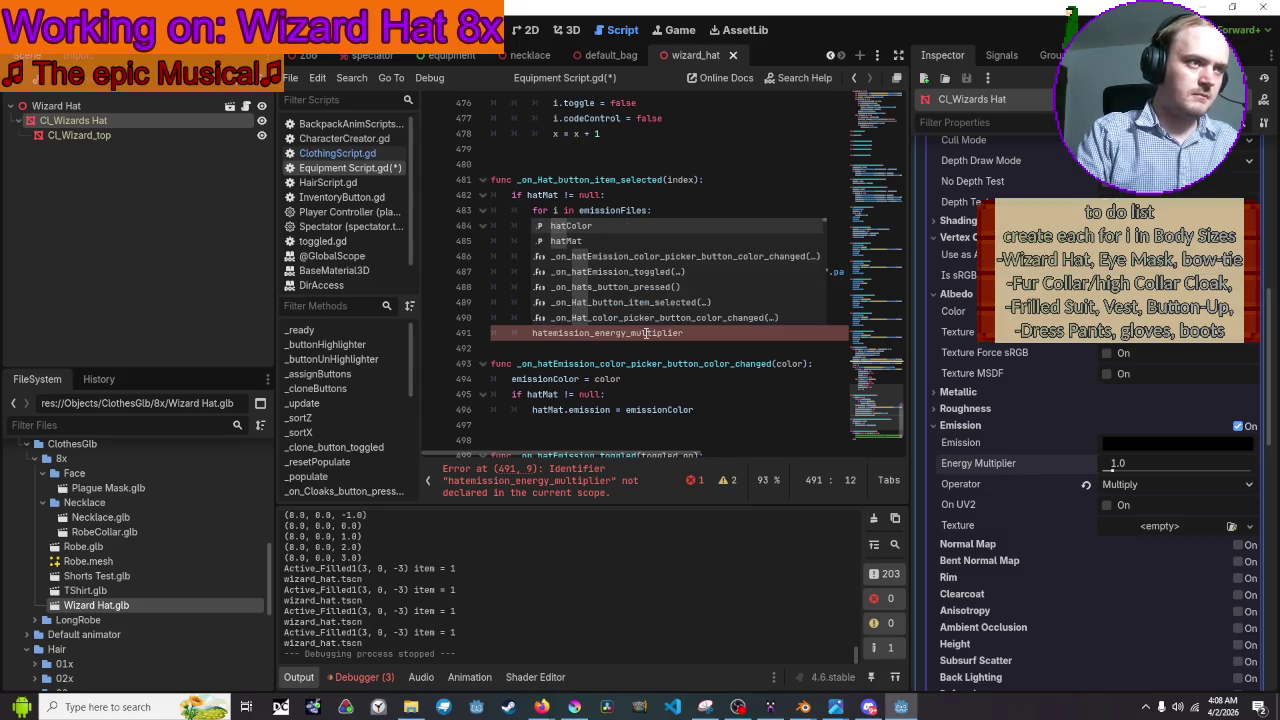
{"action": "type", "text": "Mat."}
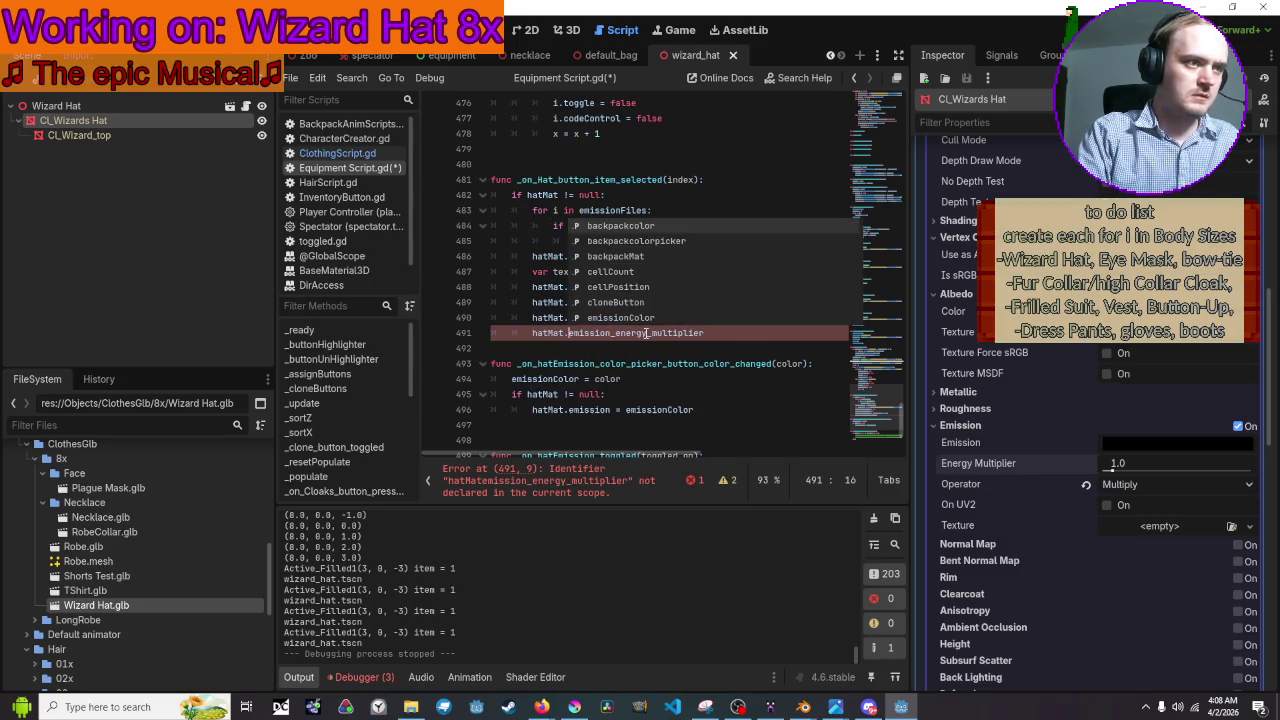
{"action": "key", "text": "Right"}
{"action": "key", "text": "Right"}
{"action": "key", "text": "Right"}
{"action": "key", "text": "Right"}
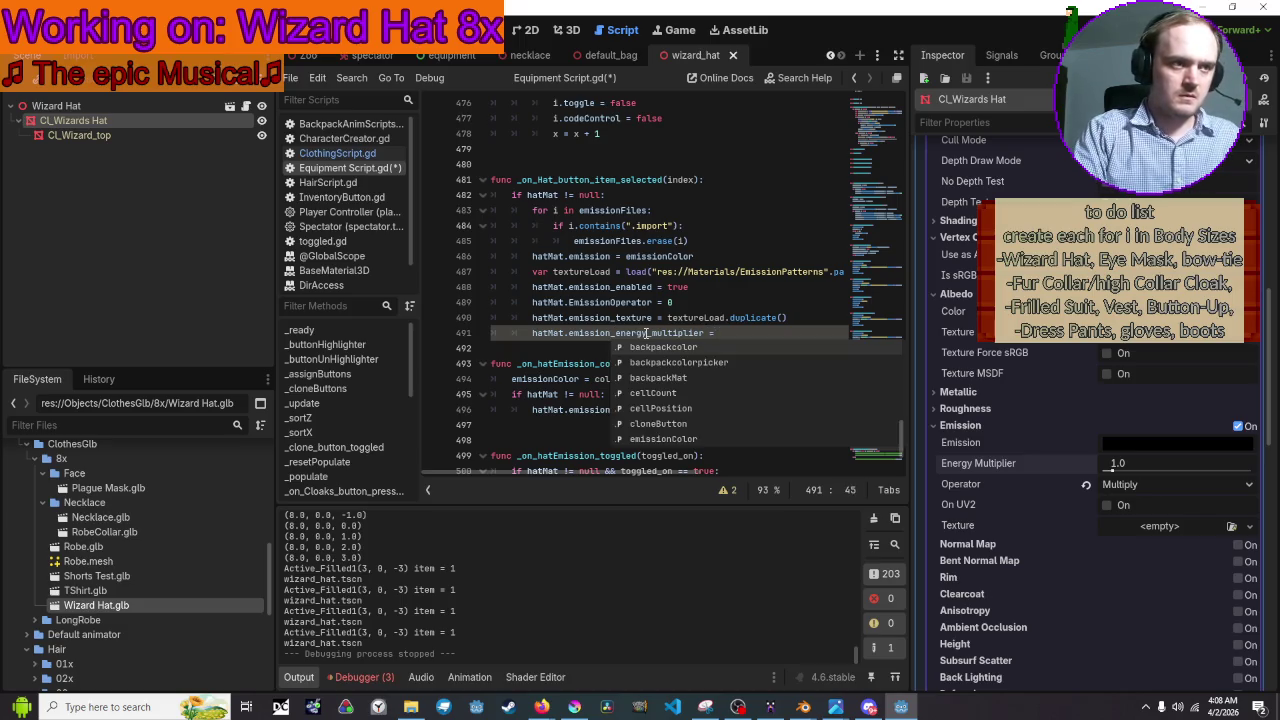
{"action": "type", "text": "5"}
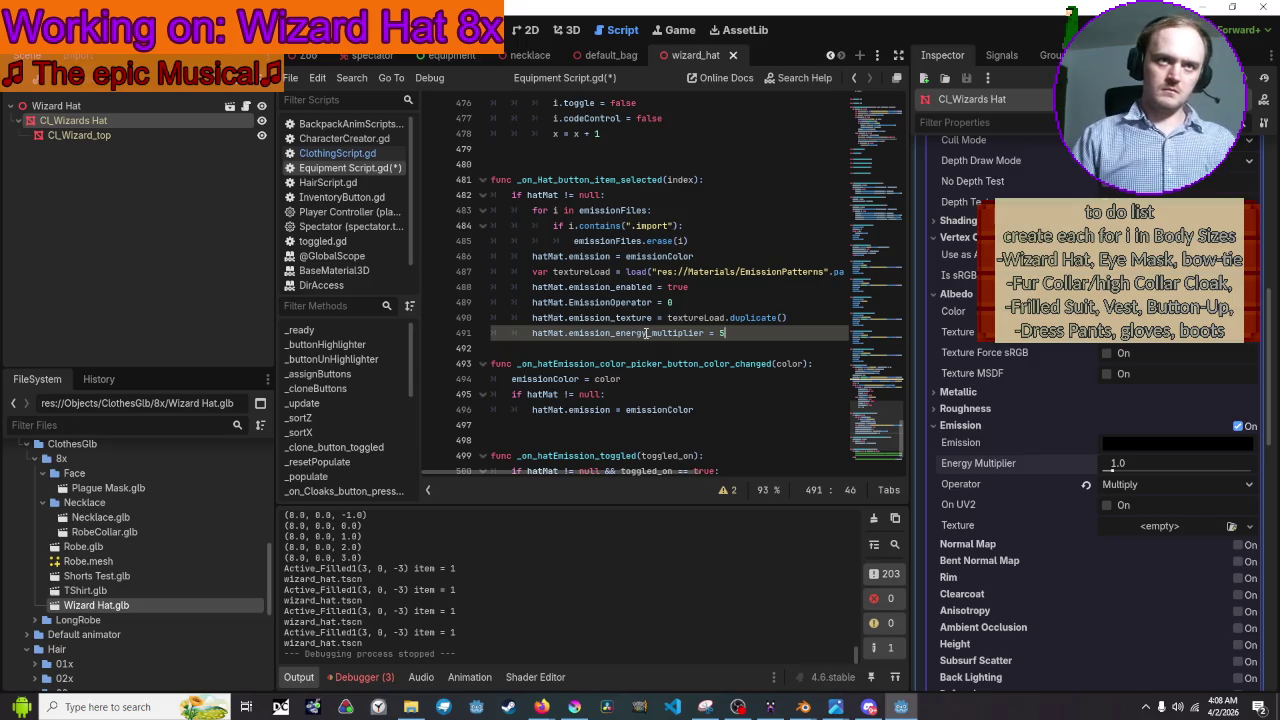
{"action": "key", "text": "ctrl+s"}
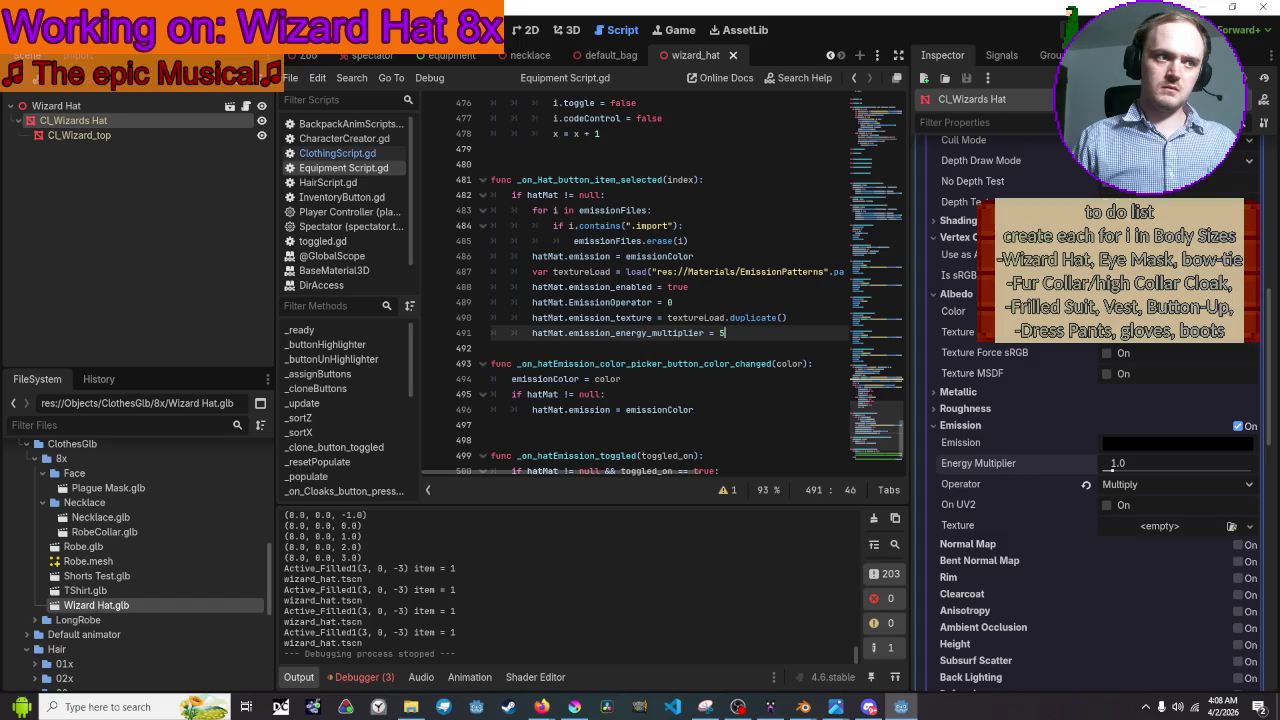
{"action": "key", "text": "F5"}
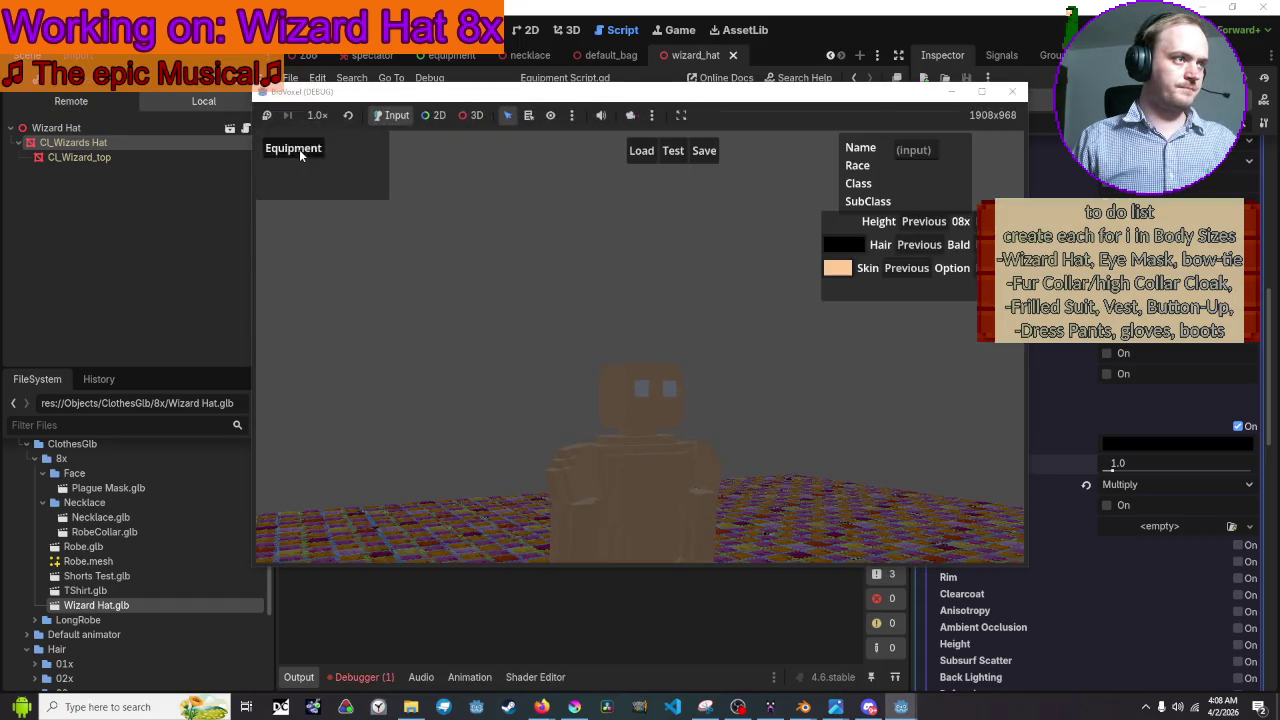
In the running customizer, enable wizard hat emission with pattern 1 and bring up its emission colour
{"action": "left_click", "coordinate": [299, 149]}
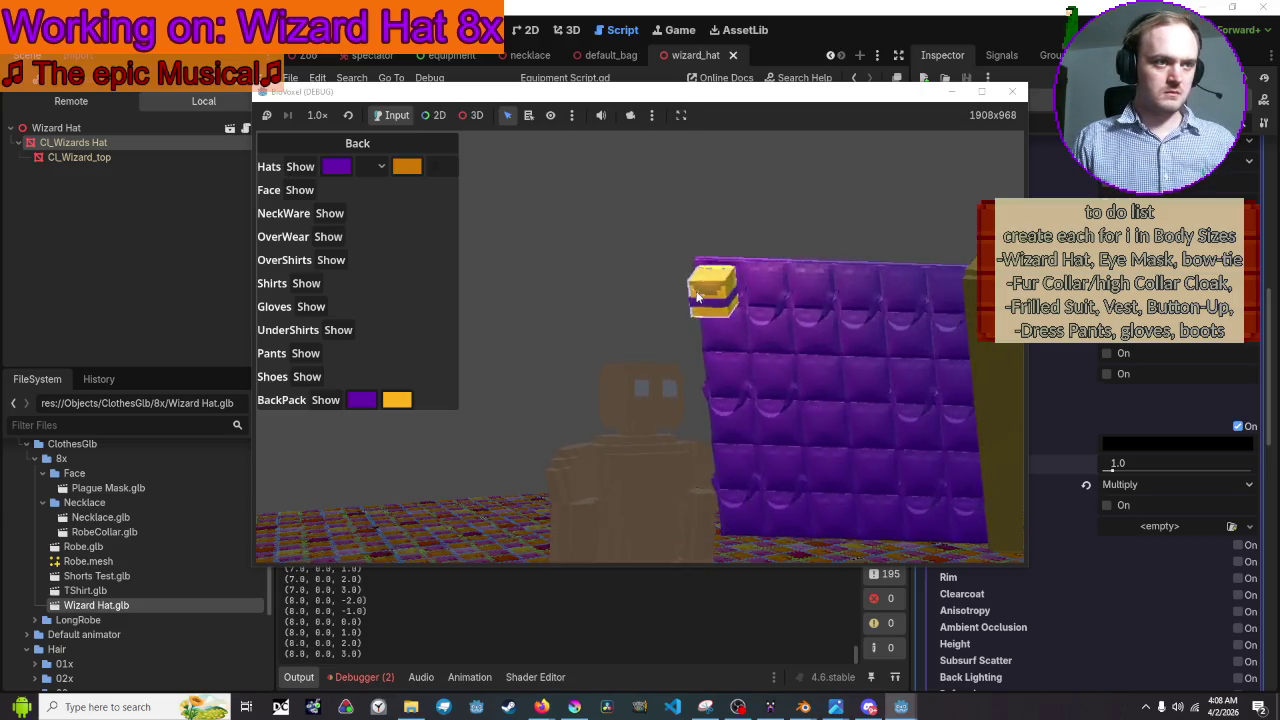
{"action": "left_click", "coordinate": [434, 167]}
{"action": "left_click", "coordinate": [372, 171]}
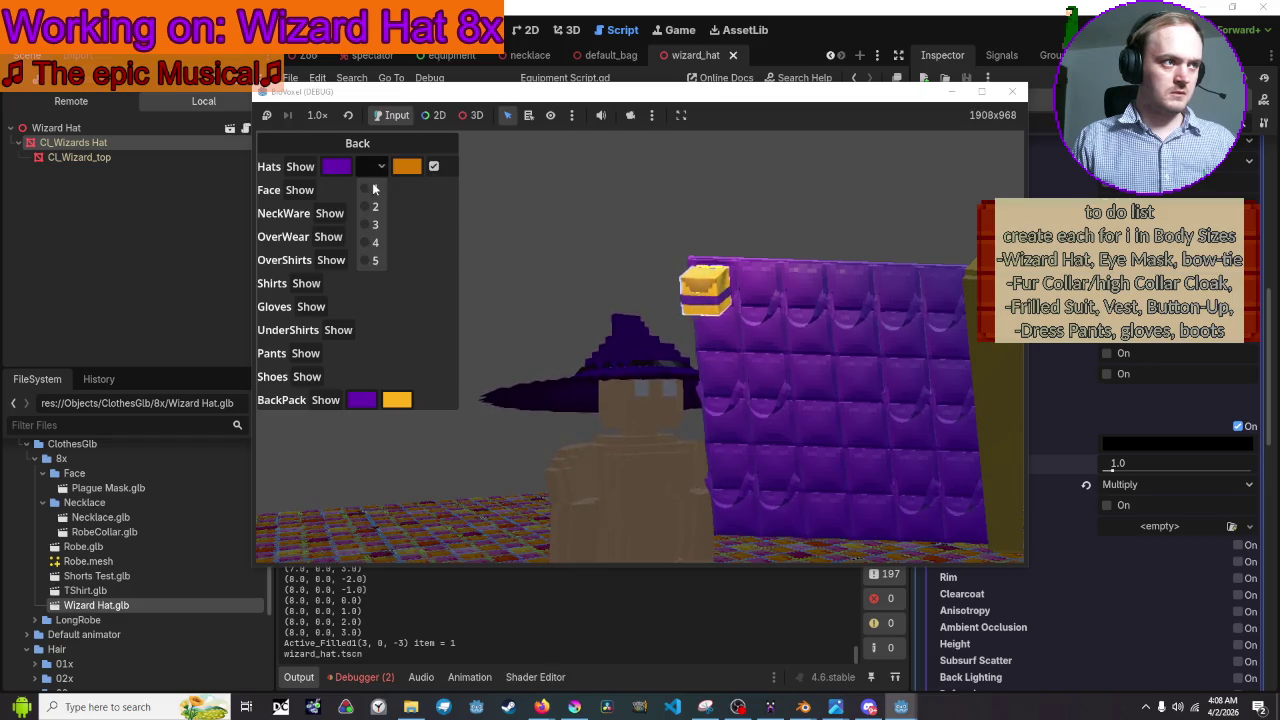
{"action": "left_click", "coordinate": [373, 191]}
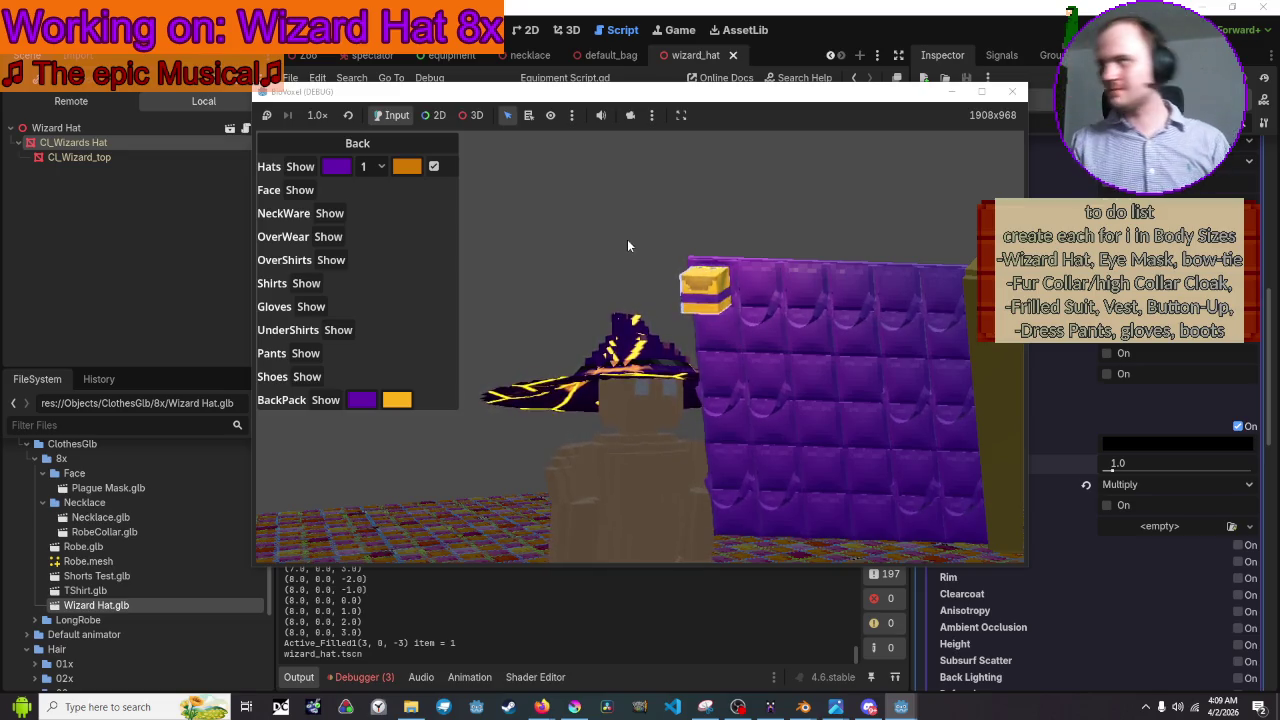
{"action": "key", "text": "w"}
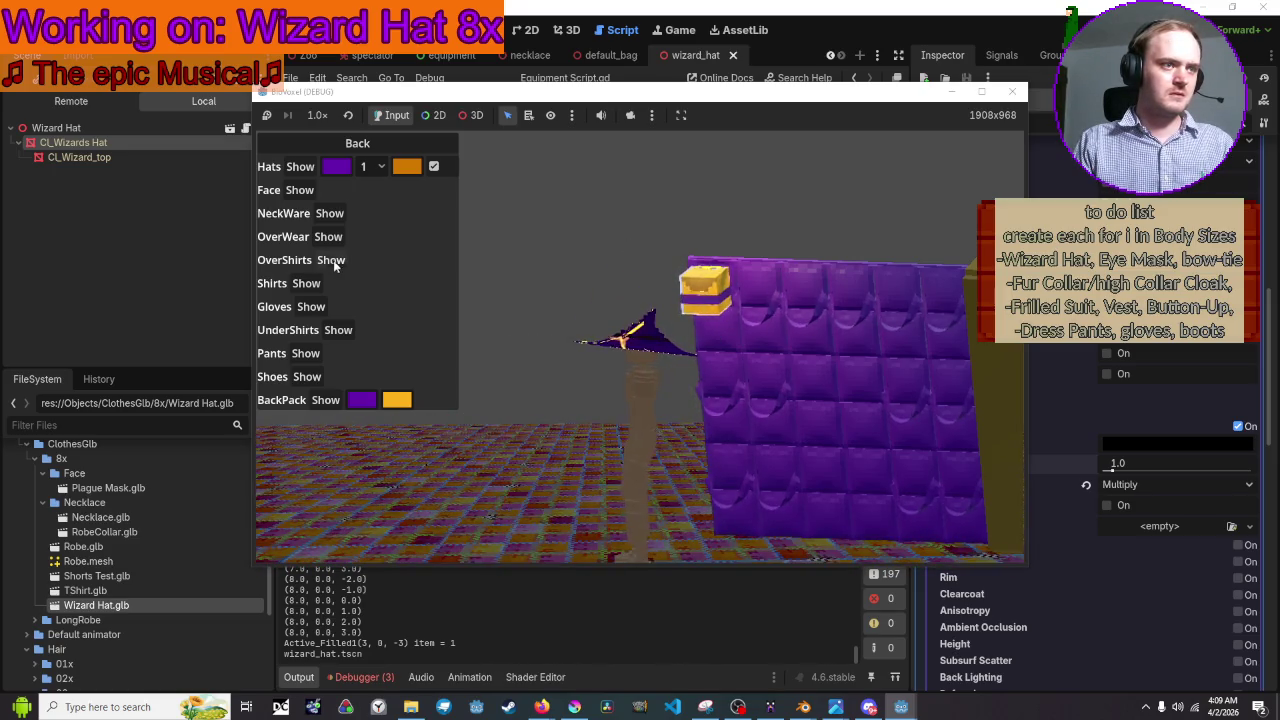
{"action": "left_click", "coordinate": [410, 167]}
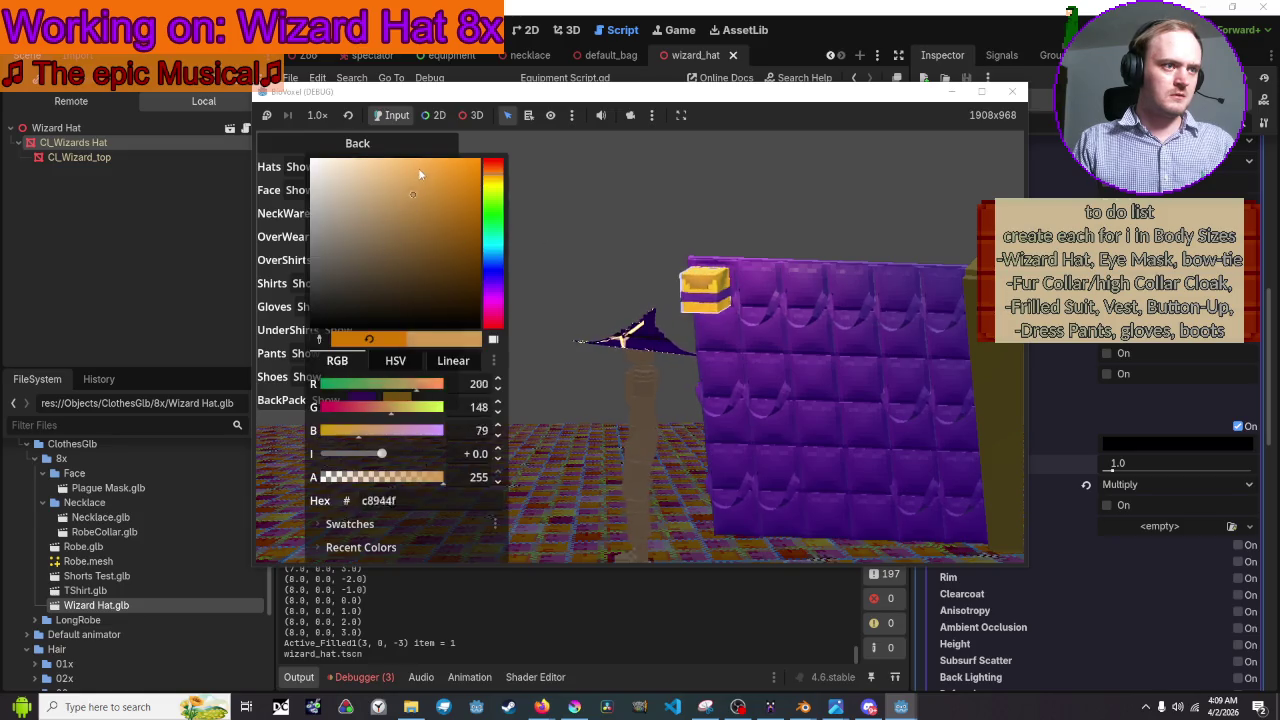